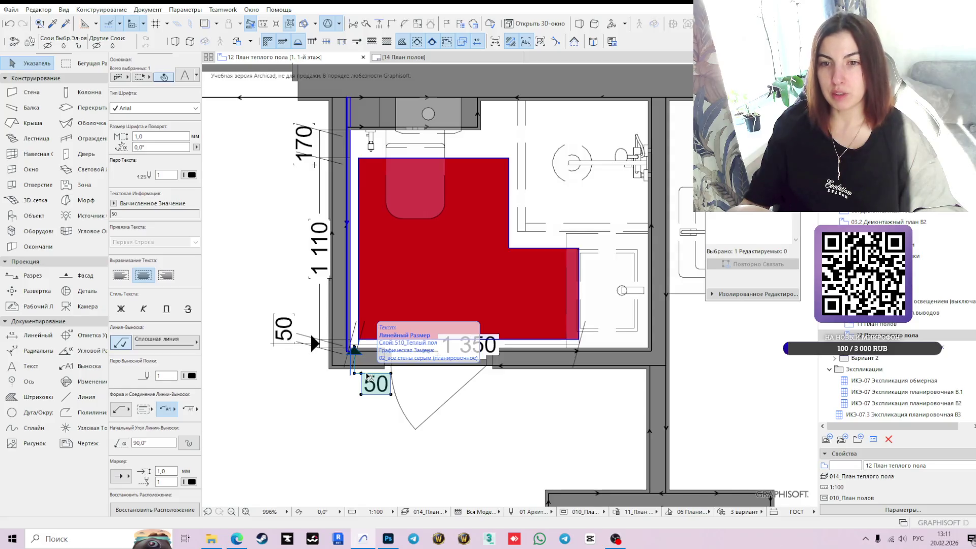
# - Add a dimension point at the right wall to the bottom 1350 dimension chain
pyautogui.click(368, 376)
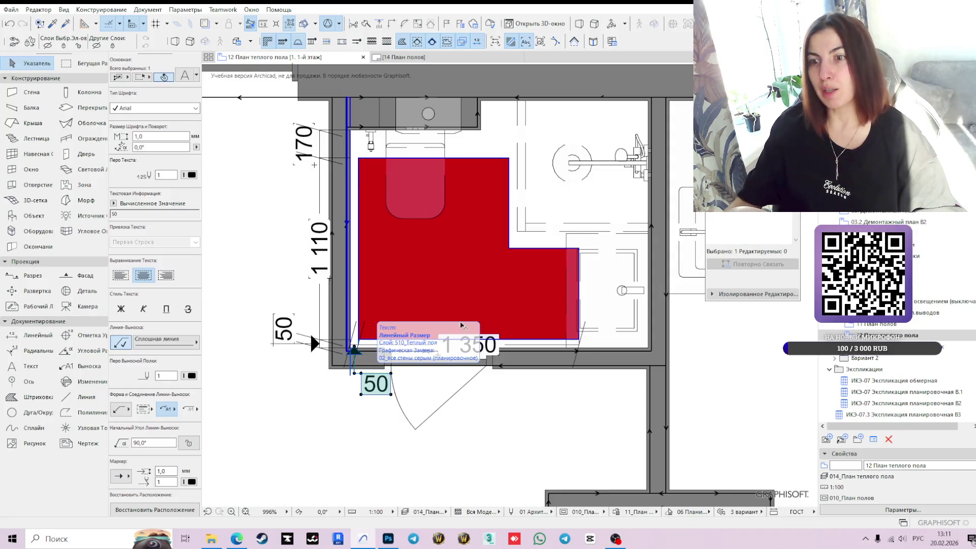
pyautogui.click(543, 349)
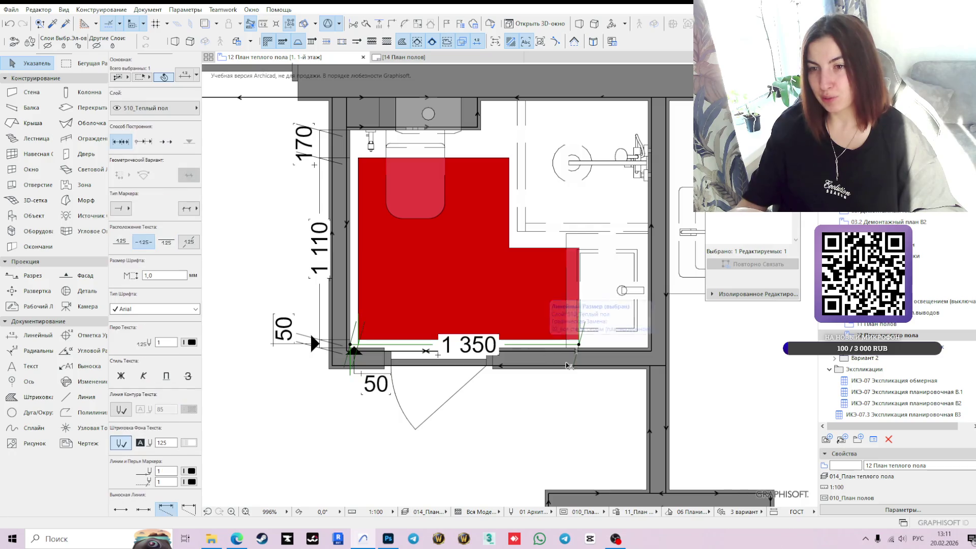
pyautogui.scroll(-2, 581, 419)
pyautogui.moveTo(582, 419); pyautogui.dragTo(551, 376, button='middle')
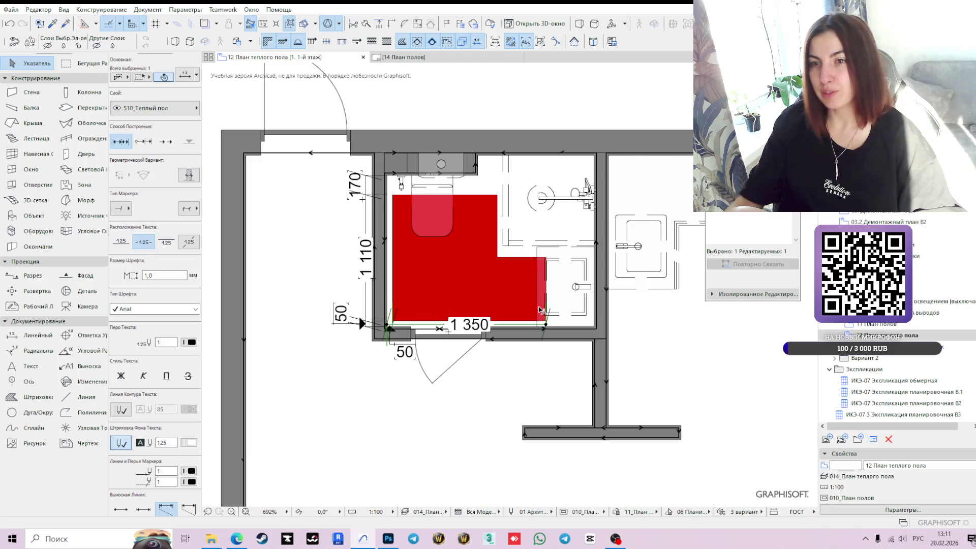
pyautogui.scroll(3, 534, 330)
pyautogui.click(522, 323)
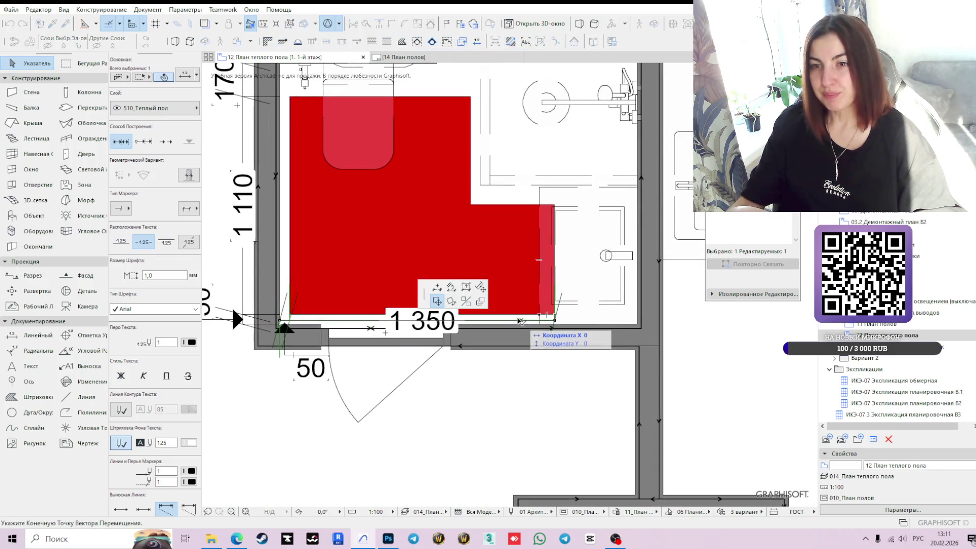
pyautogui.scroll(5, 636, 323)
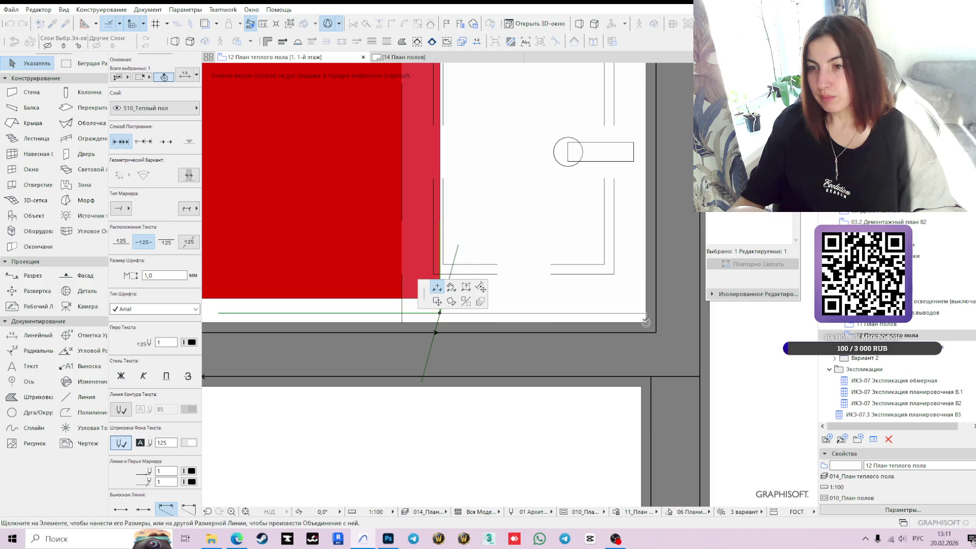
pyautogui.click(644, 323)
pyautogui.scroll(-3, 566, 393)
pyautogui.moveTo(567, 394); pyautogui.dragTo(583, 397, button='middle')
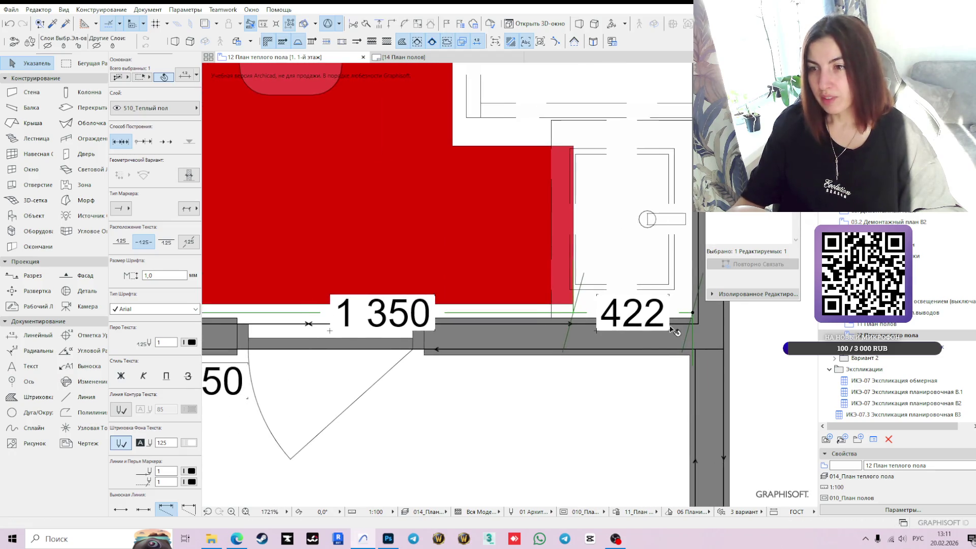
pyautogui.scroll(3, 643, 362)
# - Move the new end point by X -20, Y 20 so the segment reads 420 instead of 422
pyautogui.click(639, 363)
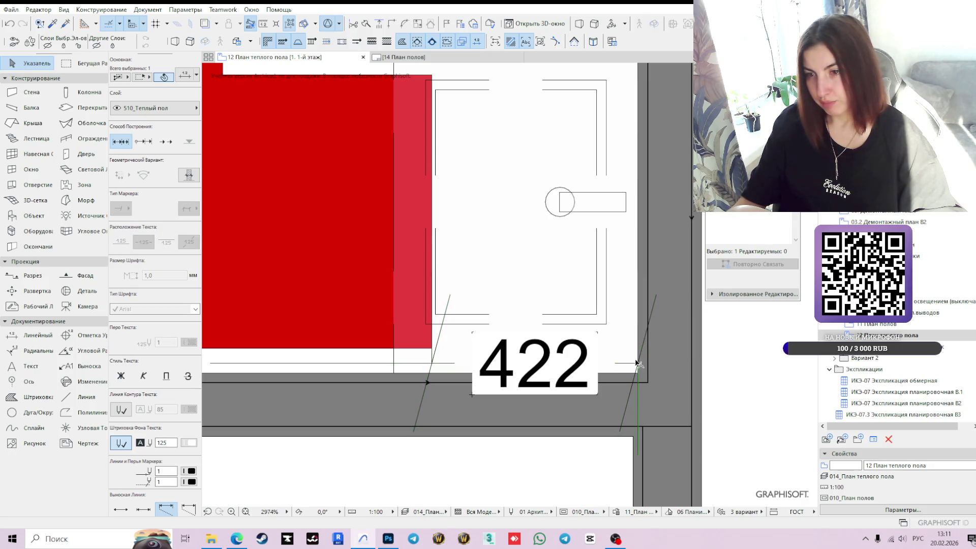
pyautogui.click(635, 364)
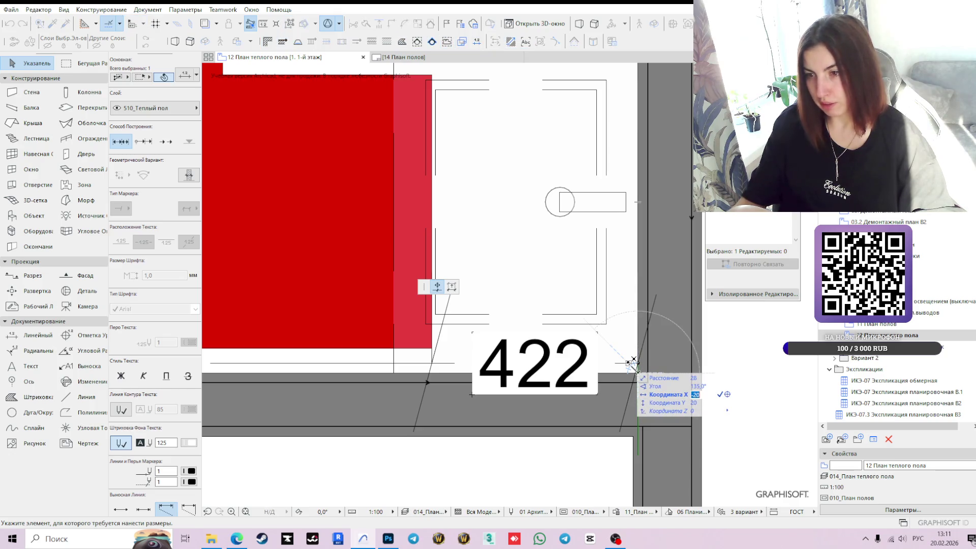
pyautogui.press('Tab')
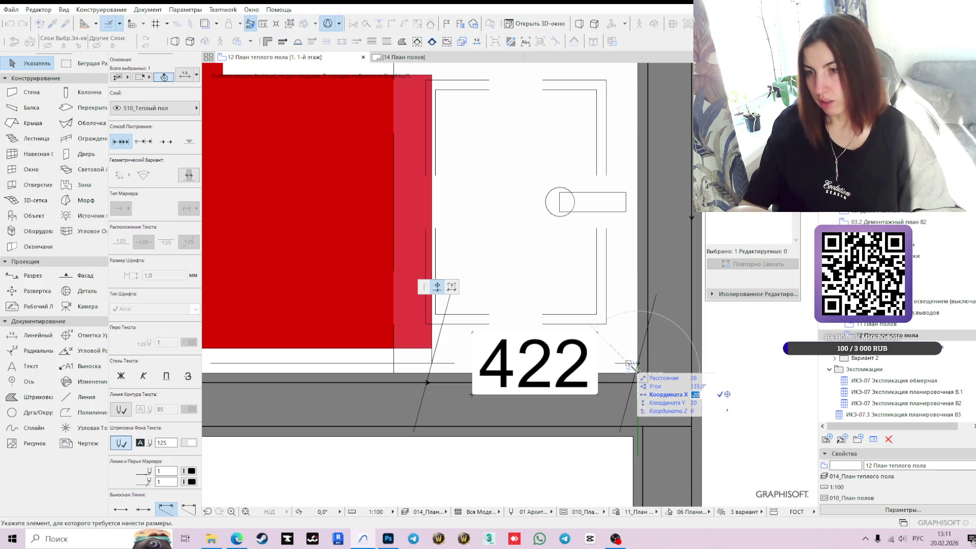
pyautogui.press('Return')
pyautogui.scroll(-5, 549, 323)
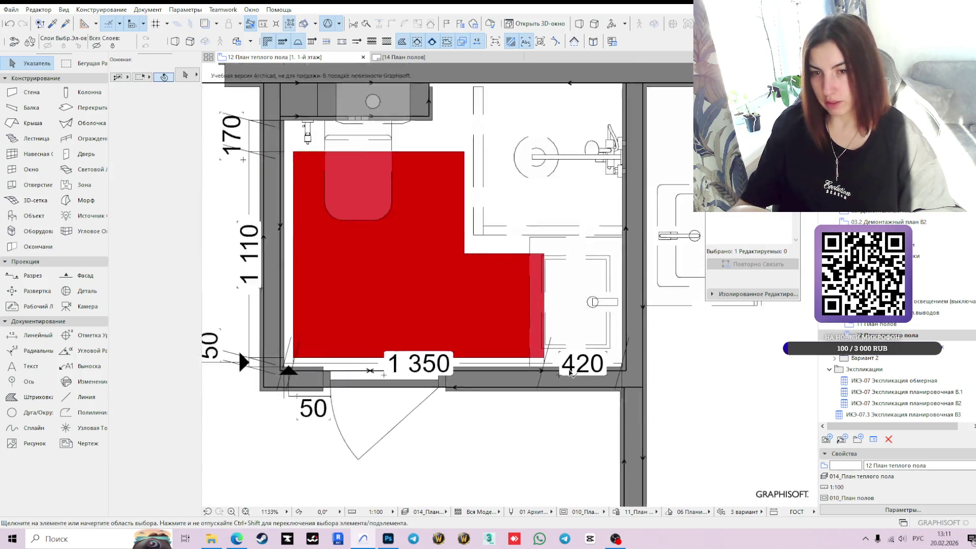
pyautogui.click(551, 393)
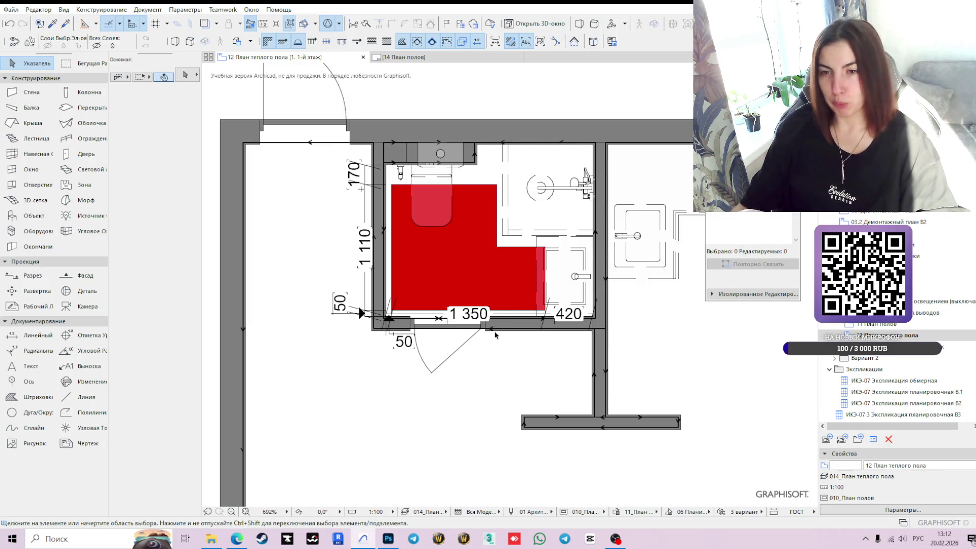
pyautogui.scroll(3, 391, 342)
# - Dimension the bathroom's top edge from the wall corner to the slab corners, reading 50 / 922 / 50
pyautogui.click(397, 336)
pyautogui.scroll(-2, 541, 402)
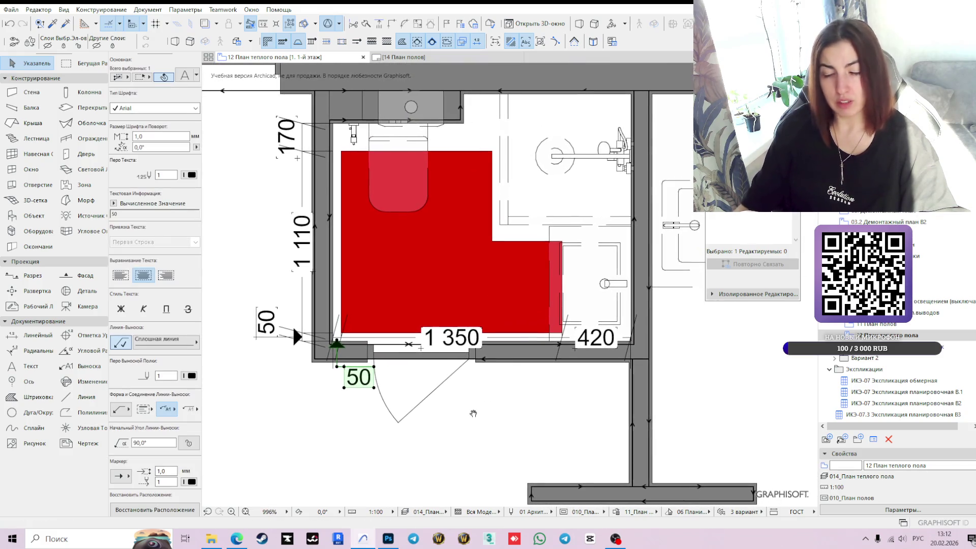
pyautogui.click(37, 335)
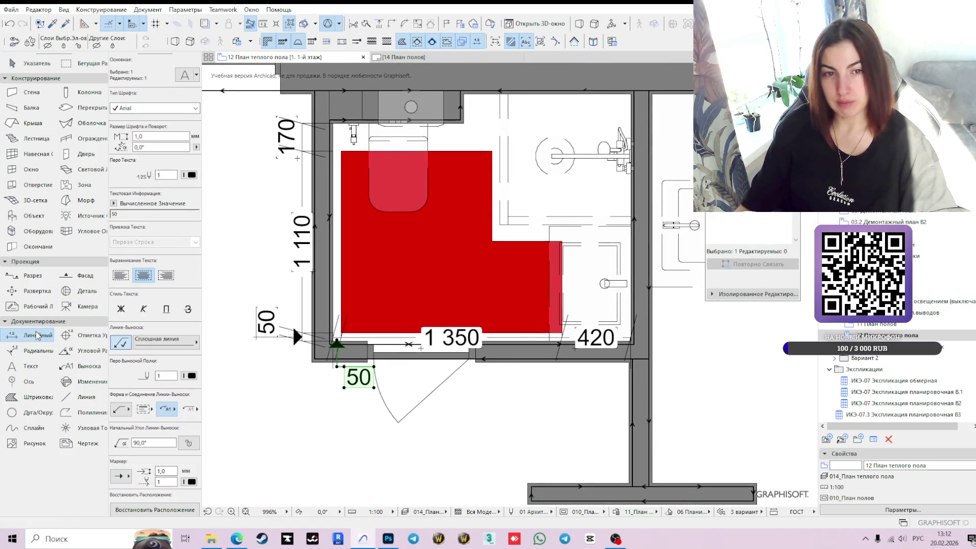
pyautogui.scroll(5, 374, 134)
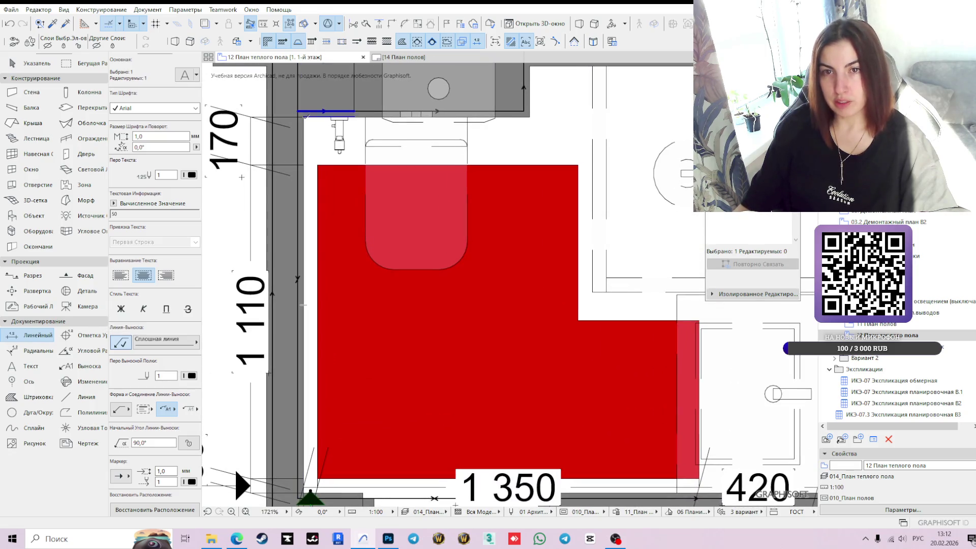
pyautogui.press('Escape')
pyautogui.click(303, 117)
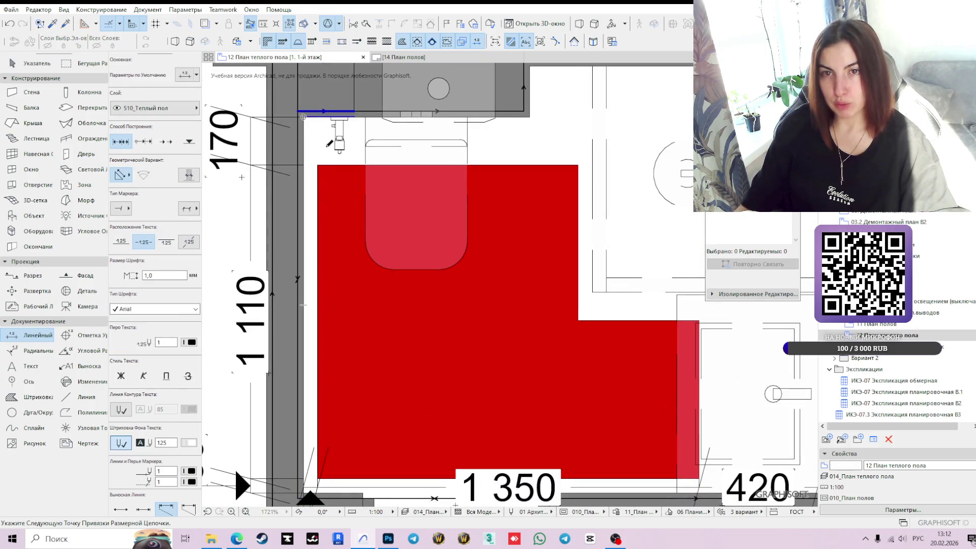
pyautogui.click(319, 164)
pyautogui.click(579, 165)
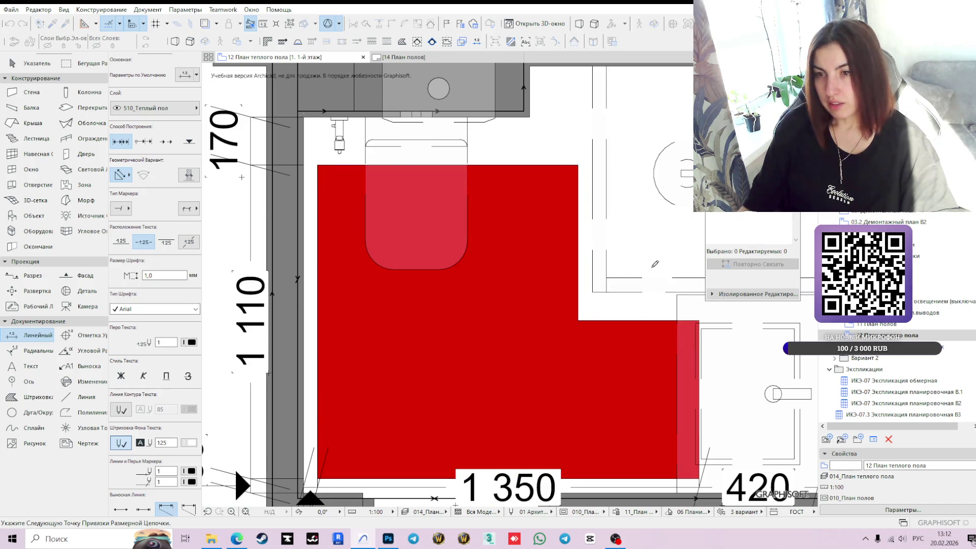
pyautogui.scroll(-3, 375, 252)
pyautogui.doubleClick(460, 91)
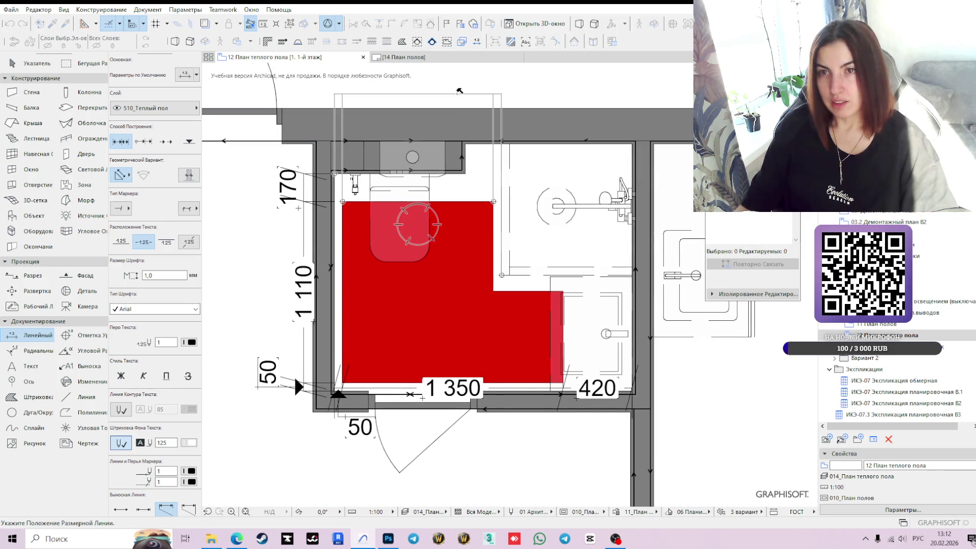
pyautogui.click(460, 90)
pyautogui.moveTo(294, 374); pyautogui.dragTo(303, 442, button='middle')
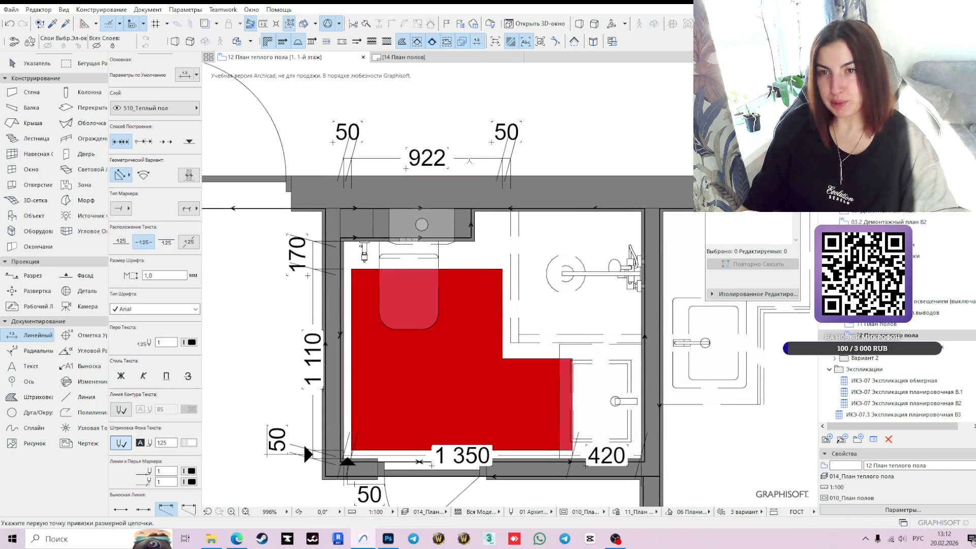
pyautogui.keyDown('shift'); pyautogui.click(466, 158); pyautogui.keyUp('shift')
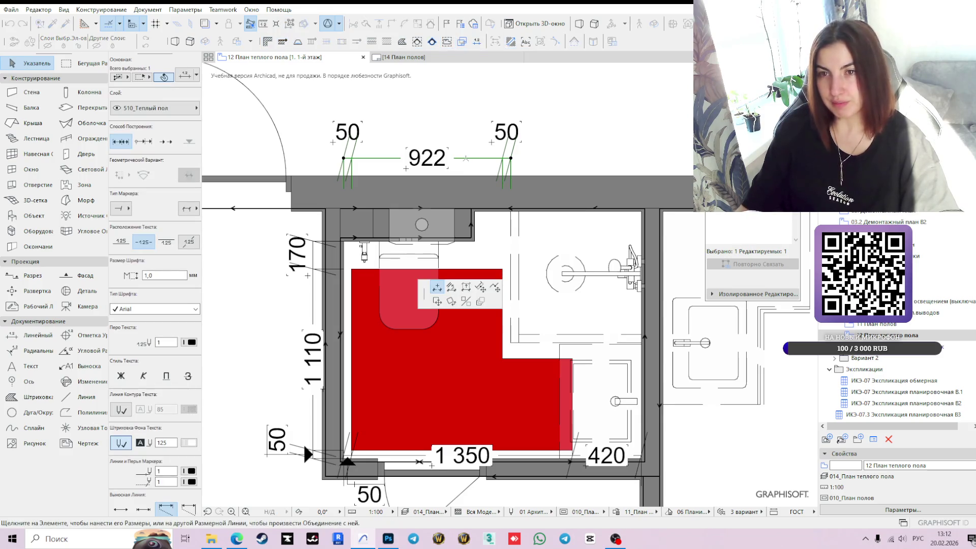
# - Move the 922 dimension chain down onto the slab's top edge
pyautogui.click(437, 302)
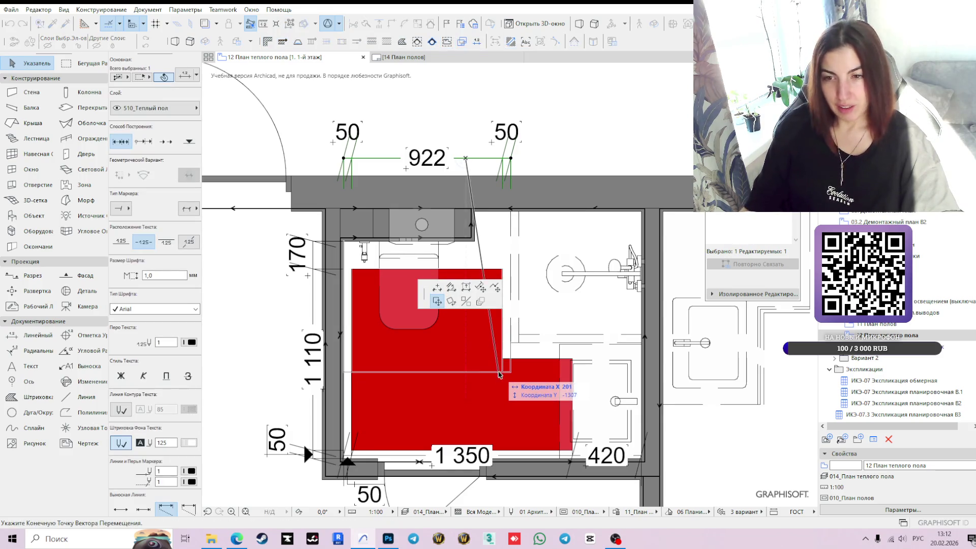
pyautogui.scroll(5, 499, 374)
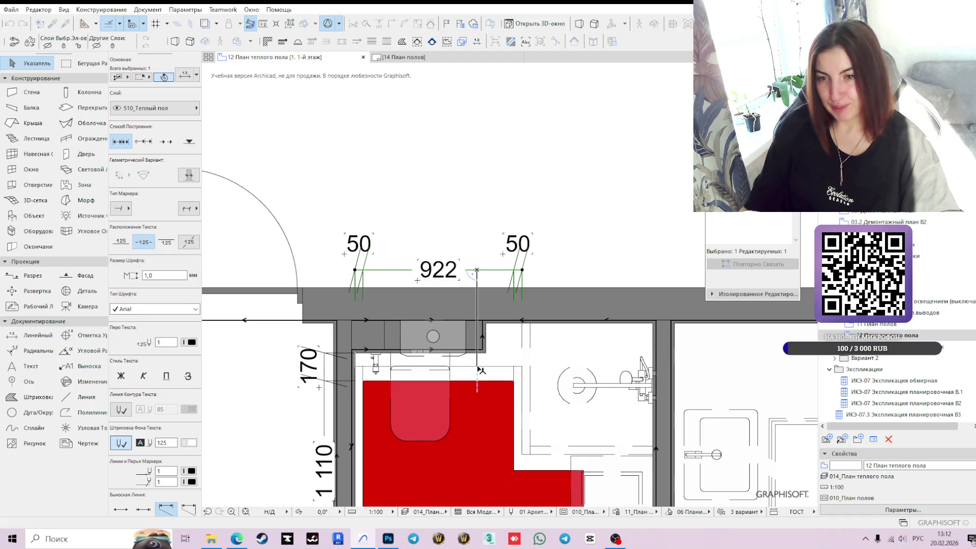
pyautogui.click(480, 369)
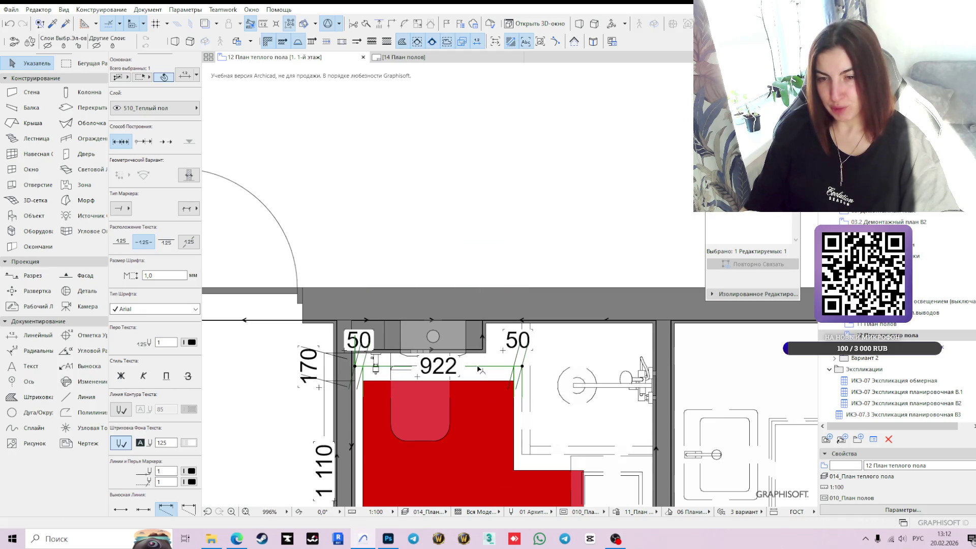
# - Offset the red slab's upper right edge 50 inward, so the chain reads 50 / 872 / 100
pyautogui.click(516, 432)
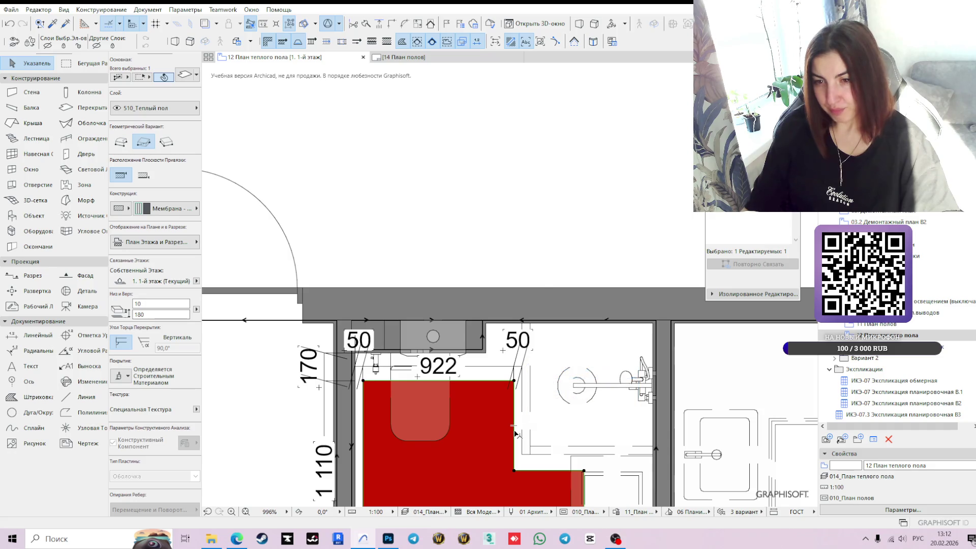
pyautogui.click(515, 430)
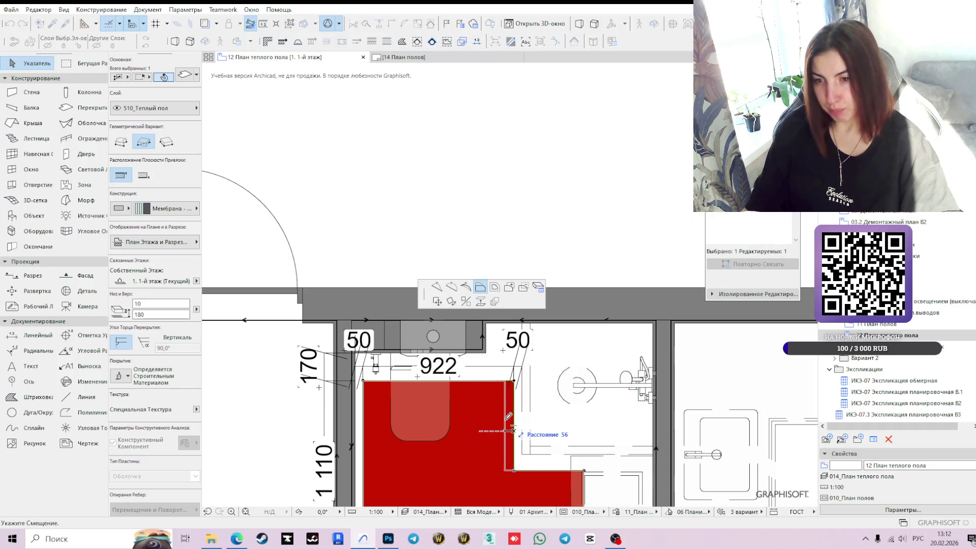
pyautogui.press('Tab')
pyautogui.press('Return')
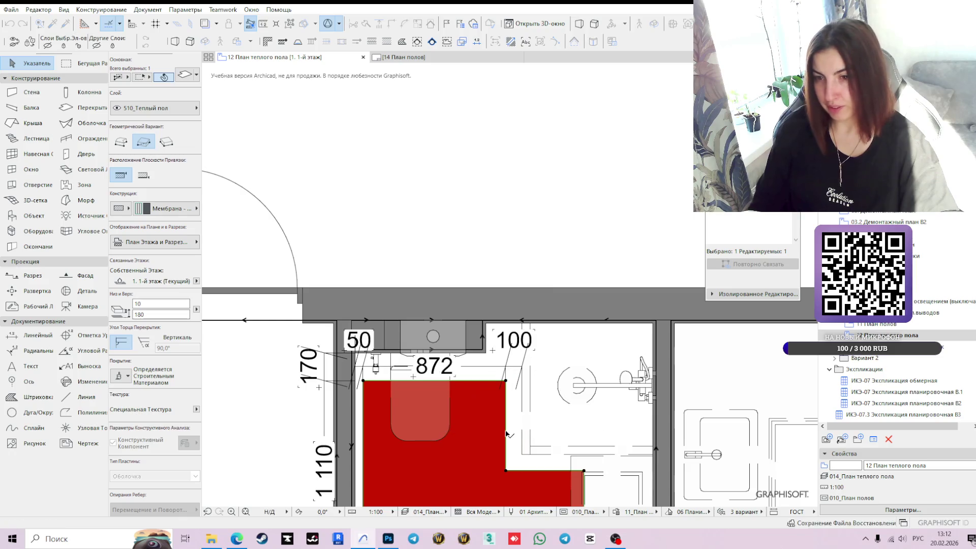
pyautogui.moveTo(577, 217); pyautogui.dragTo(458, 385, button='middle')
pyautogui.scroll(3, 493, 345)
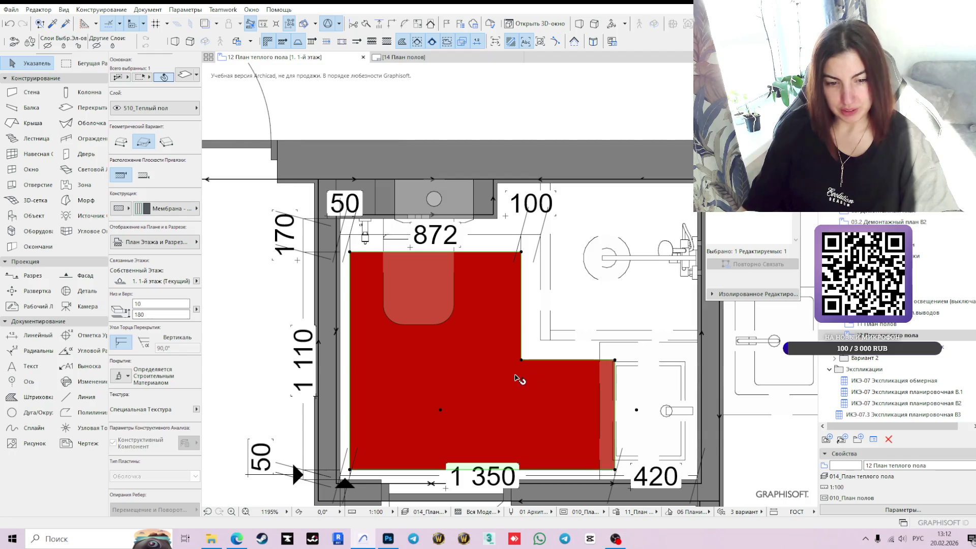
pyautogui.scroll(-5, 487, 399)
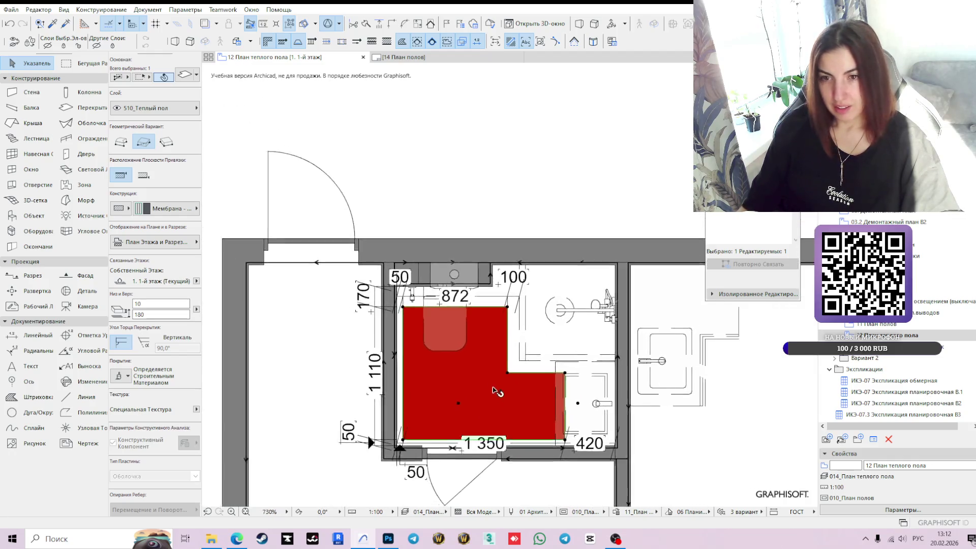
pyautogui.moveTo(466, 323)
pyautogui.mouseDown(button='middle')
pyautogui.moveTo(458, 319)
pyautogui.moveTo(475, 417)
pyautogui.mouseUp(button='middle')
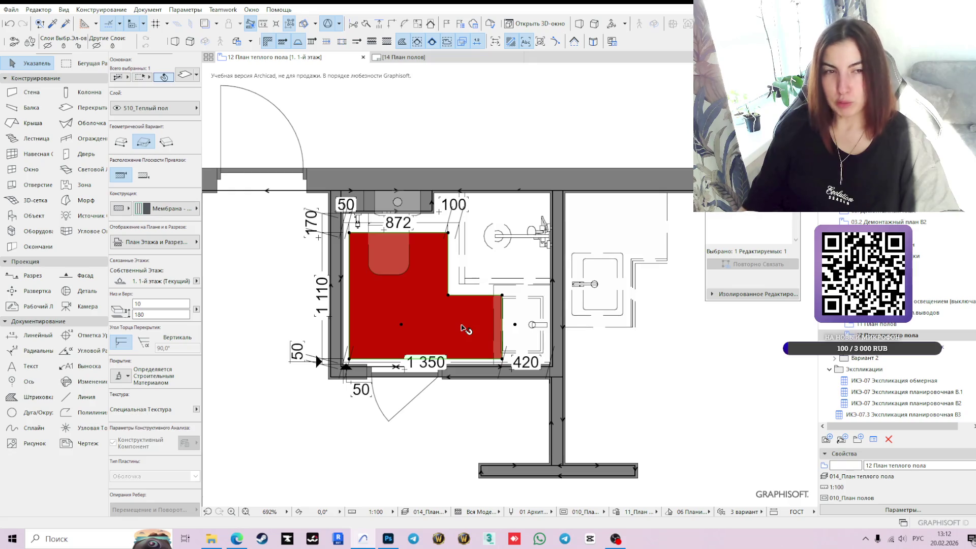
# - Shift the 872 dimension chain slightly lower
pyautogui.scroll(3, 375, 386)
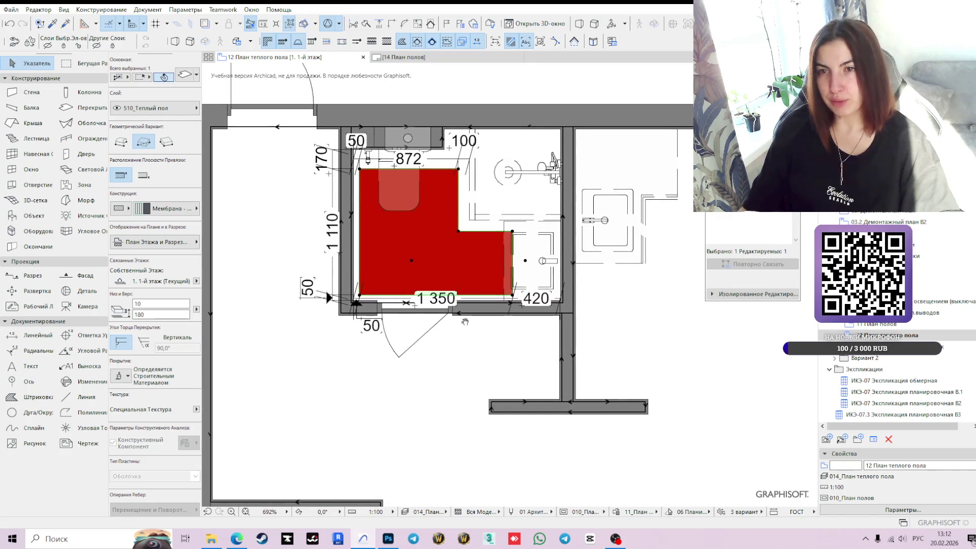
pyautogui.scroll(1, 417, 167)
pyautogui.click(458, 157)
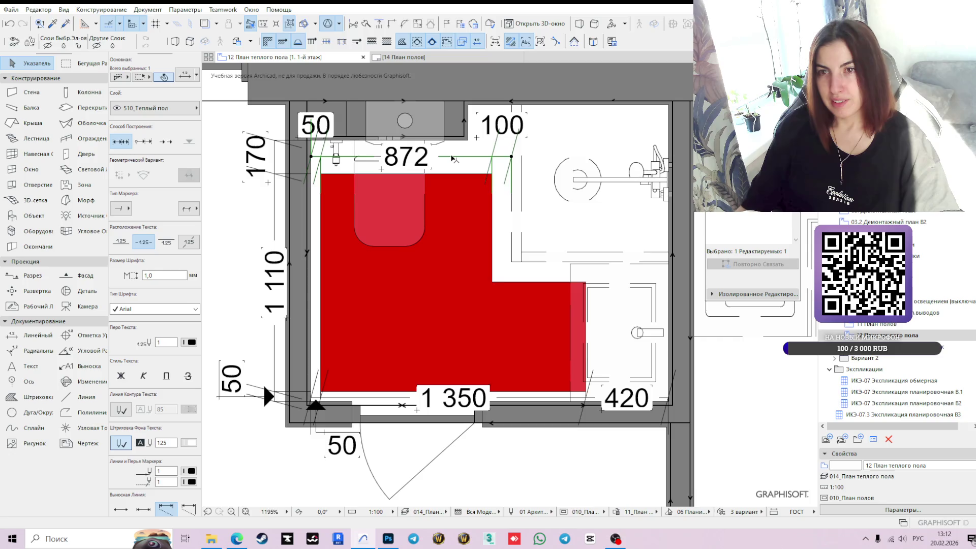
pyautogui.click(452, 159)
pyautogui.click(494, 193)
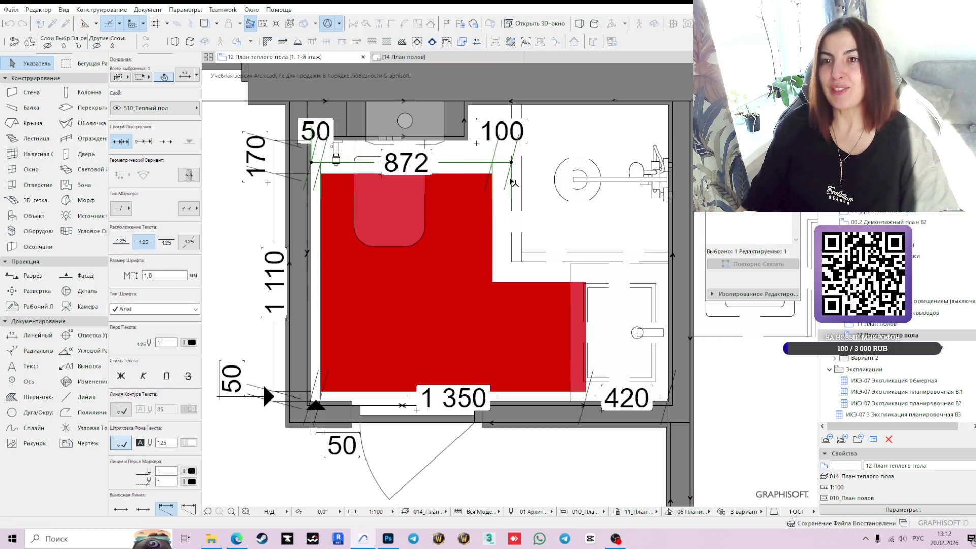
pyautogui.scroll(2, 363, 125)
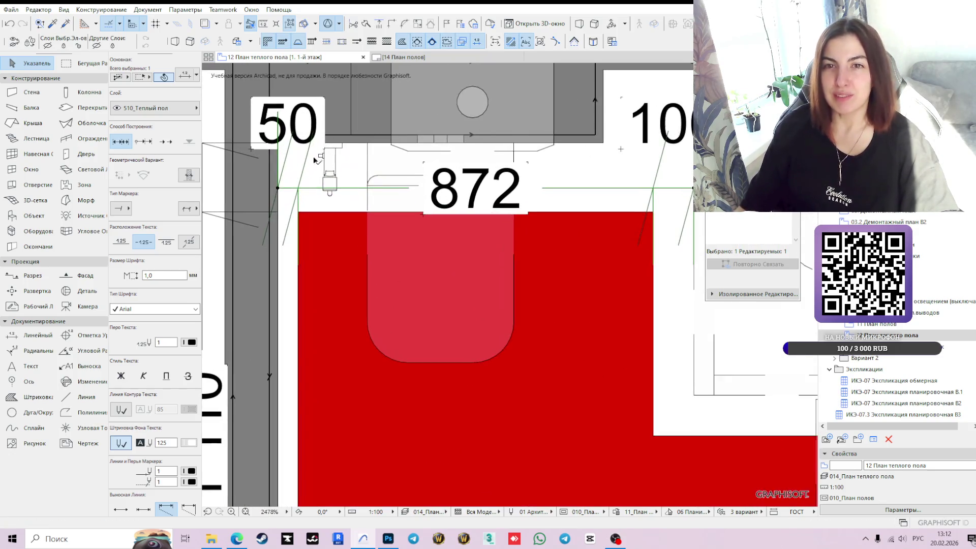
pyautogui.press('Escape')
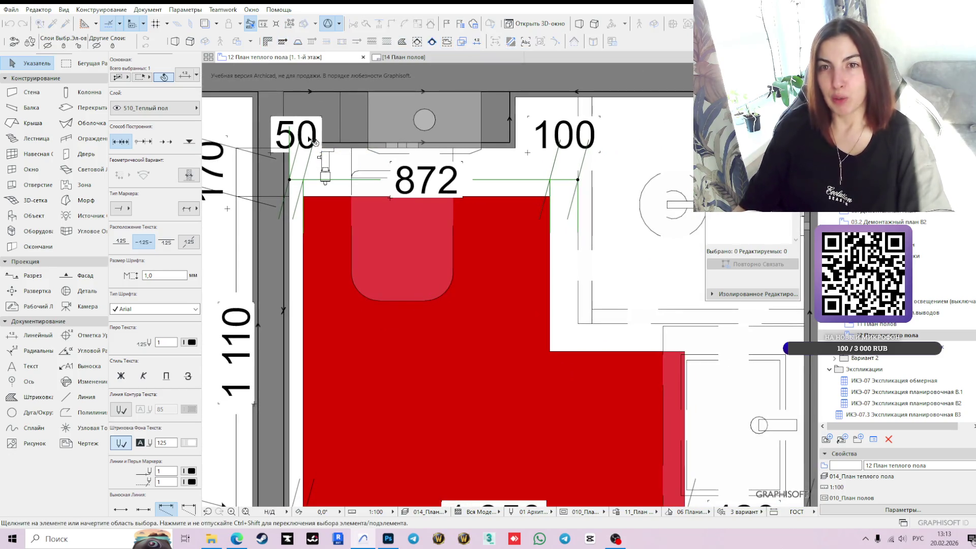
# - Select the 50 dimension label to pull it out on a leader
pyautogui.click(288, 141)
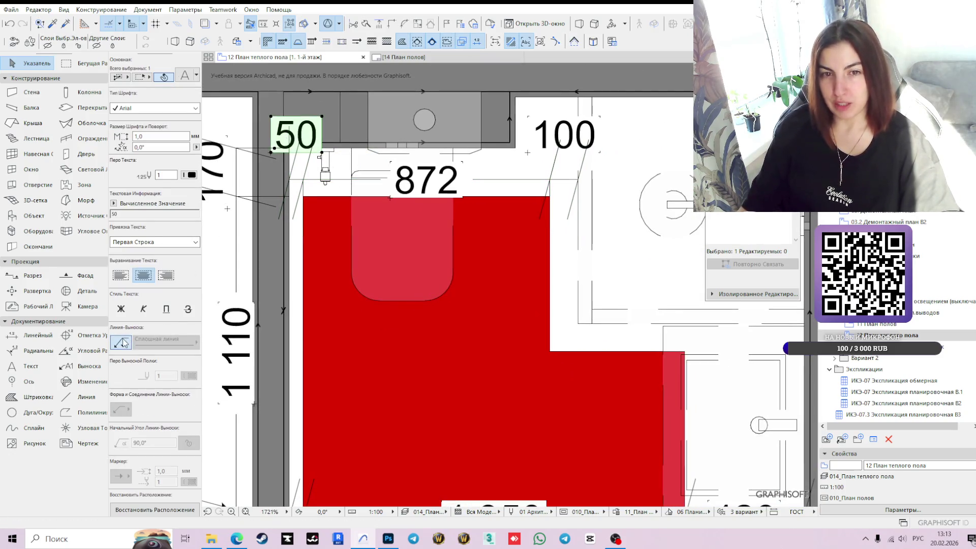
pyautogui.scroll(-2, 414, 334)
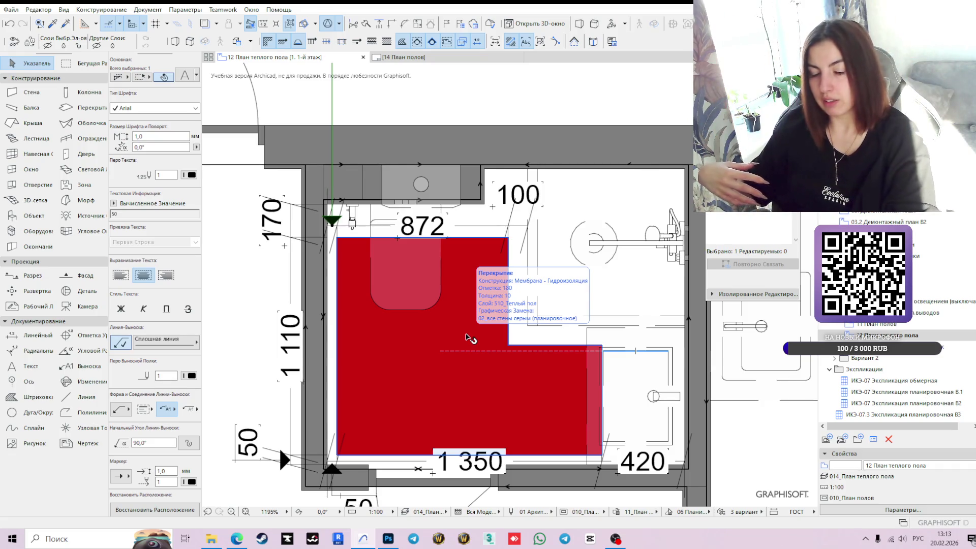
pyautogui.scroll(-4, 409, 328)
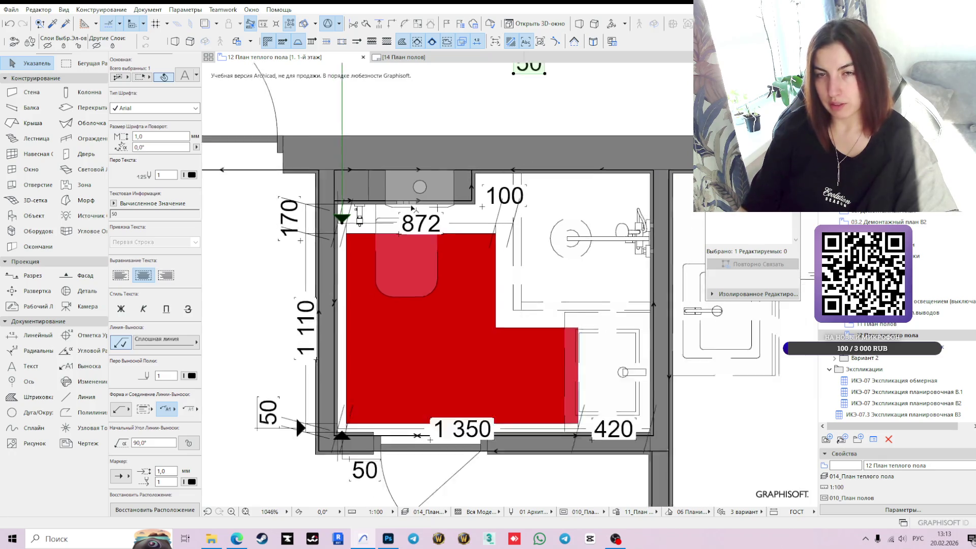
# - Change the 50 label's leader shape and reposition its corner and end nodes
pyautogui.click(167, 410)
pyautogui.click(193, 404)
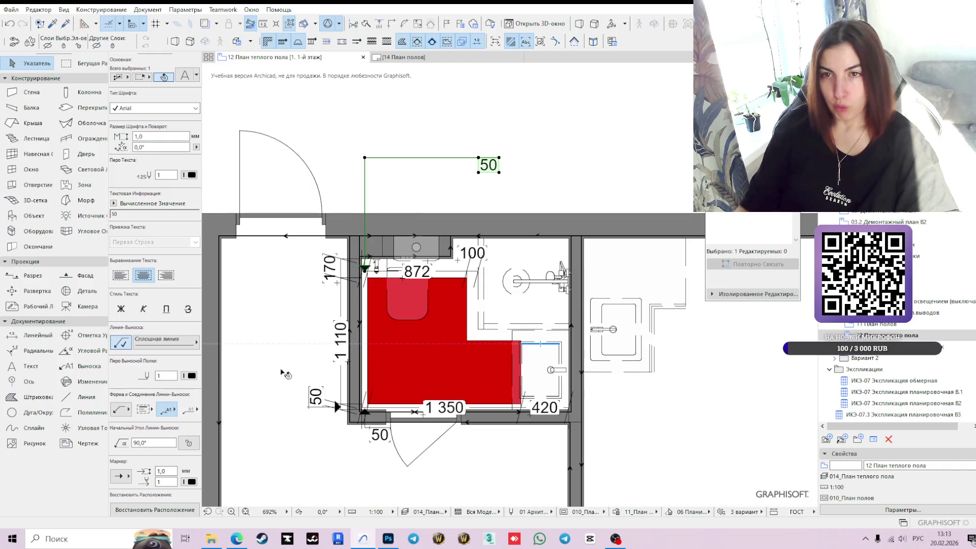
pyautogui.click(365, 160)
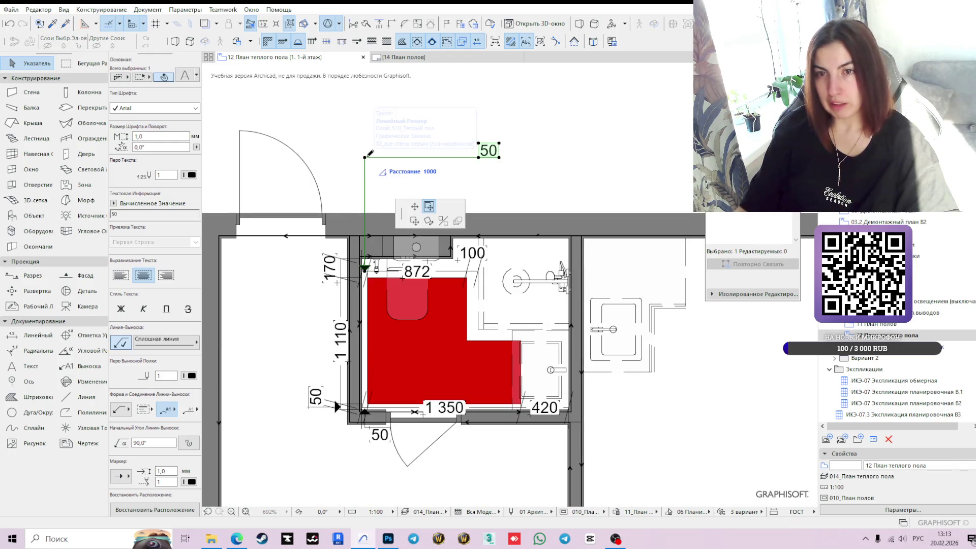
pyautogui.click(365, 203)
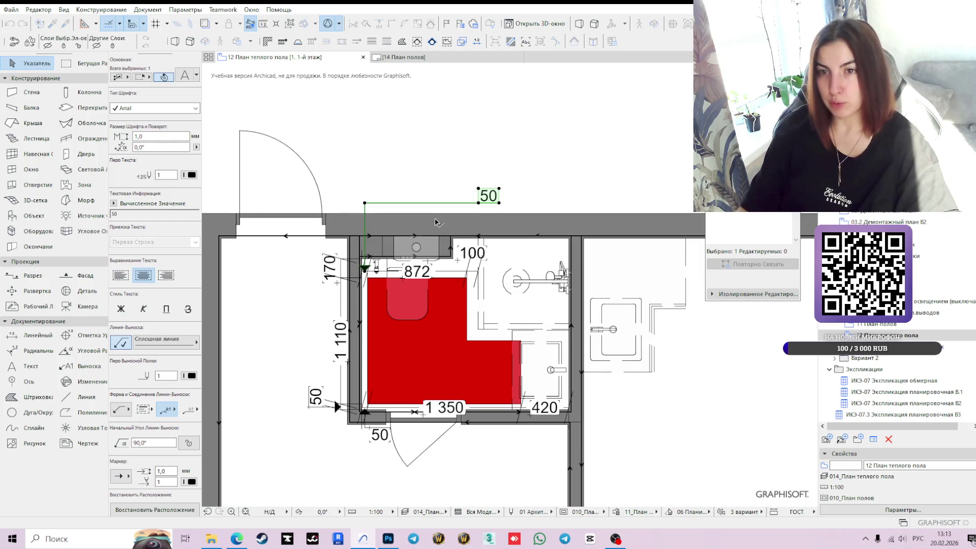
pyautogui.click(479, 203)
pyautogui.click(377, 203)
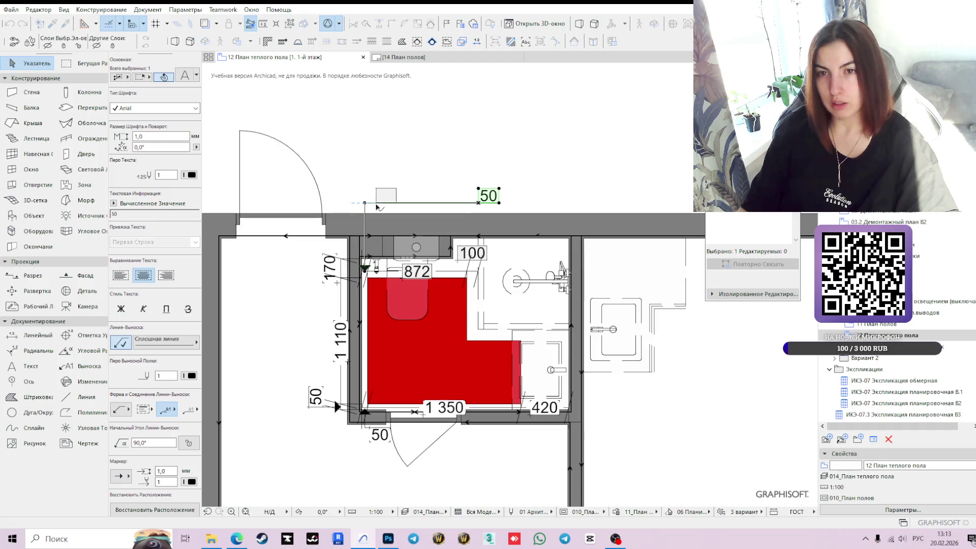
# - Lower the leader corner so the 50 label sits just above the wall
pyautogui.scroll(3, 376, 229)
pyautogui.click(353, 177)
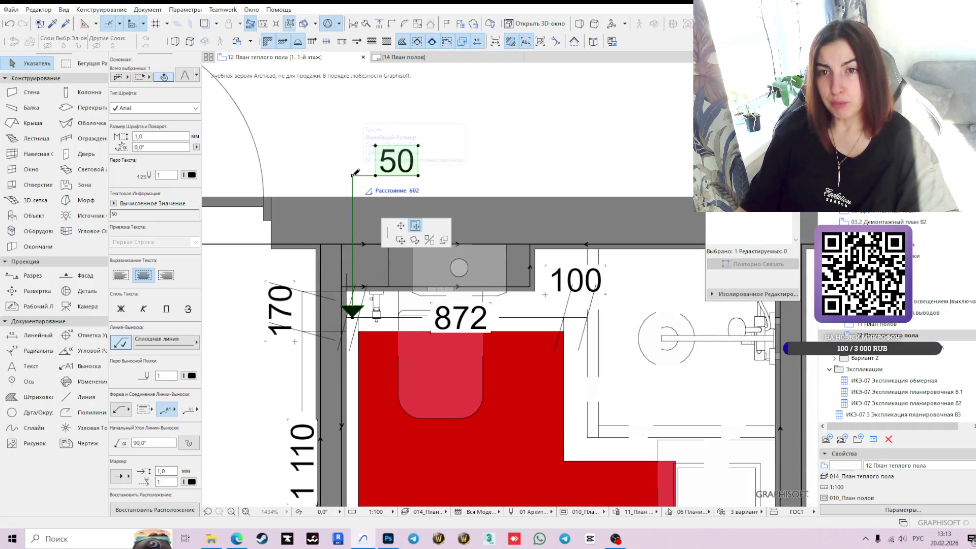
pyautogui.click(353, 265)
pyautogui.click(353, 265)
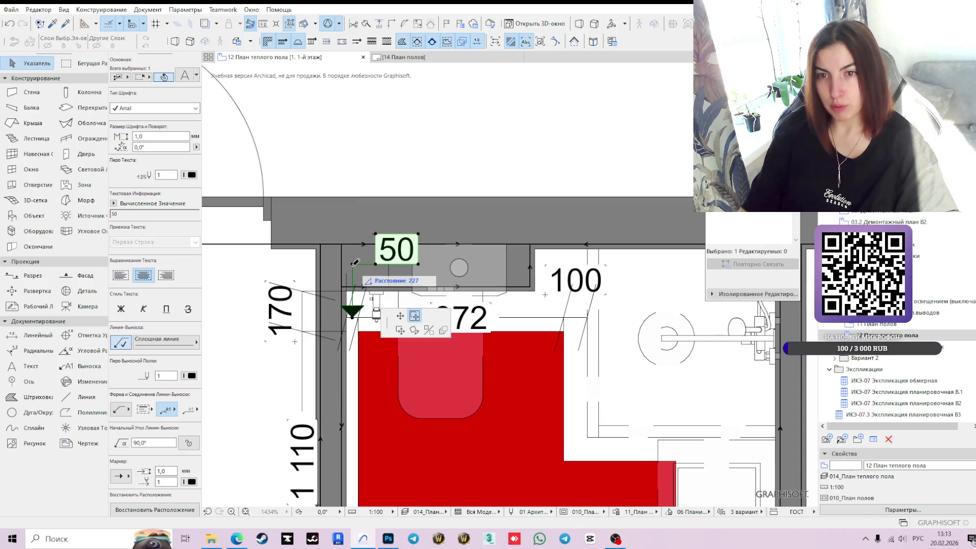
pyautogui.click(396, 276)
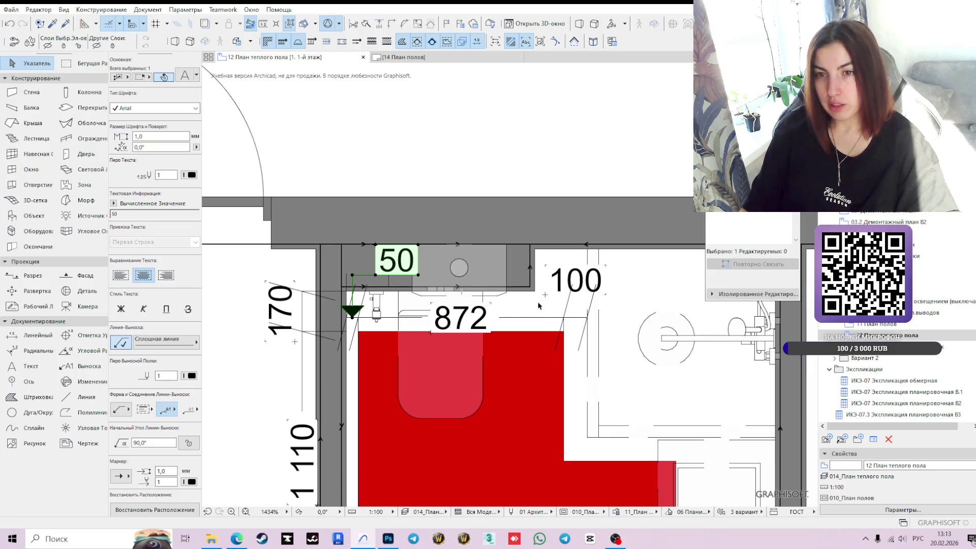
pyautogui.scroll(-2, 505, 299)
# - Move the 100 dimension text of the 872 chain slightly lower
pyautogui.click(517, 277)
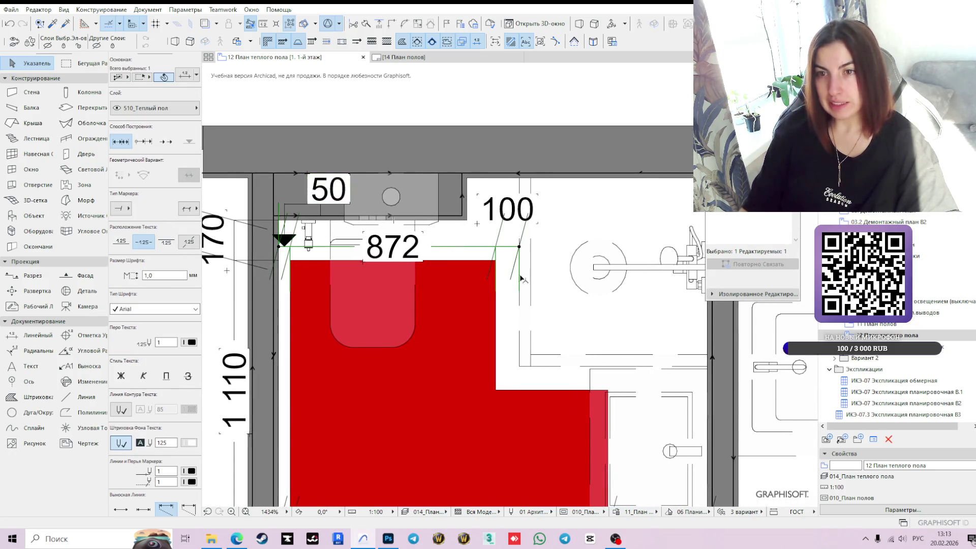
pyautogui.scroll(-3, 529, 290)
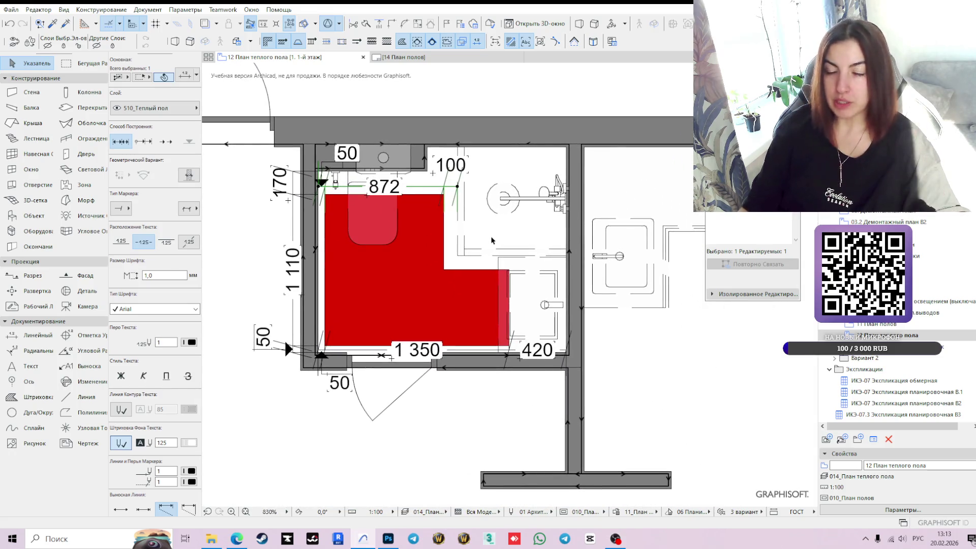
pyautogui.scroll(3, 456, 190)
pyautogui.click(425, 170)
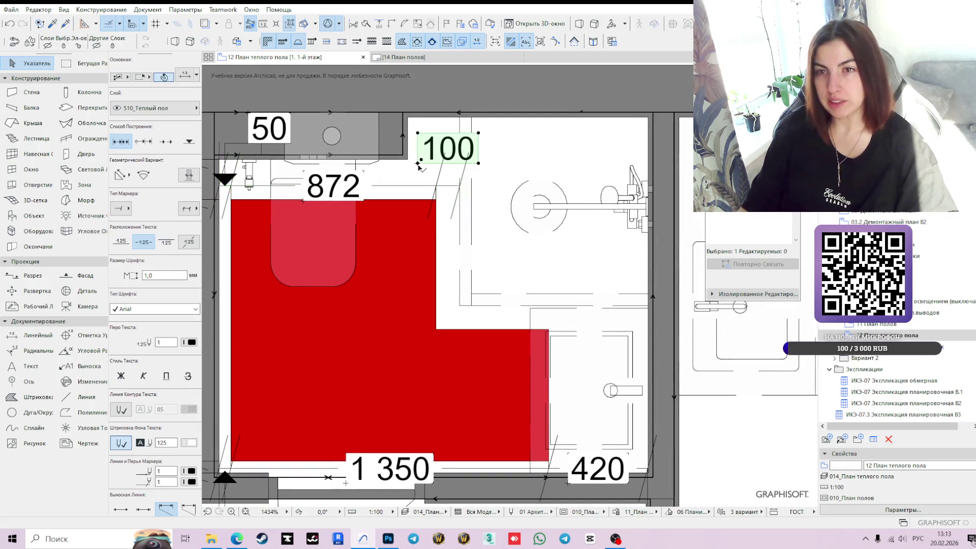
pyautogui.click(424, 175)
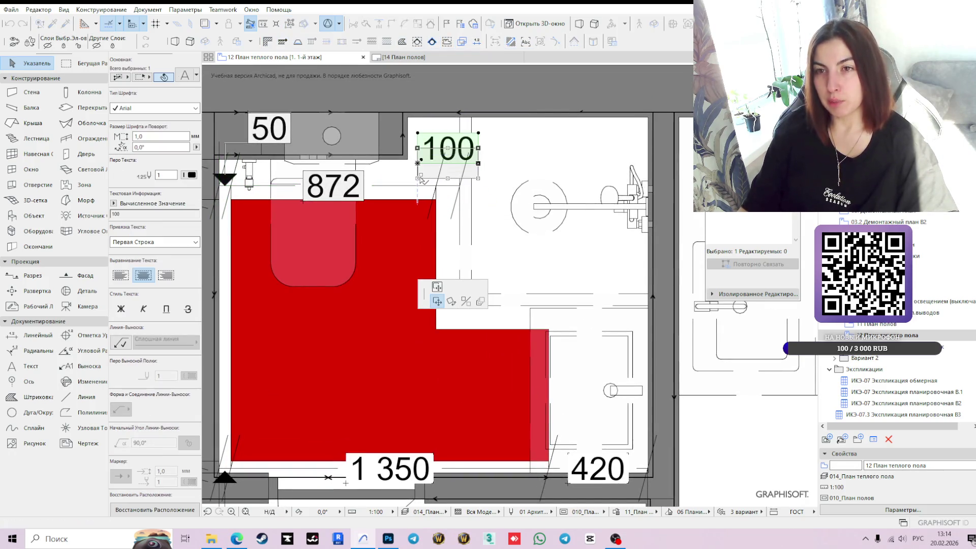
pyautogui.click(423, 190)
pyautogui.scroll(-4, 422, 180)
pyautogui.click(421, 99)
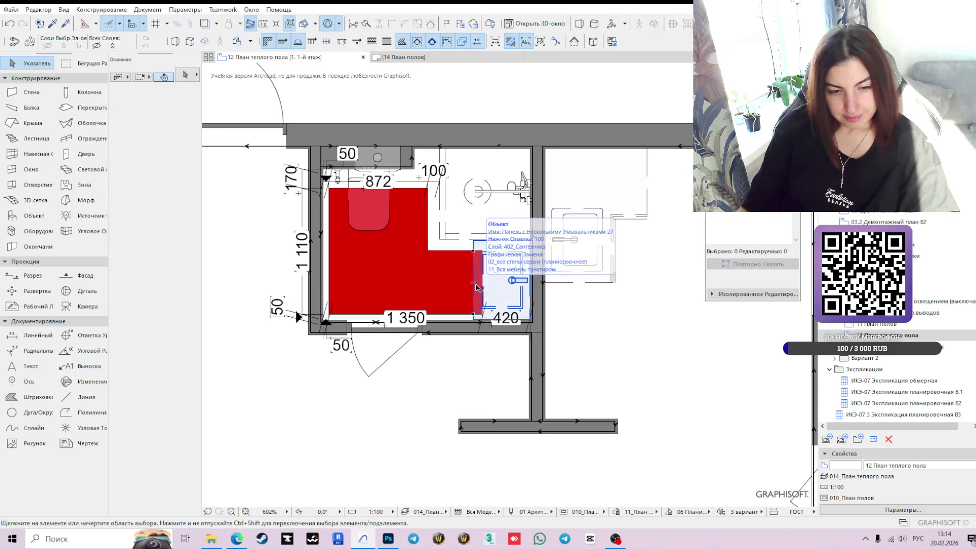
pyautogui.moveTo(477, 288); pyautogui.dragTo(475, 286)
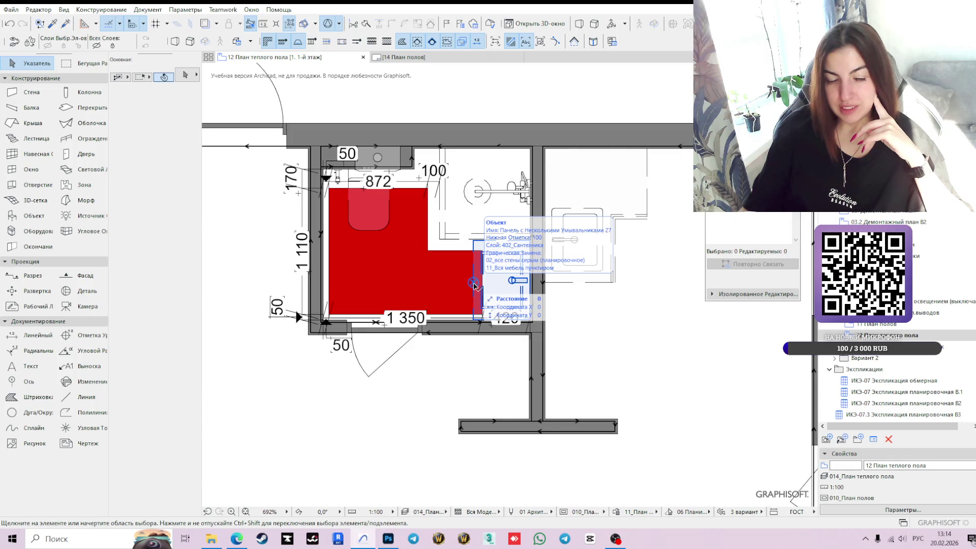
pyautogui.scroll(3, 402, 178)
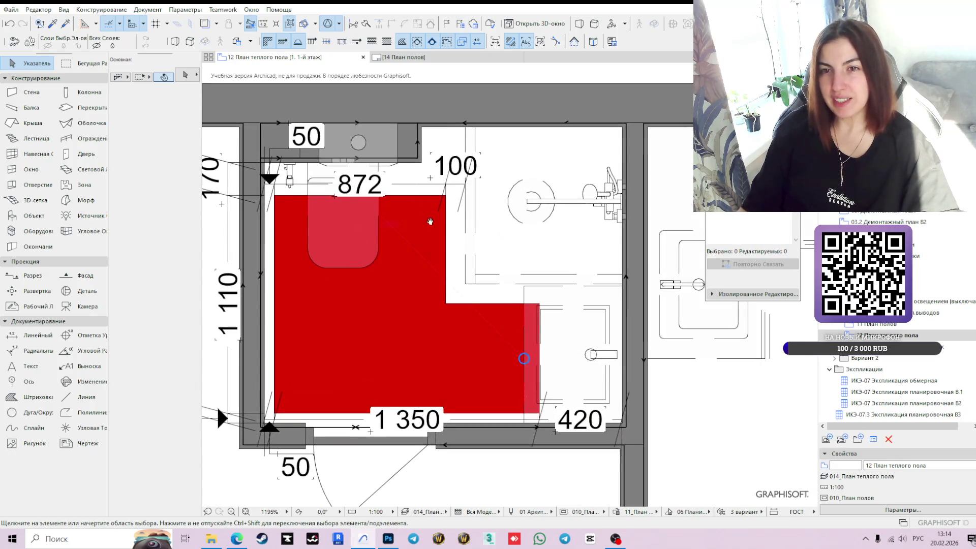
pyautogui.moveTo(430, 218); pyautogui.dragTo(494, 250, button='middle')
pyautogui.moveTo(507, 328)
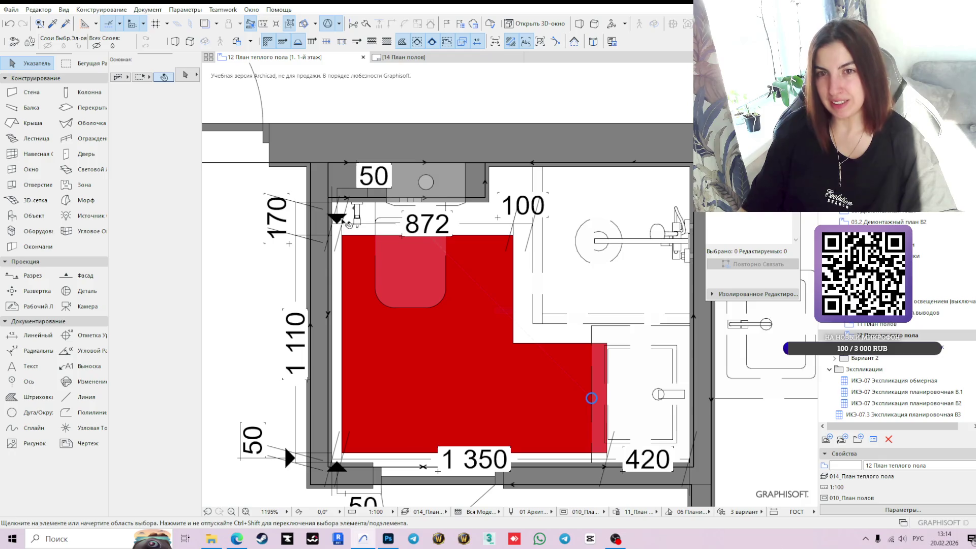
pyautogui.moveTo(344, 227)
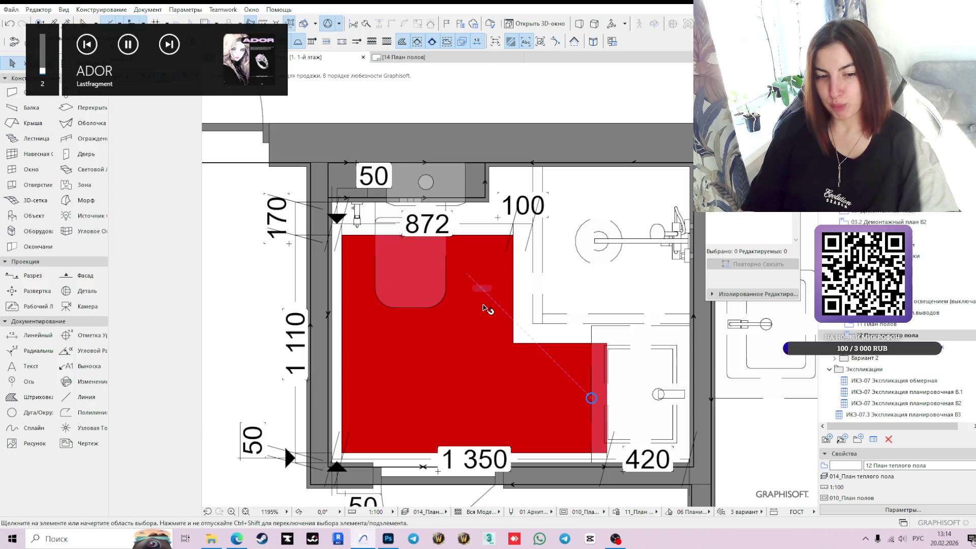
pyautogui.scroll(2, 362, 238)
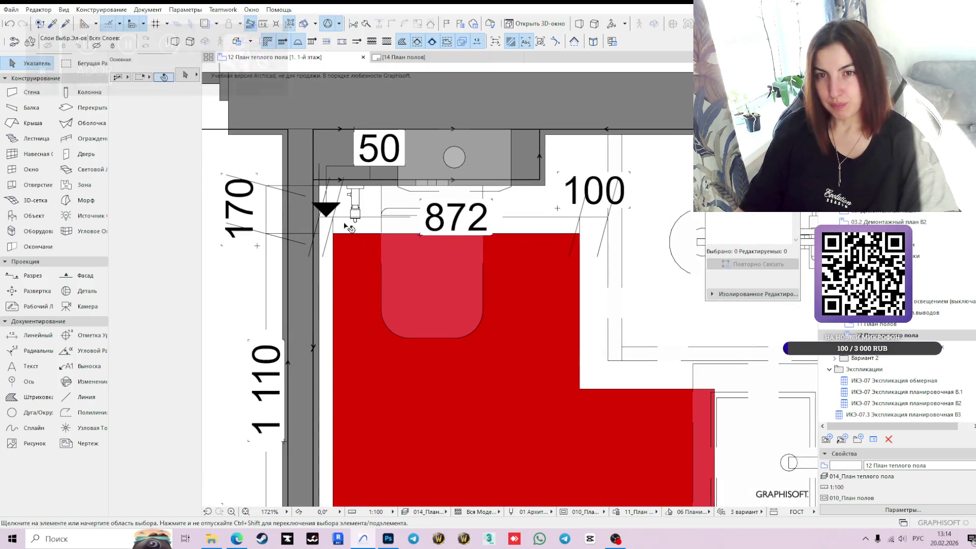
pyautogui.click(335, 218)
pyautogui.click(433, 297)
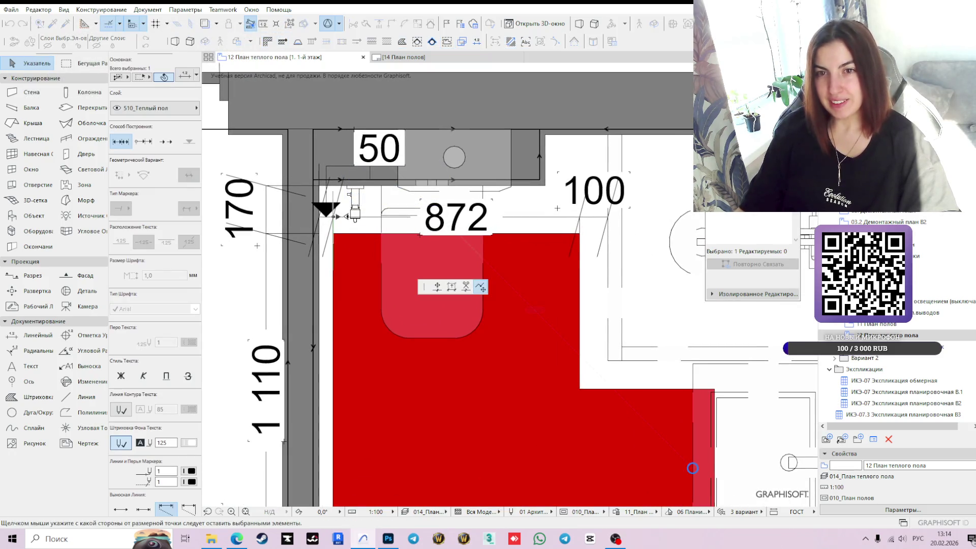
pyautogui.click(437, 288)
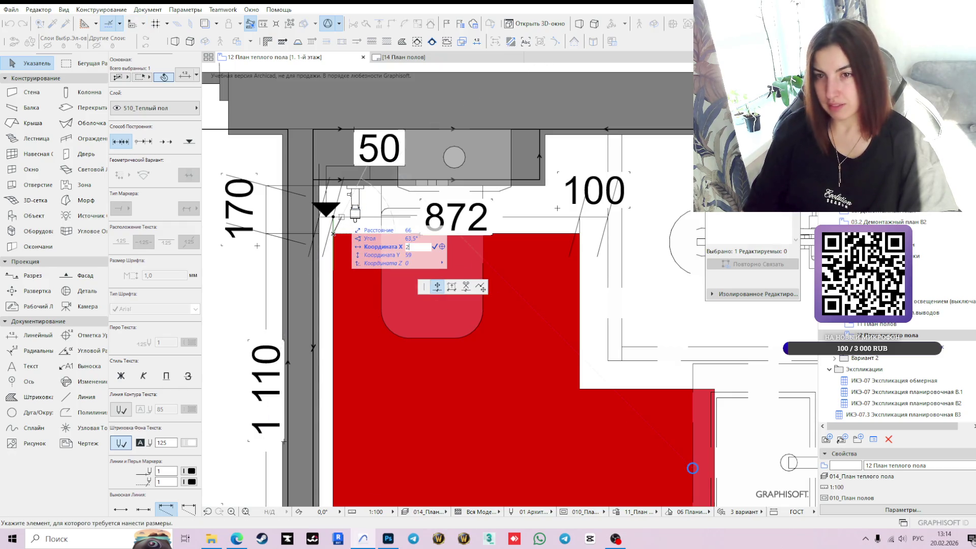
pyautogui.click(326, 218)
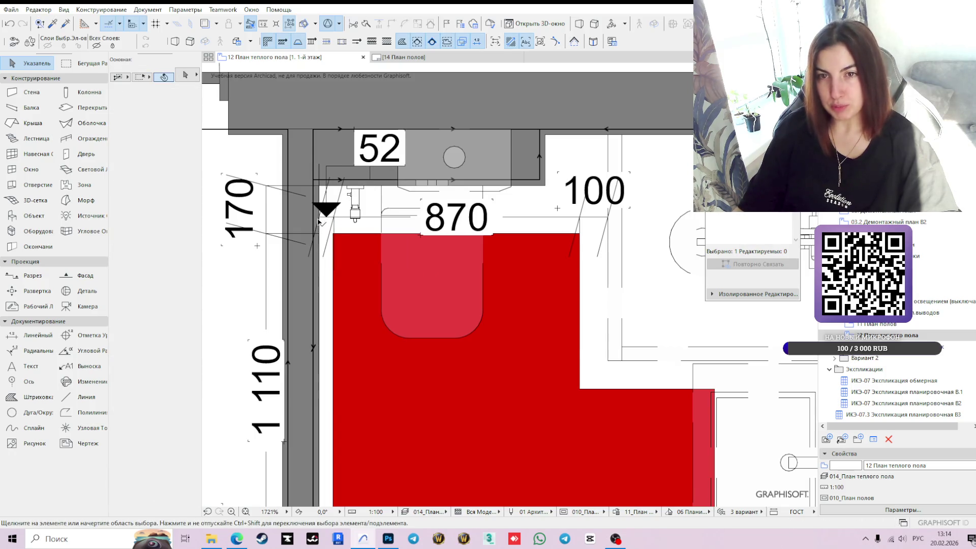
pyautogui.click(322, 217)
pyautogui.click(321, 216)
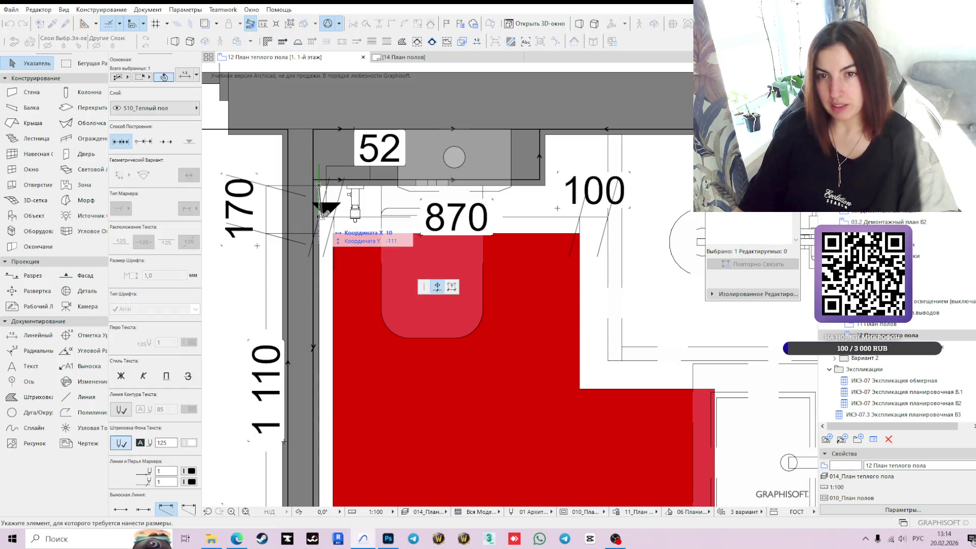
pyautogui.click(321, 216)
pyautogui.press('Escape')
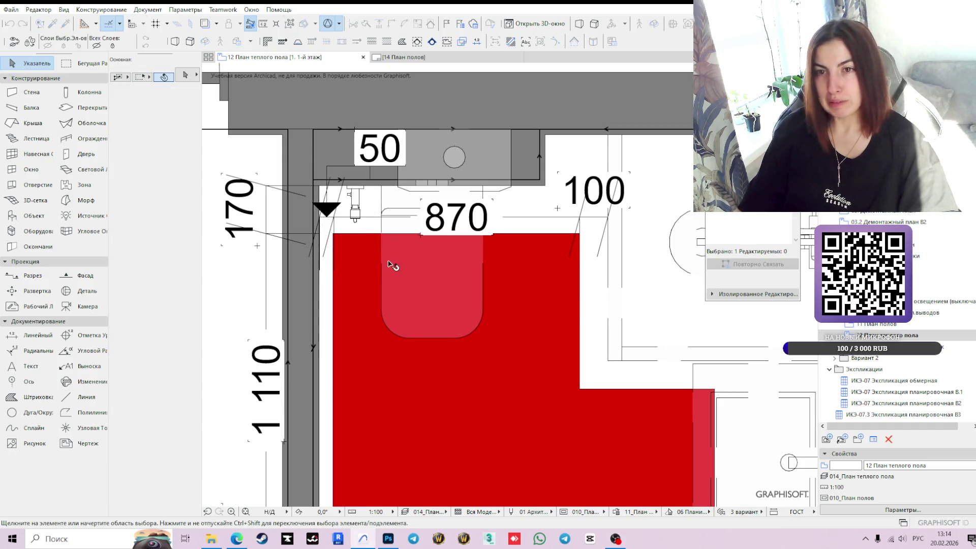
pyautogui.scroll(-3, 519, 340)
pyautogui.scroll(3, 389, 284)
pyautogui.scroll(3, 358, 253)
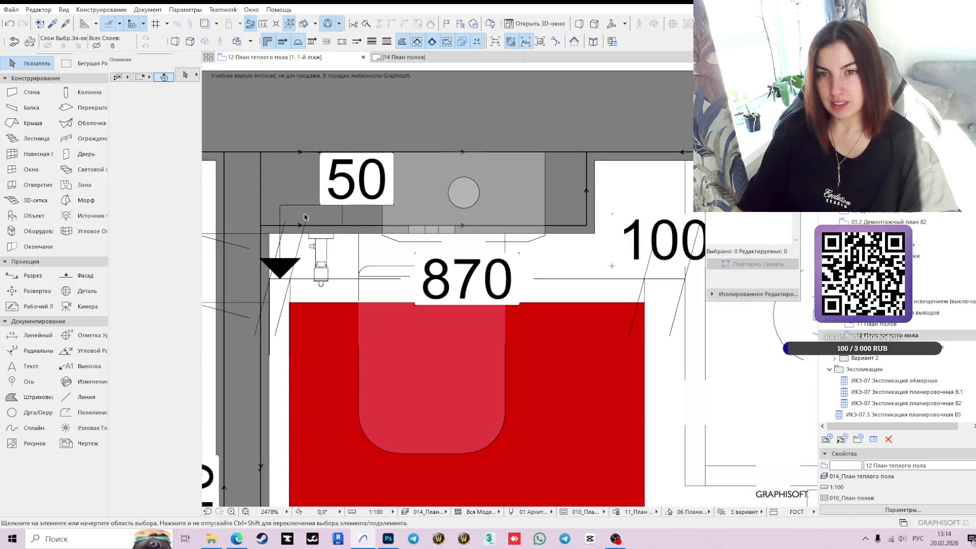
pyautogui.click(281, 206)
pyautogui.click(281, 206)
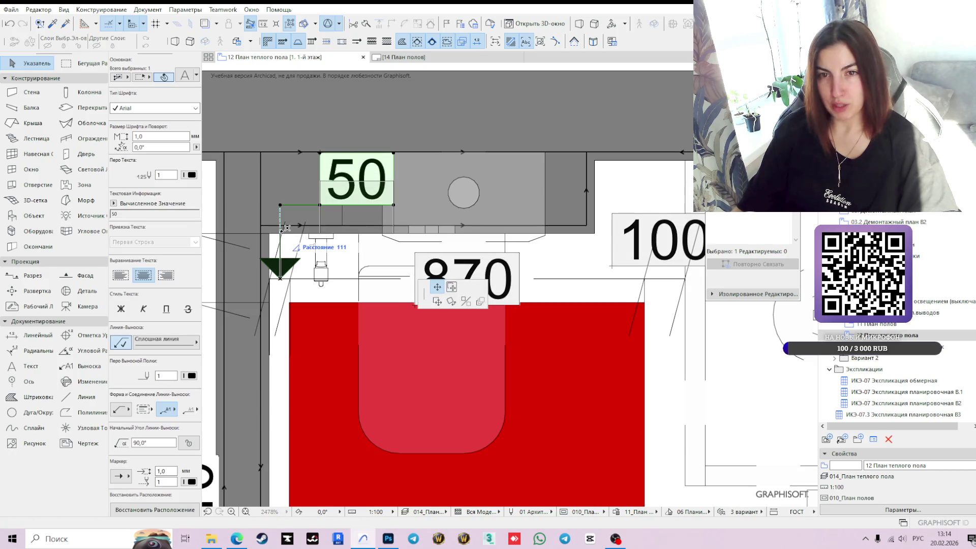
pyautogui.click(362, 235)
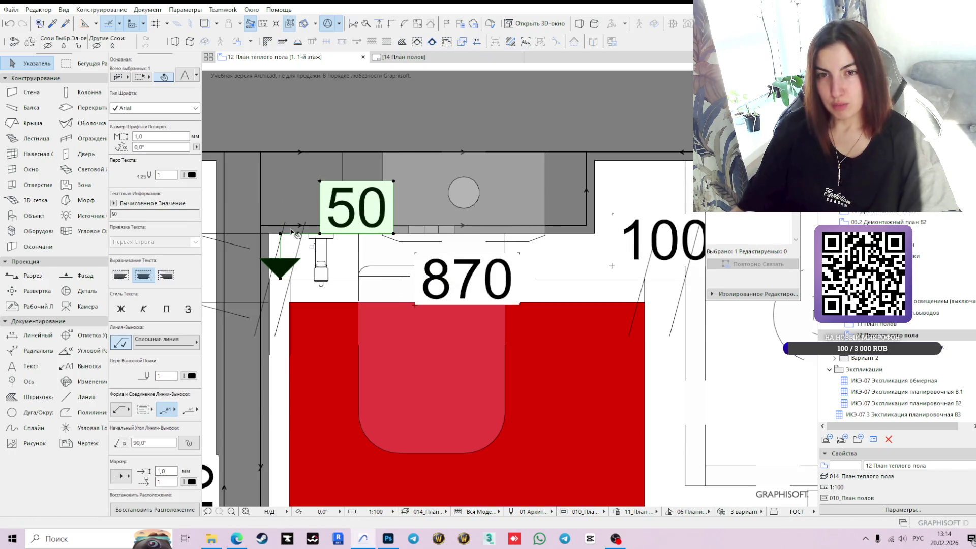
pyautogui.scroll(-2, 401, 341)
pyautogui.moveTo(401, 341); pyautogui.dragTo(519, 360, button='middle')
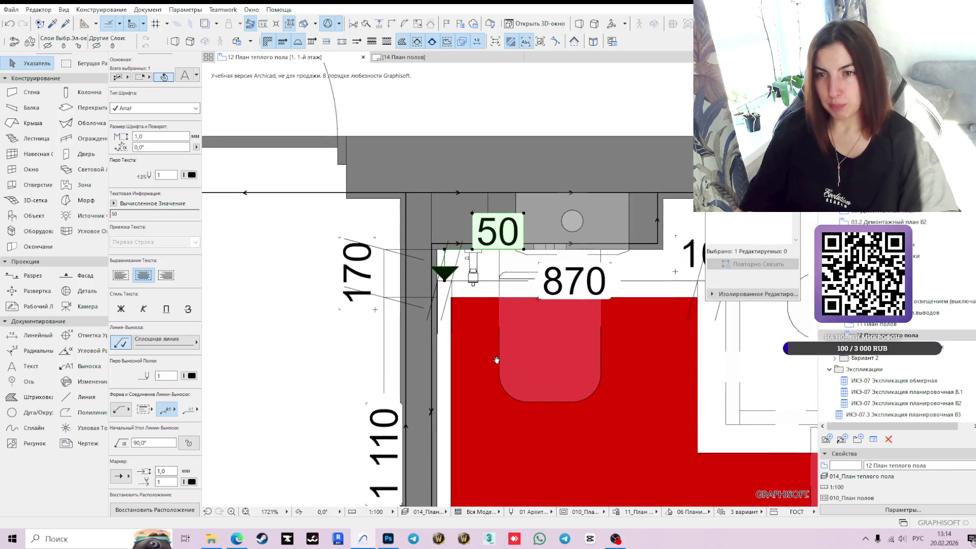
pyautogui.scroll(-3, 600, 369)
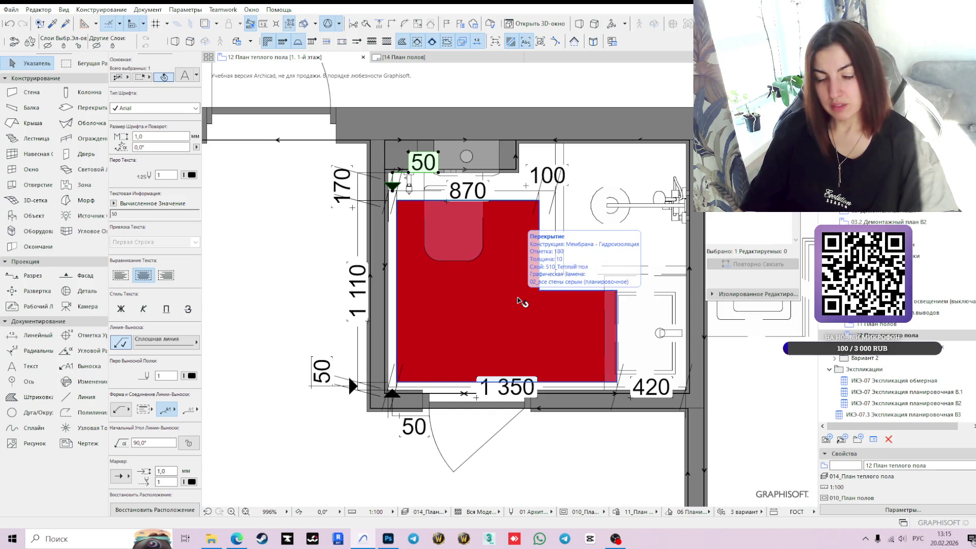
pyautogui.scroll(-2, 518, 300)
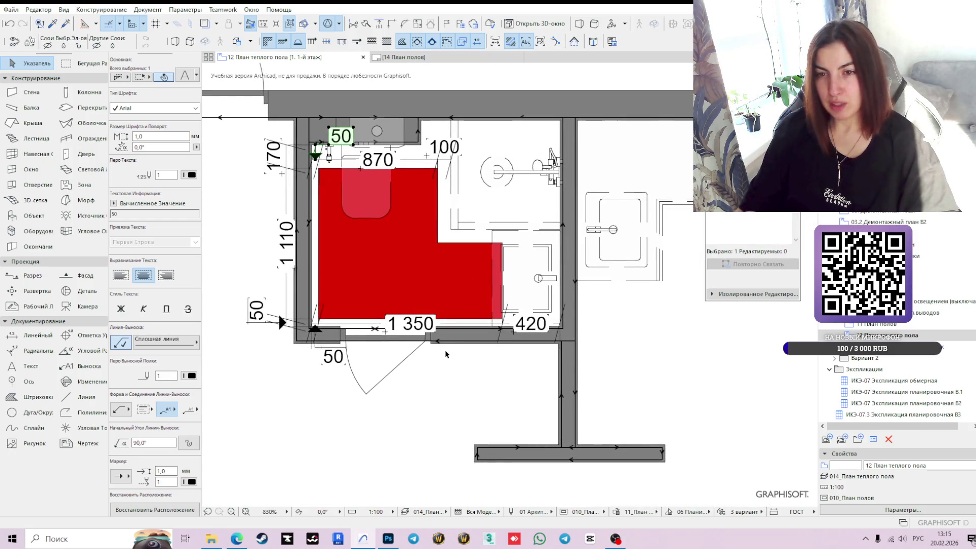
pyautogui.scroll(-2, 483, 384)
pyautogui.click(487, 160)
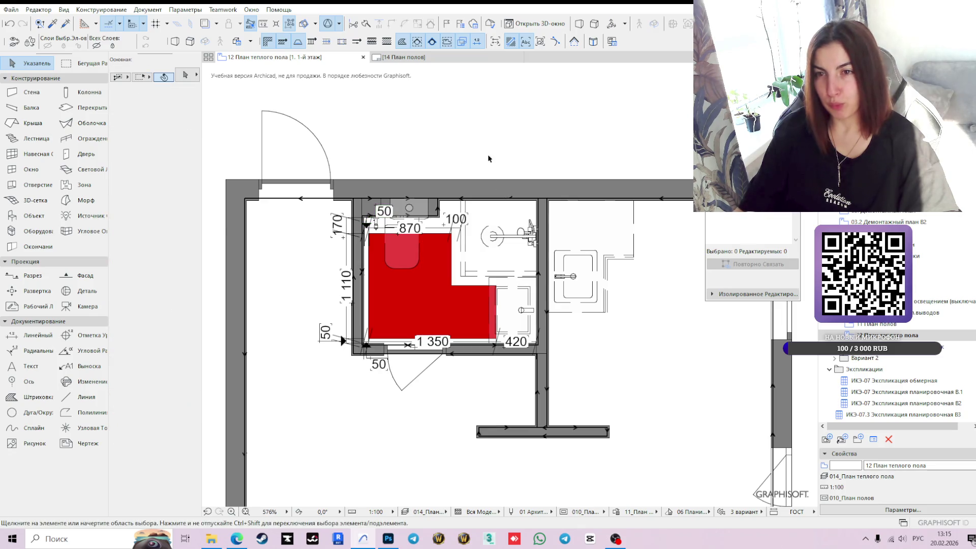
# - Select and then deselect the 870 dimension to check its settings
pyautogui.scroll(3, 449, 214)
pyautogui.click(448, 238)
pyautogui.click(468, 134)
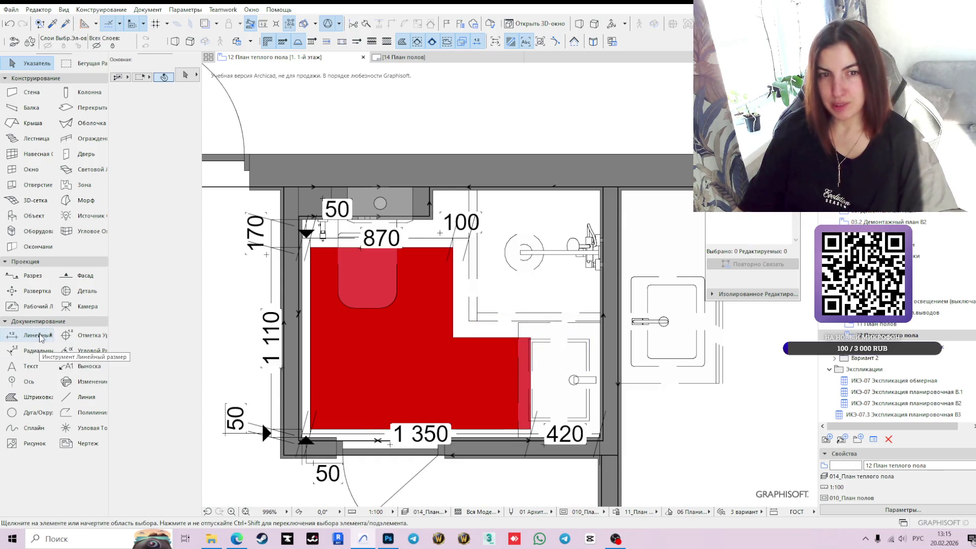
# - Load the Терморегулятор thermostat settings from its legend symbol
pyautogui.scroll(-1, 363, 338)
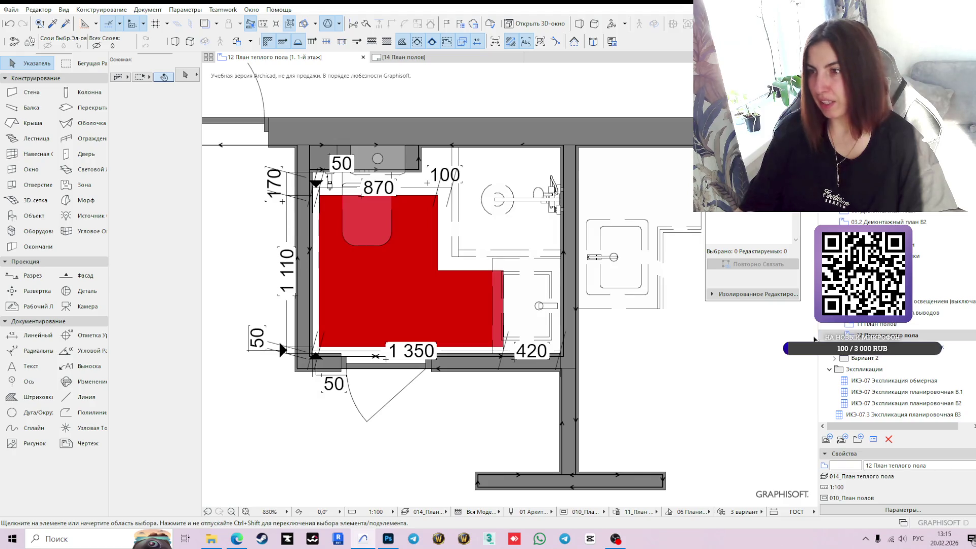
pyautogui.scroll(-5, 628, 375)
pyautogui.scroll(-5, 547, 327)
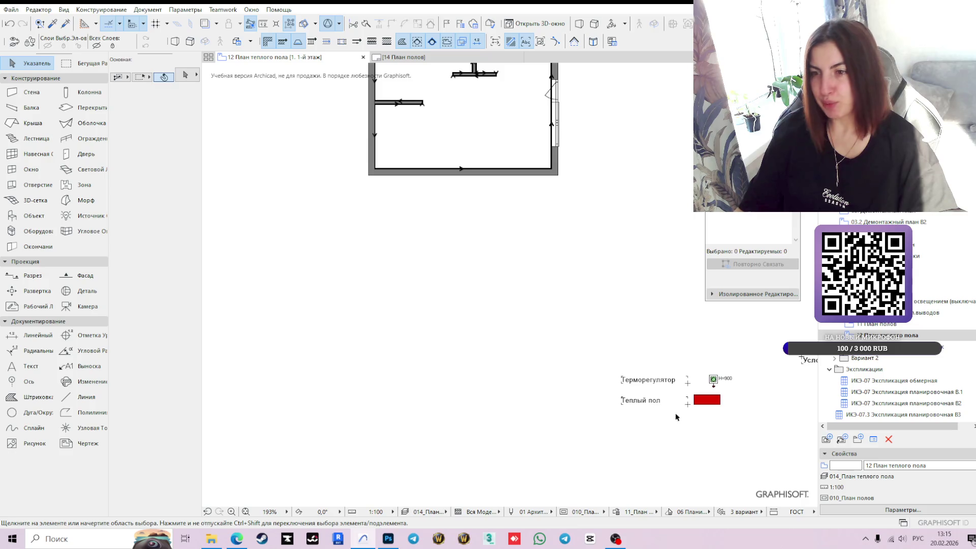
pyautogui.scroll(4, 712, 386)
pyautogui.keyDown('alt'); pyautogui.click(704, 372); pyautogui.keyUp('alt')
pyautogui.scroll(-4, 705, 372)
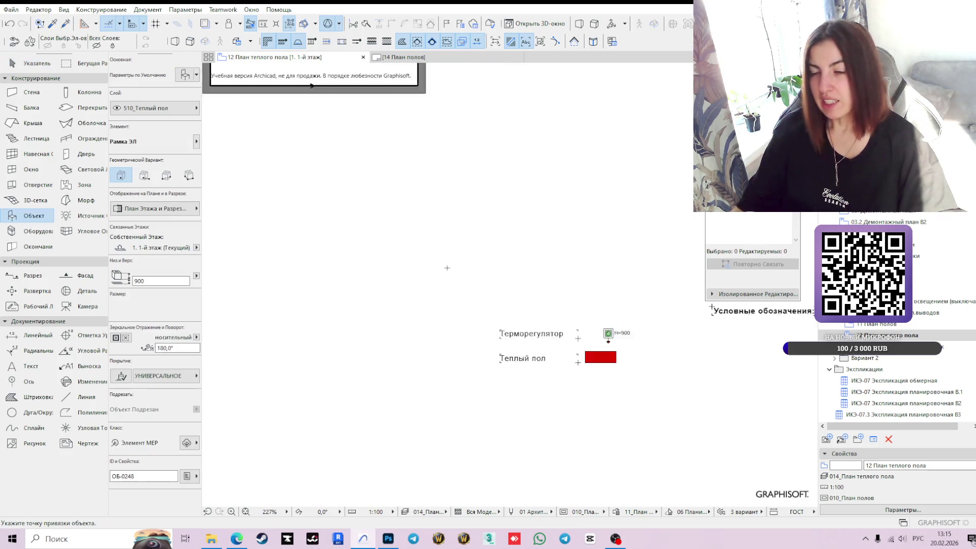
pyautogui.scroll(3, 417, 367)
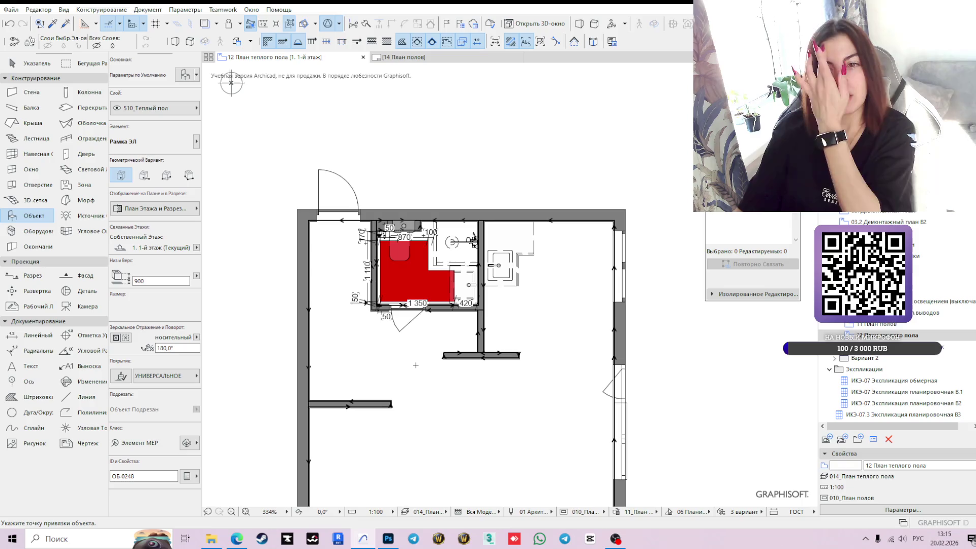
pyautogui.scroll(5, 379, 282)
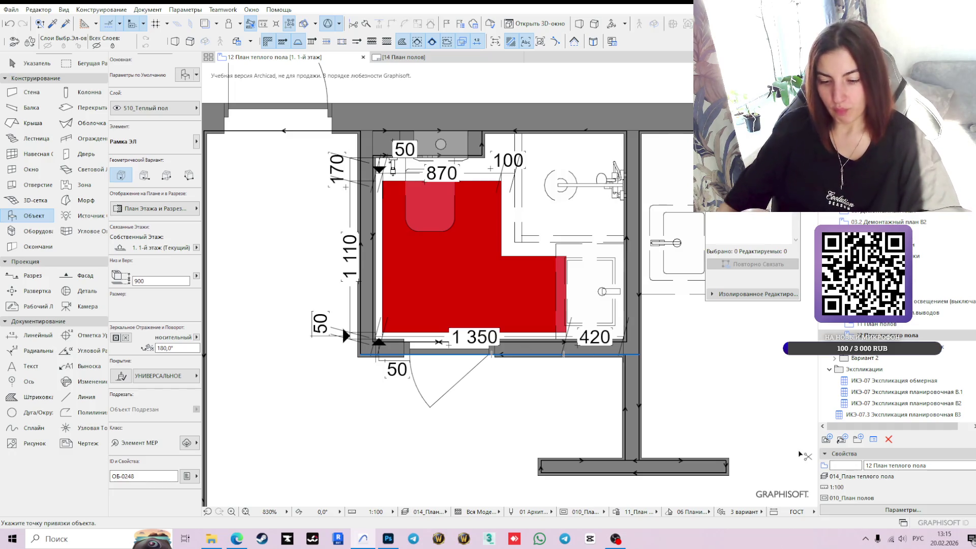
pyautogui.hotkey('ctrl', 'l')
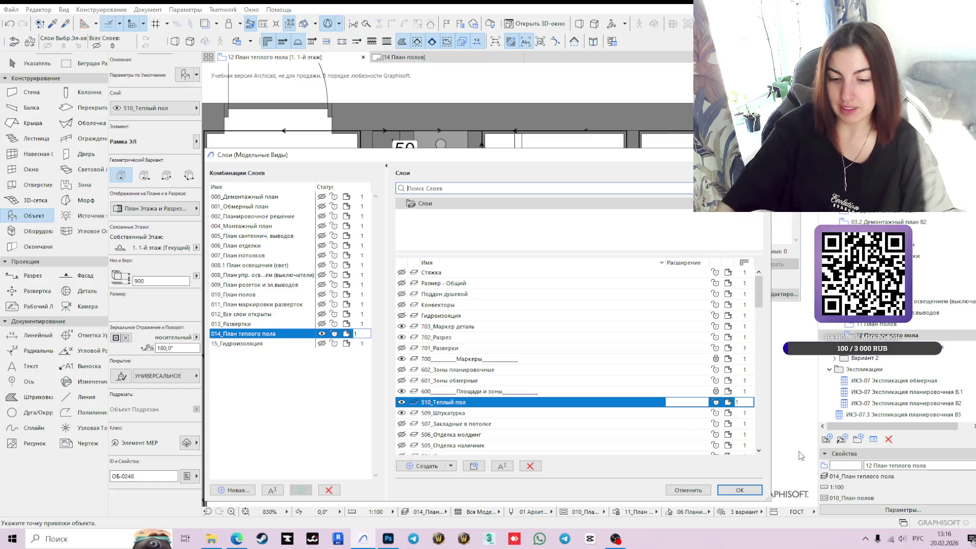
# - Turn on the 410_Розетки and 407_Выключатели layers and confirm the layer settings
pyautogui.write('розе')
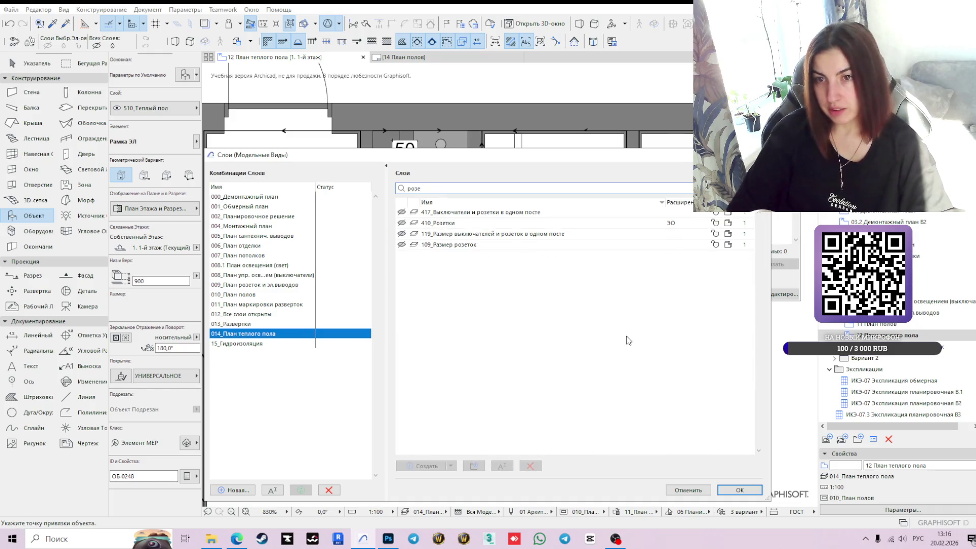
pyautogui.click(403, 222)
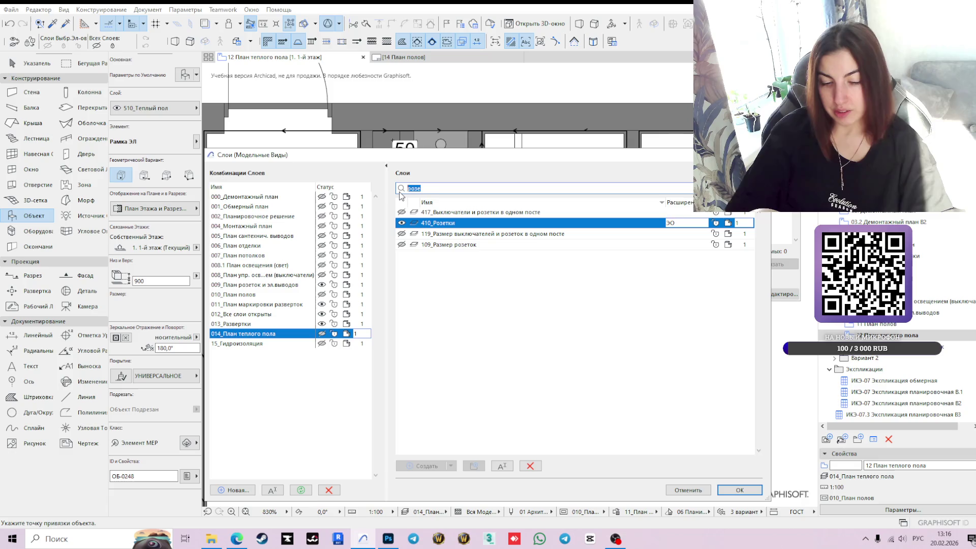
pyautogui.press('BackSpace')
pyautogui.press('BackSpace')
pyautogui.press('BackSpace')
pyautogui.write('выклю')
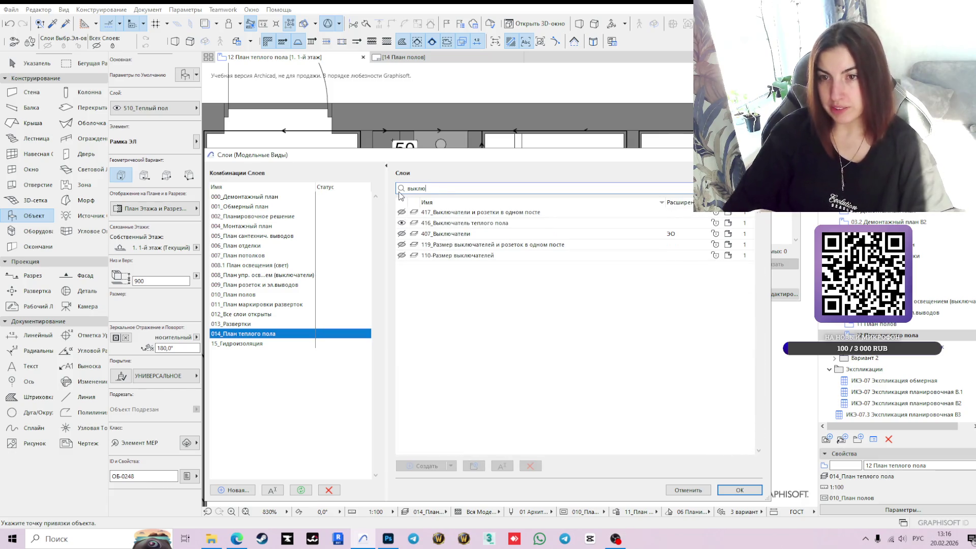
pyautogui.click(402, 233)
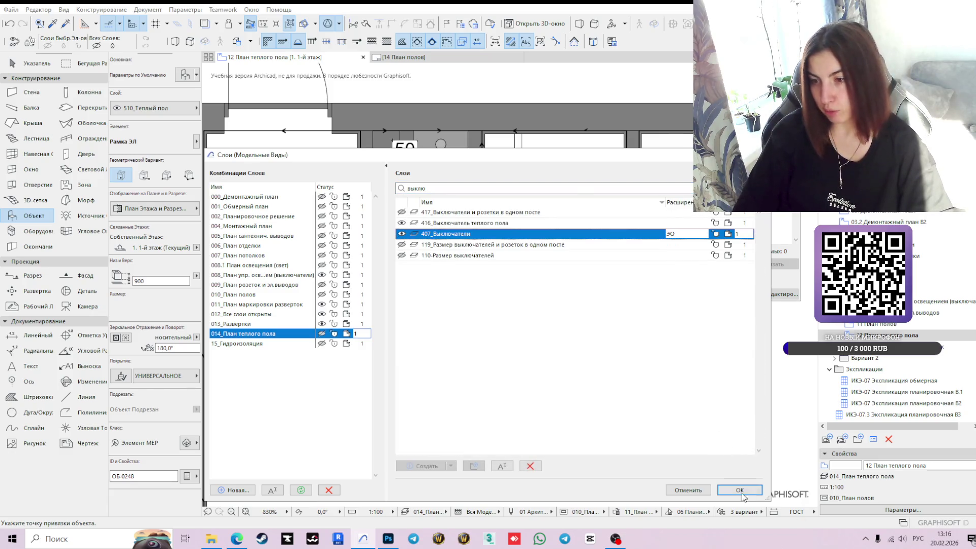
pyautogui.click(743, 493)
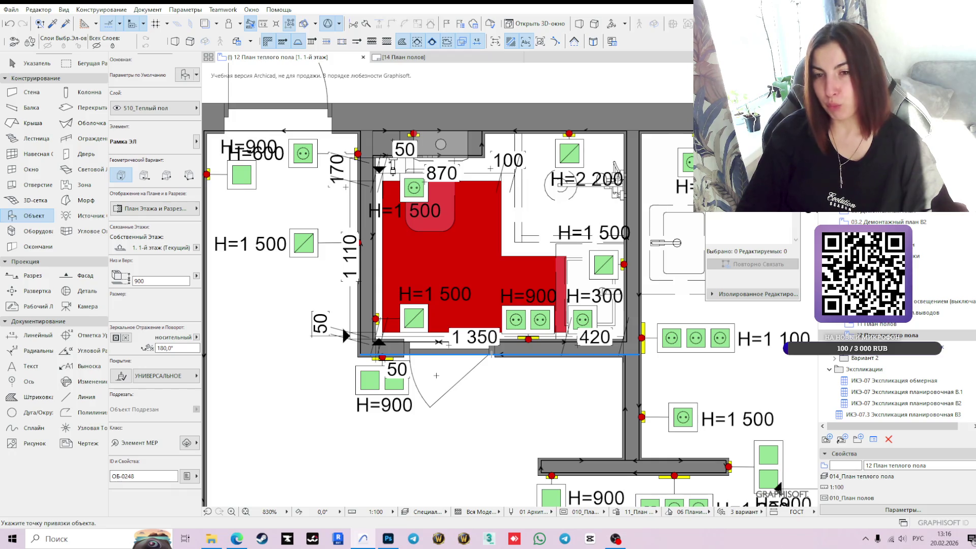
pyautogui.scroll(-3, 377, 231)
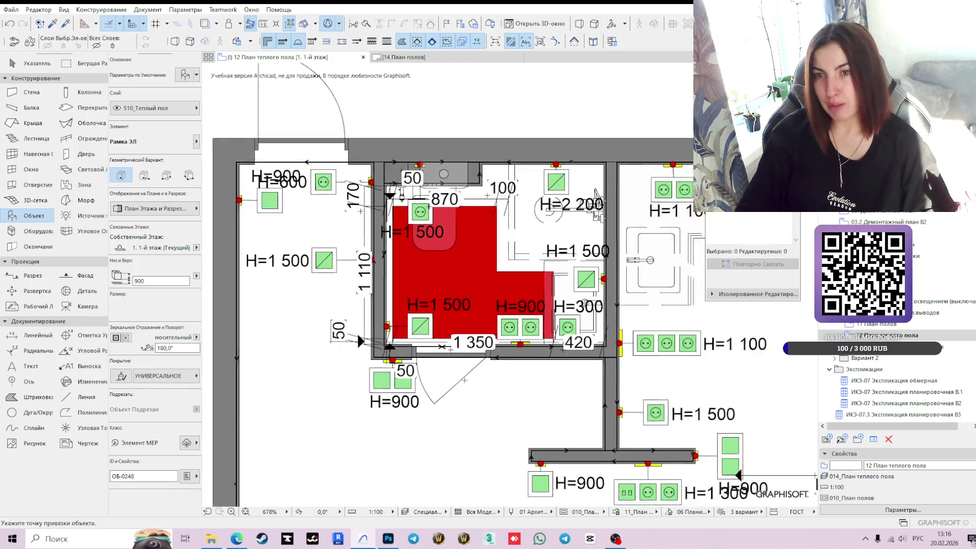
pyautogui.moveTo(376, 231); pyautogui.dragTo(300, 213, button='middle')
pyautogui.scroll(1, 383, 348)
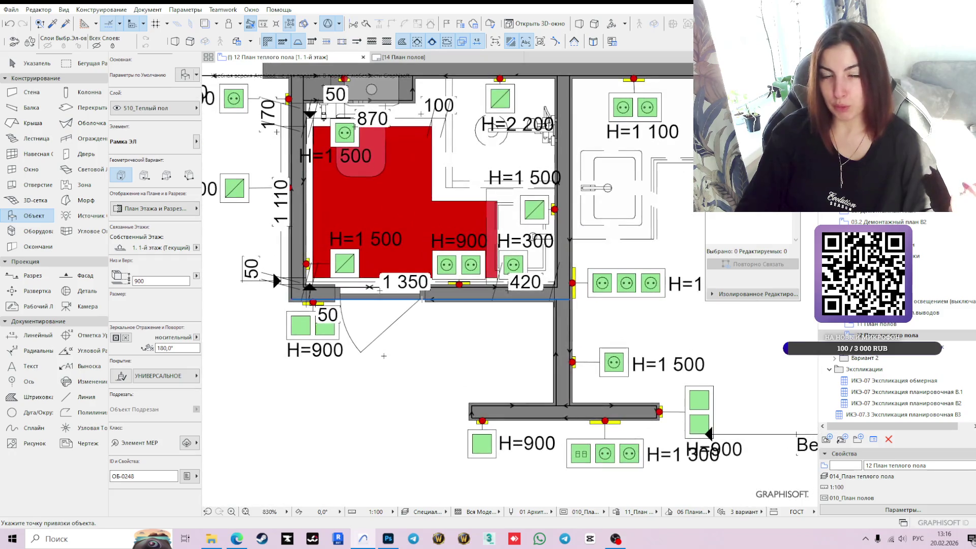
pyautogui.scroll(1, 414, 349)
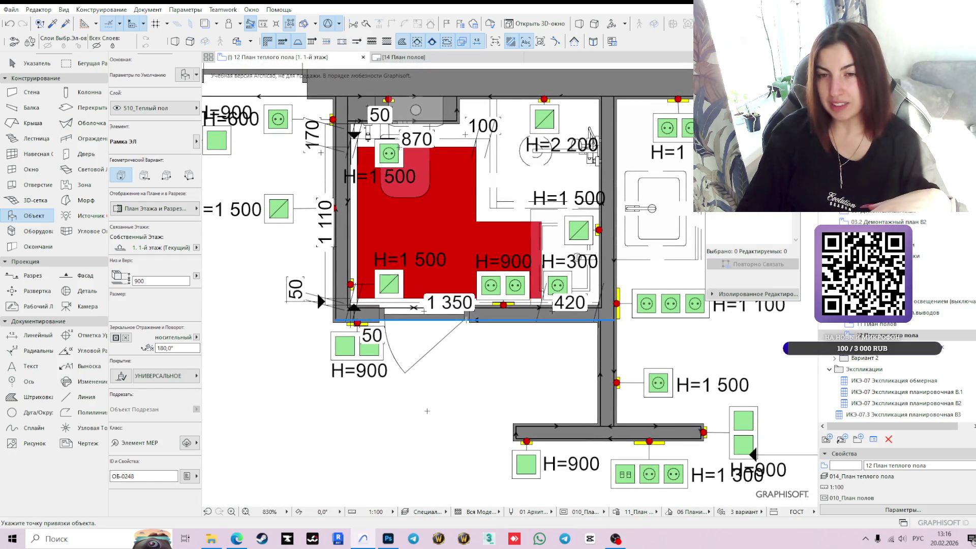
pyautogui.scroll(-2, 433, 401)
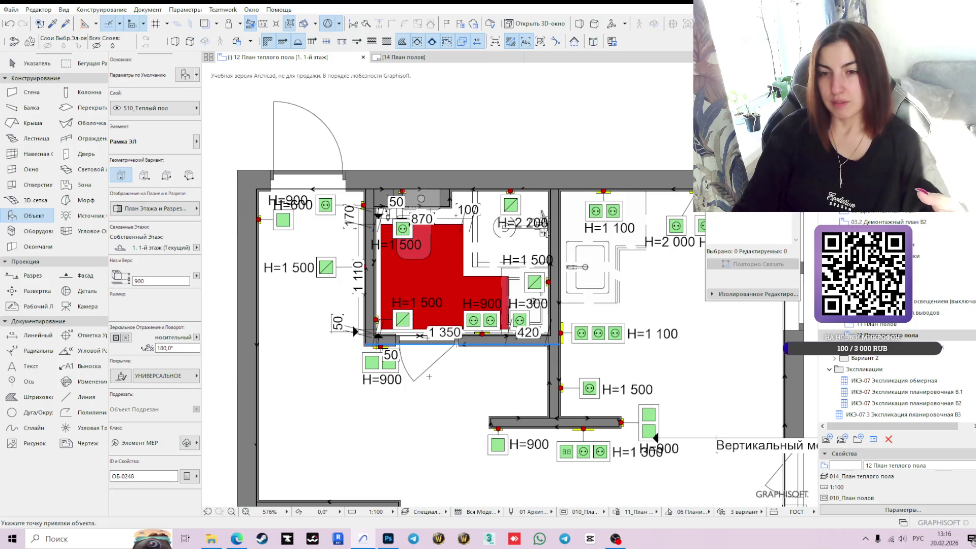
pyautogui.scroll(2, 429, 377)
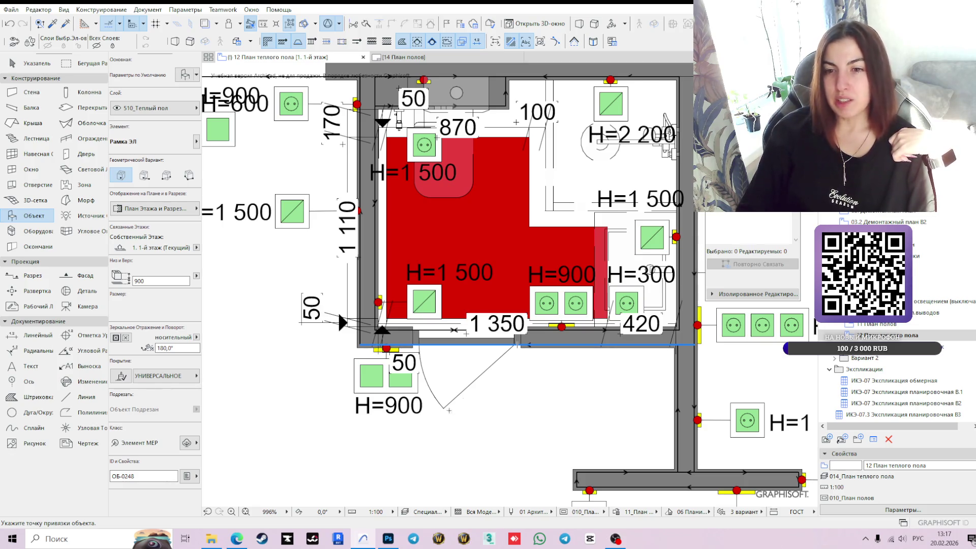
# - Place the H=900 thermostat symbol at the spot just below the bathroom door
pyautogui.scroll(-1, 479, 380)
pyautogui.hscroll(2, 483, 399)
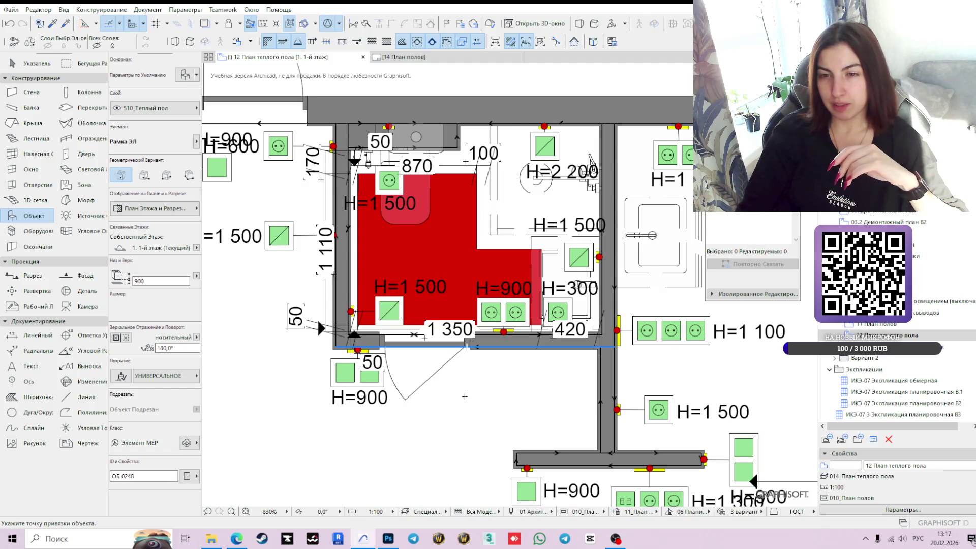
pyautogui.scroll(-4, 465, 396)
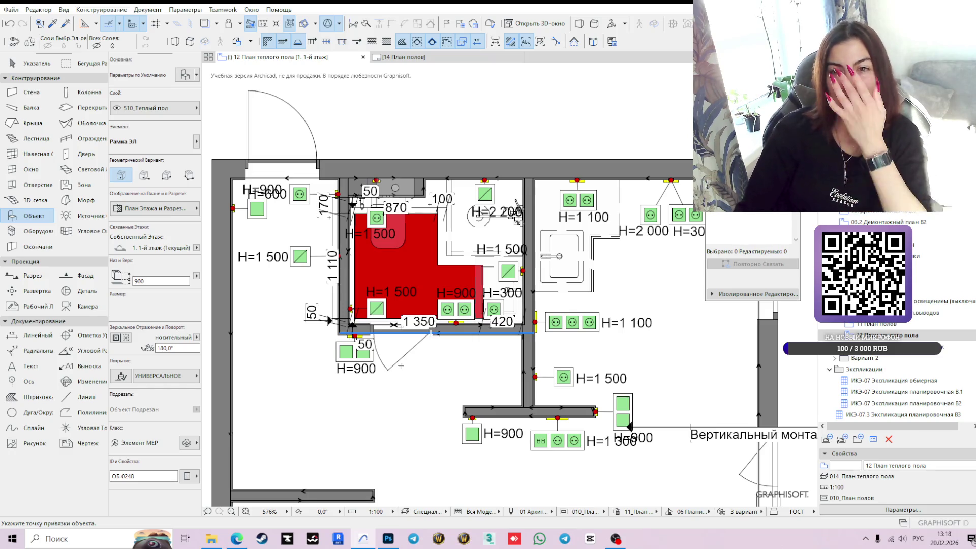
pyautogui.scroll(3, 431, 331)
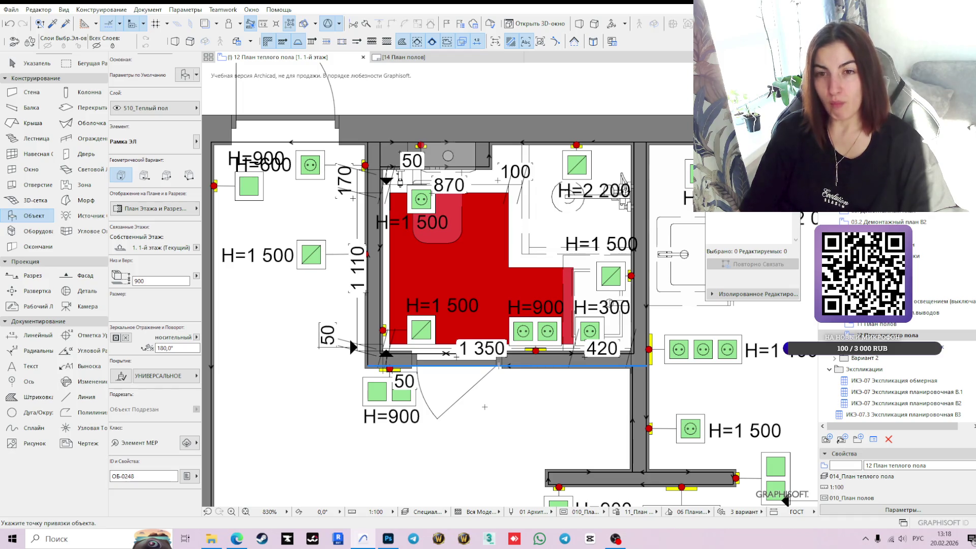
pyautogui.scroll(-2, 485, 407)
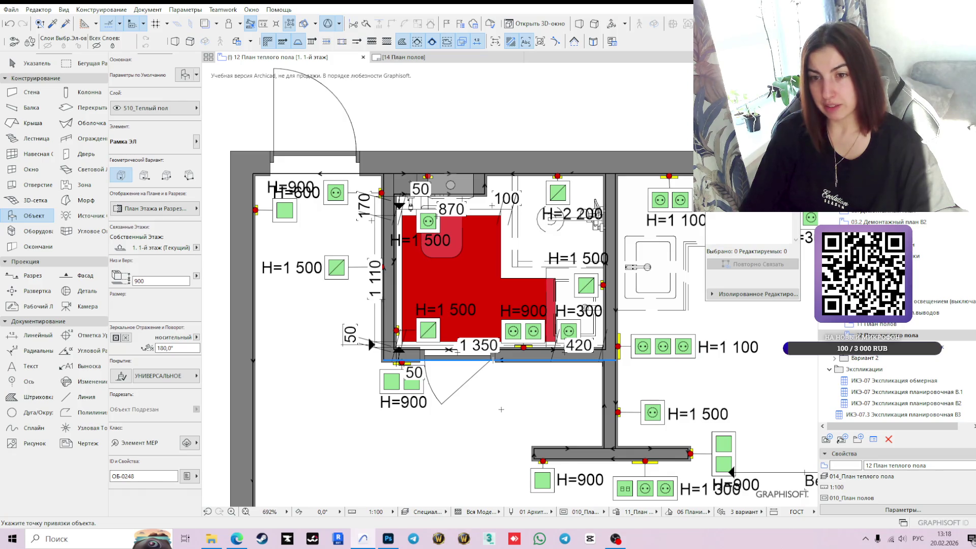
pyautogui.click(476, 405)
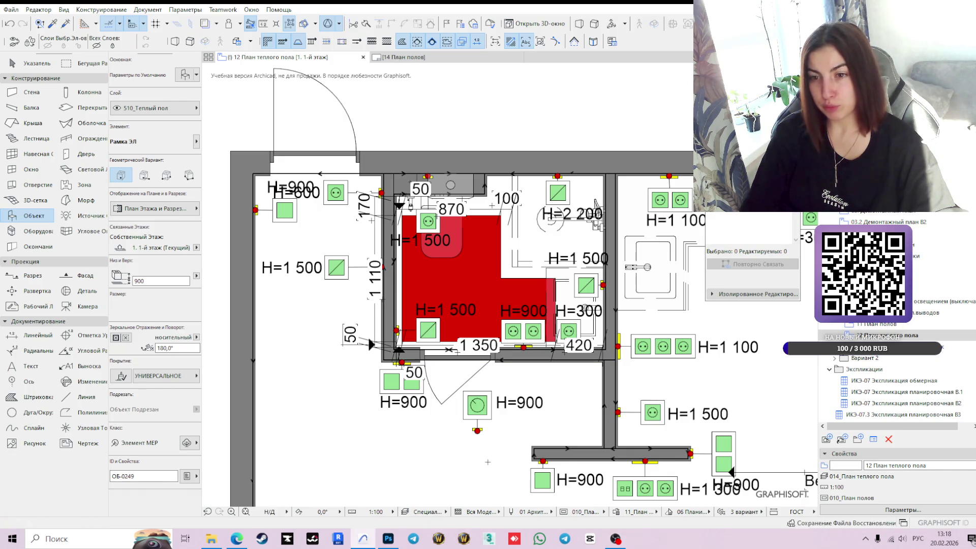
# - Rotate the placed thermostat symbol, first 180° and then a further 90°
pyautogui.press('Escape')
pyautogui.click(486, 406)
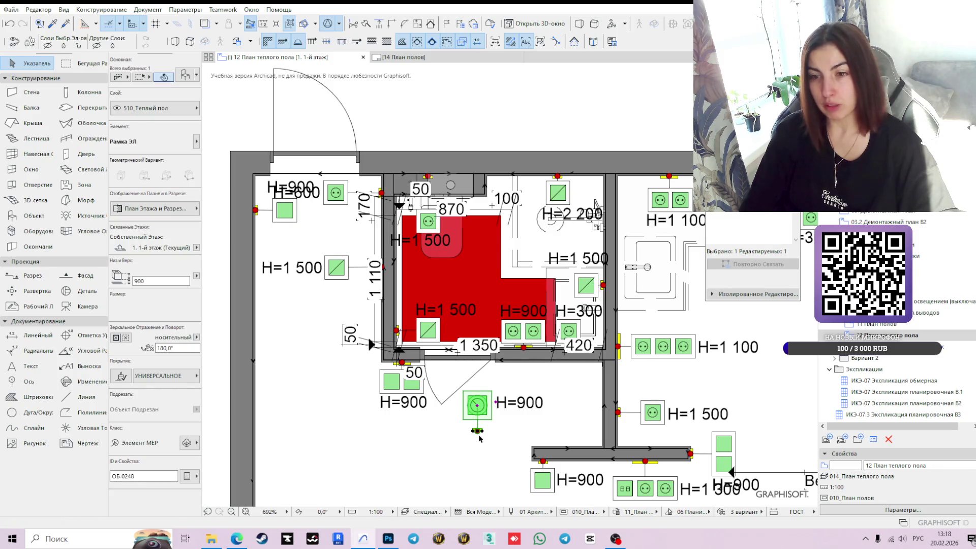
pyautogui.scroll(5, 477, 433)
pyautogui.click(472, 428)
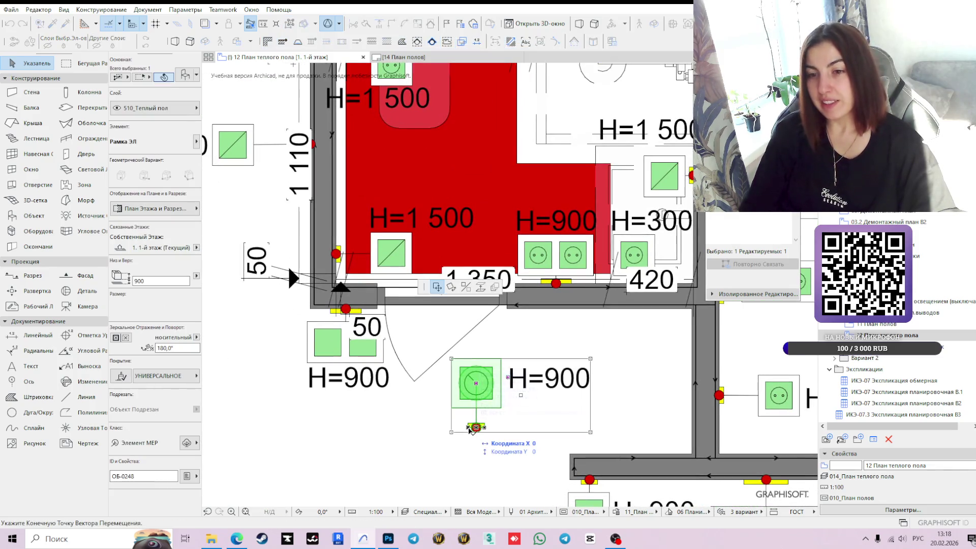
pyautogui.click(451, 287)
pyautogui.click(468, 427)
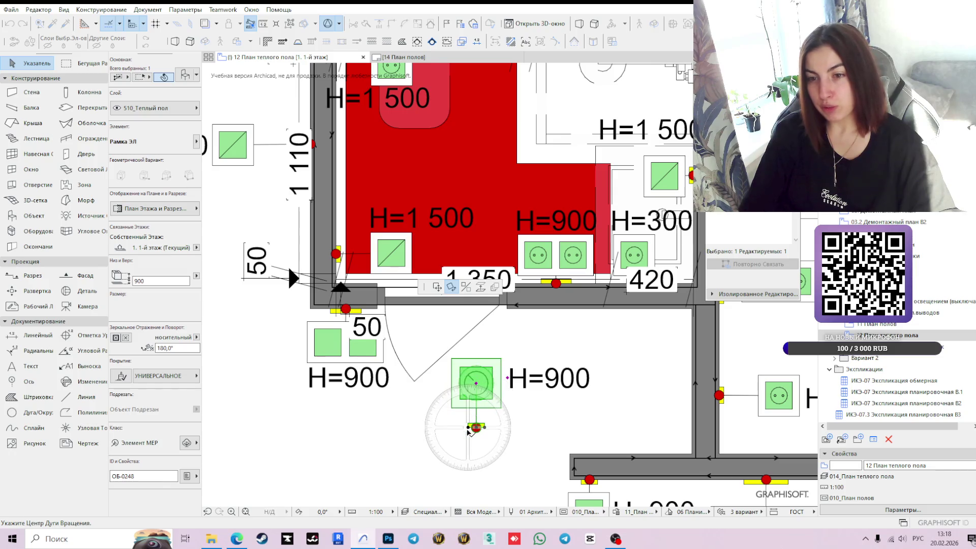
pyautogui.click(514, 427)
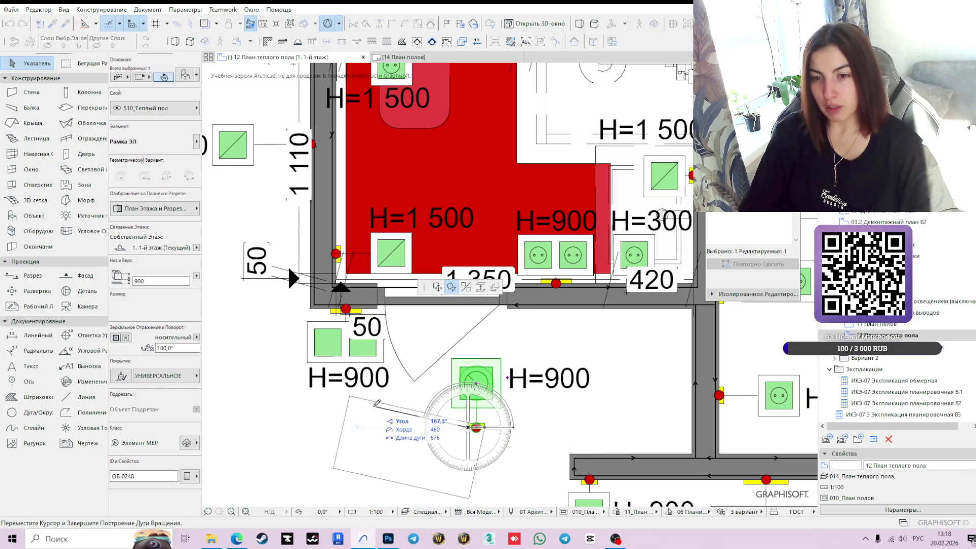
pyautogui.click(424, 427)
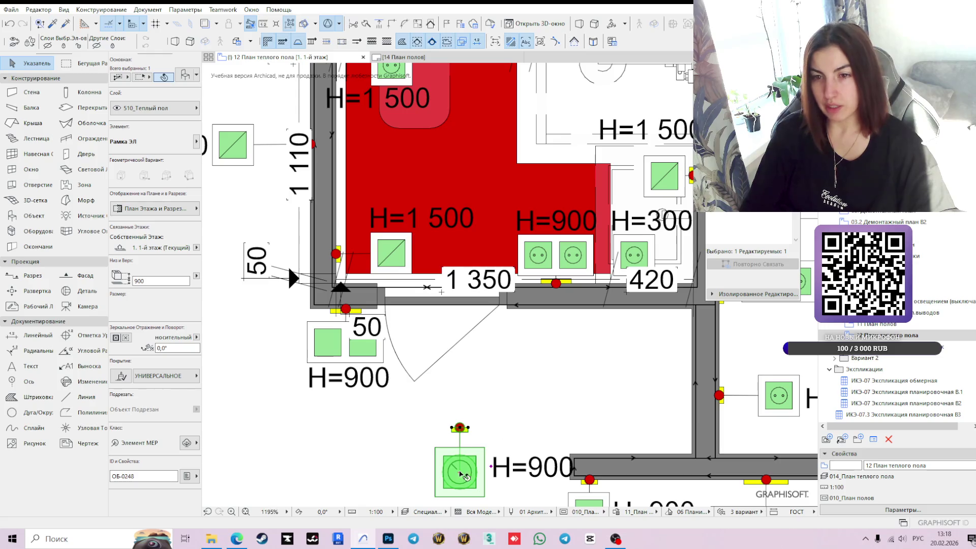
pyautogui.click(460, 429)
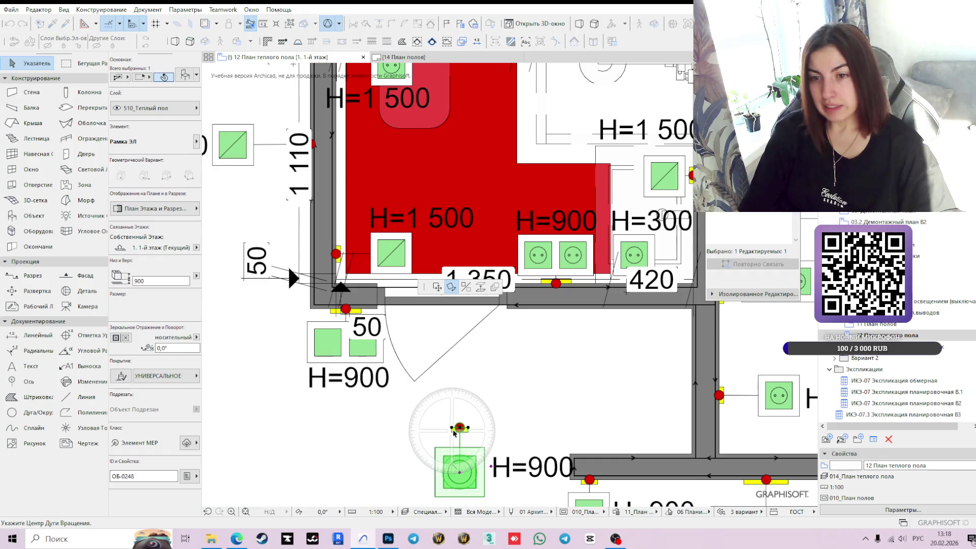
pyautogui.click(451, 427)
pyautogui.click(451, 348)
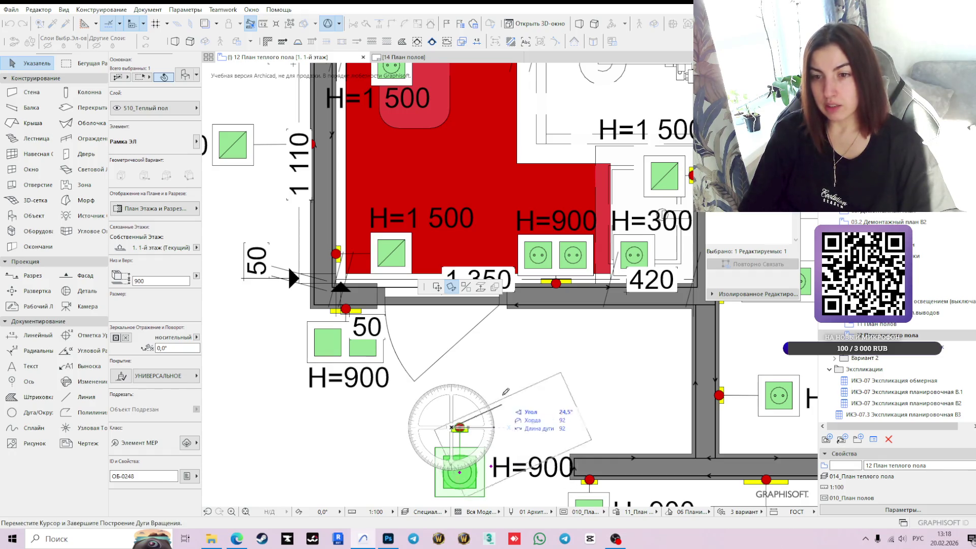
pyautogui.click(417, 427)
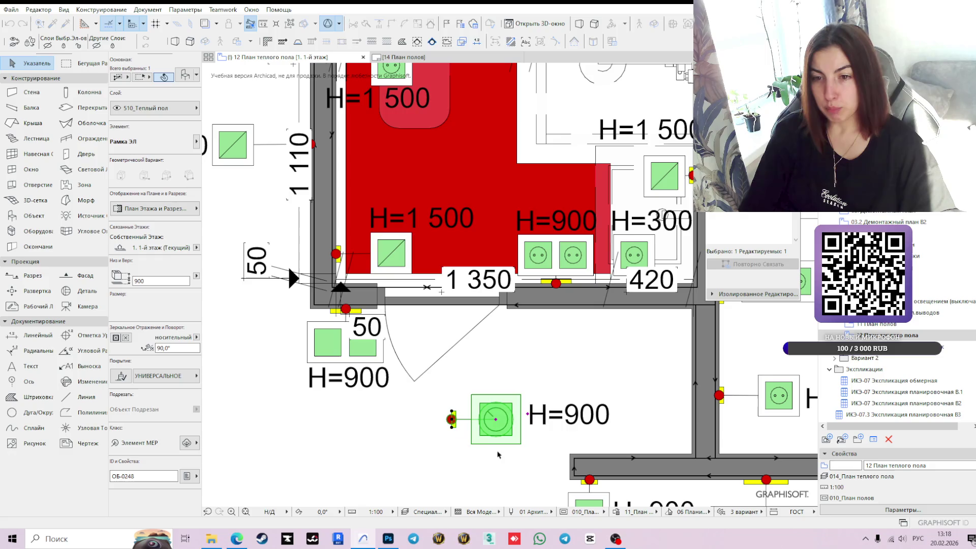
# - Move the rotated H=900 symbol upward toward the bathroom door
pyautogui.click(451, 420)
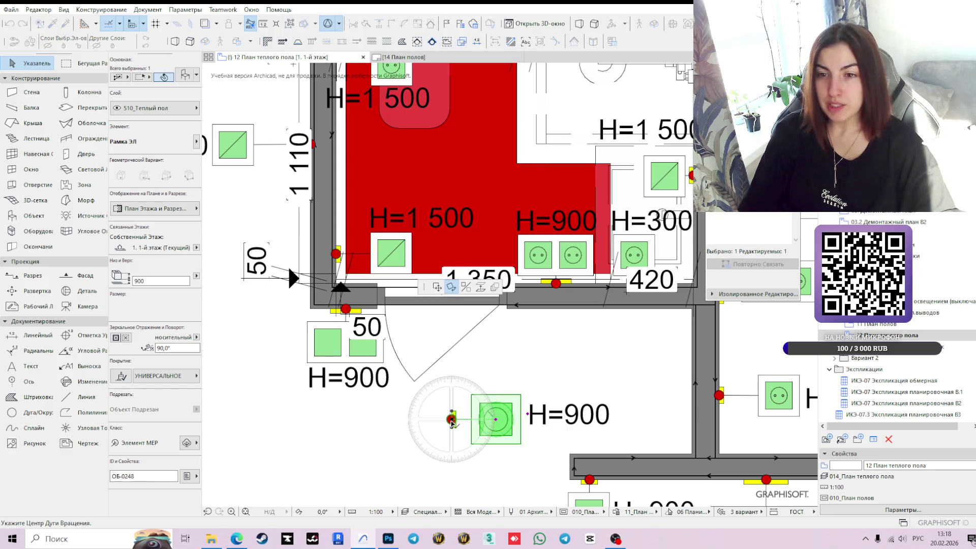
pyautogui.scroll(-2, 483, 359)
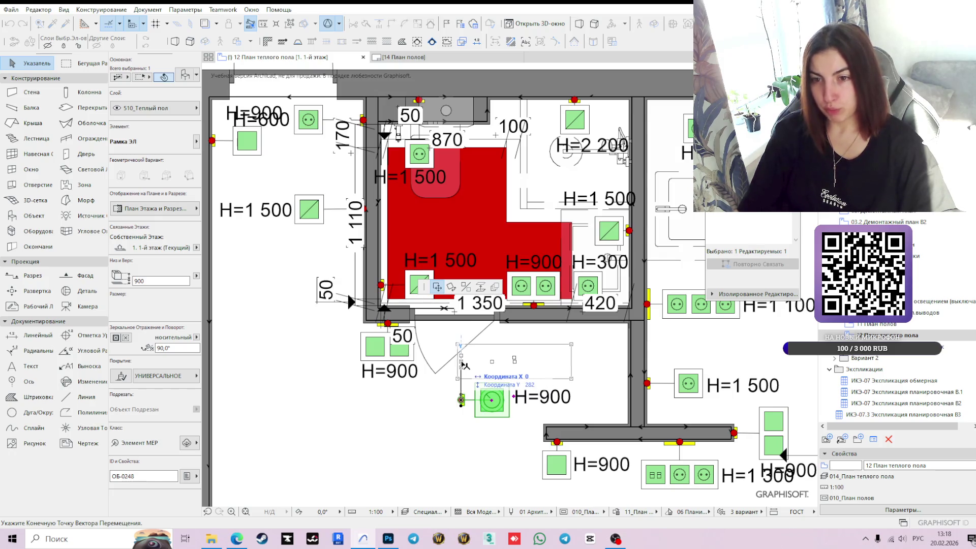
pyautogui.click(464, 364)
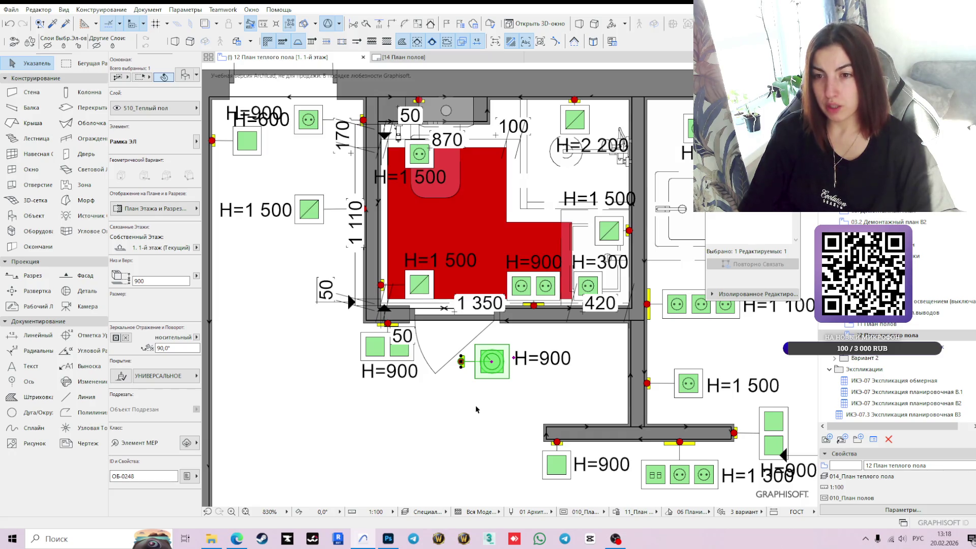
pyautogui.scroll(2, 480, 407)
pyautogui.hscroll(-2, 484, 422)
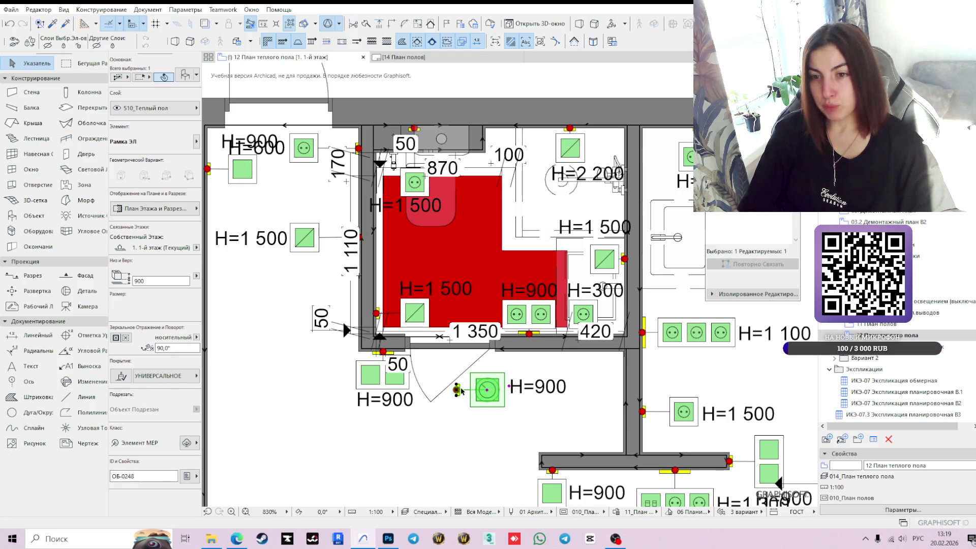
pyautogui.moveTo(458, 391)
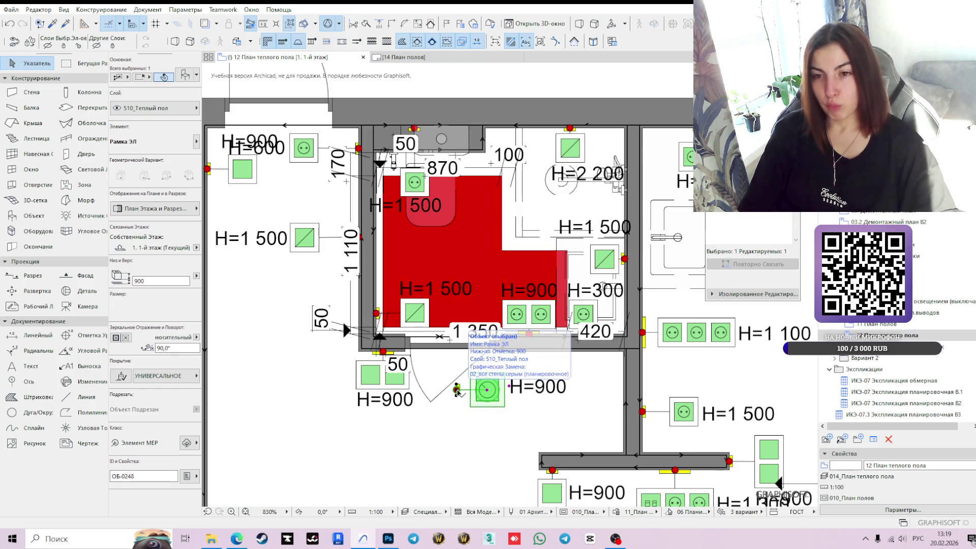
pyautogui.click(457, 391)
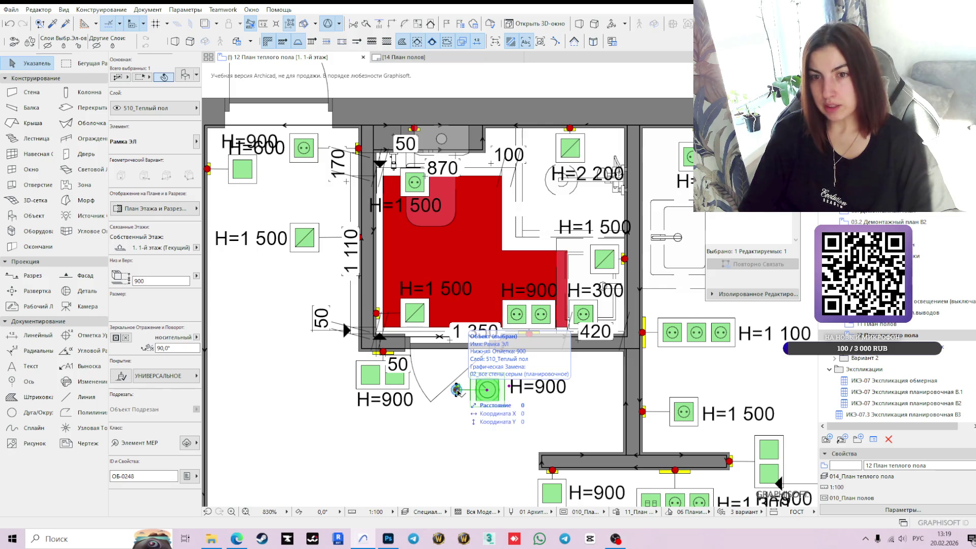
pyautogui.click(457, 391)
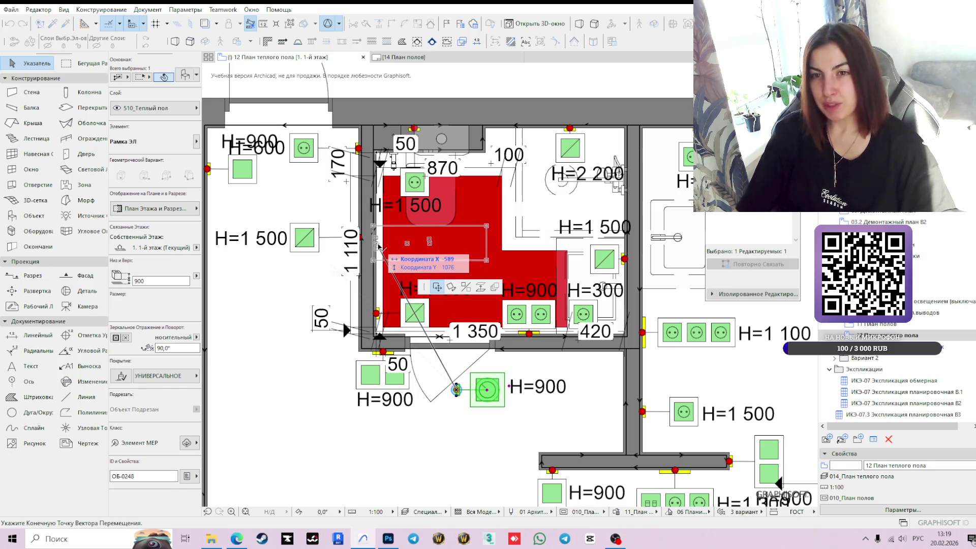
# - Drop the H=900 element inside the red bathroom floor against its left wall
pyautogui.click(382, 253)
pyautogui.scroll(-2, 491, 238)
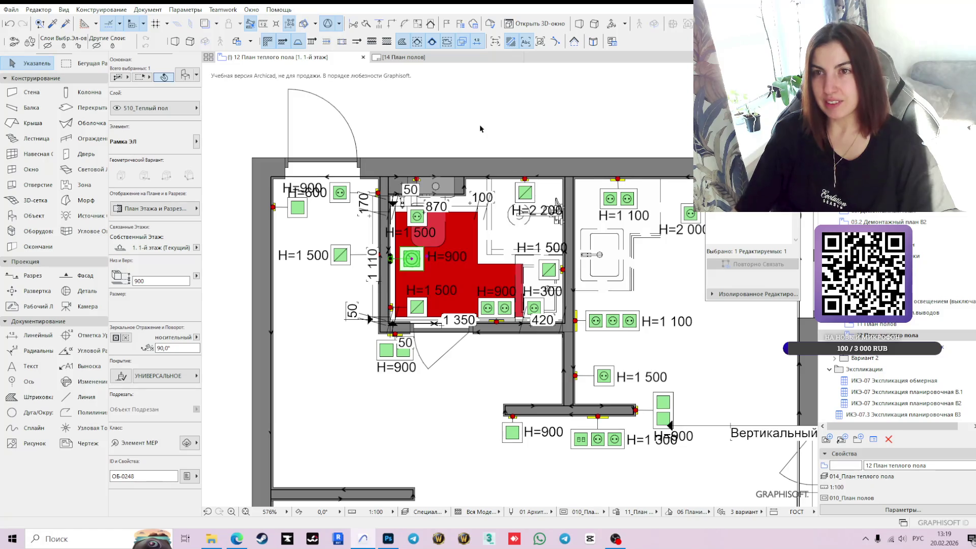
pyautogui.click(448, 124)
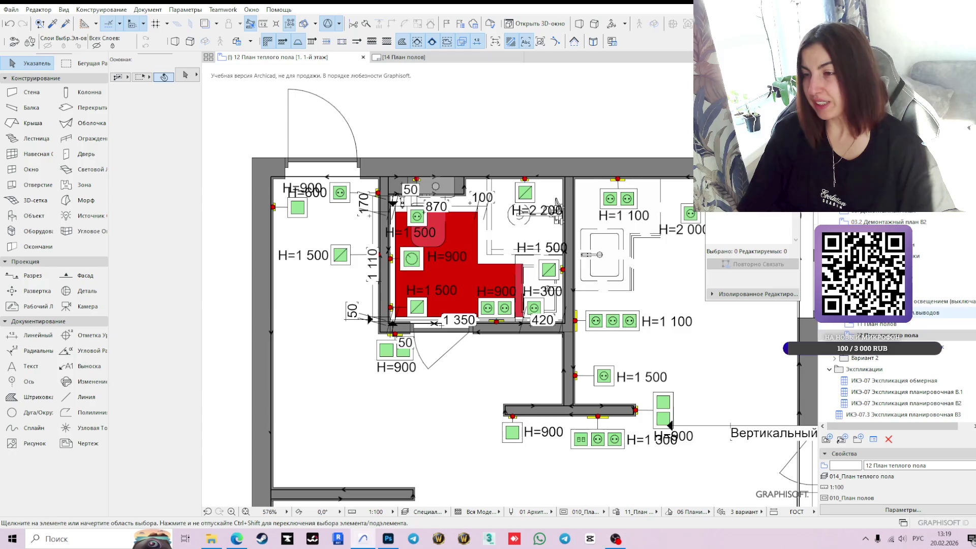
# - In the 12 План теплого пола view, nudge the H=900 element slightly into place
pyautogui.doubleClick(871, 336)
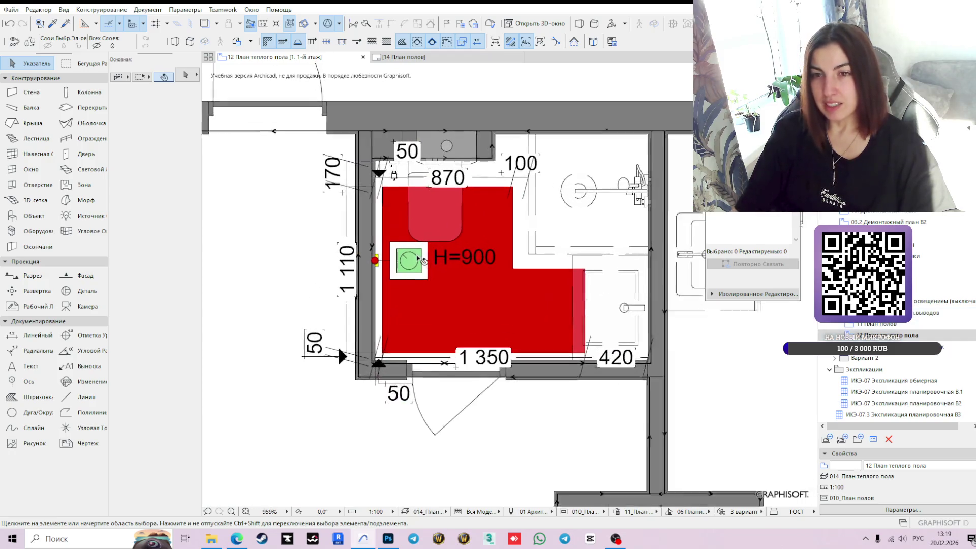
pyautogui.scroll(3, 382, 265)
pyautogui.click(369, 266)
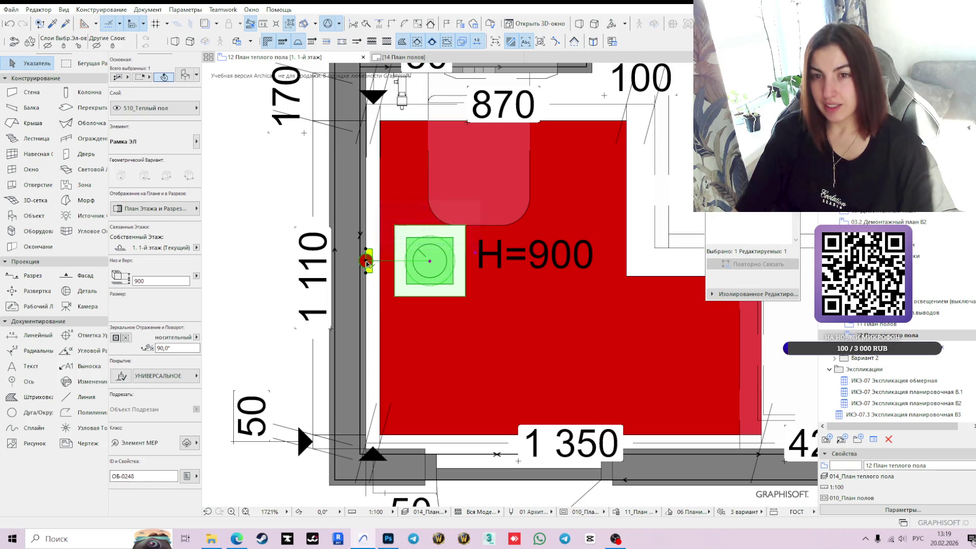
pyautogui.click(366, 261)
pyautogui.scroll(-2, 366, 262)
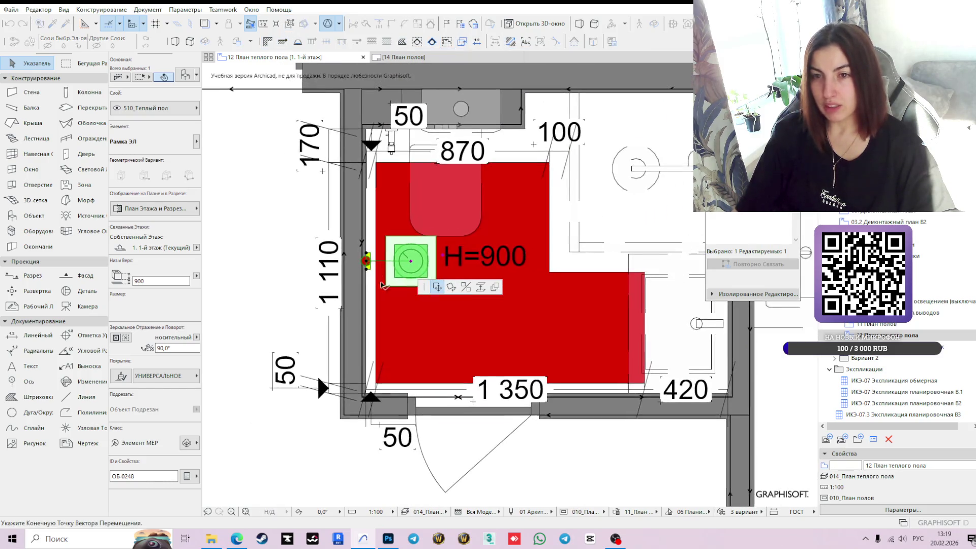
pyautogui.press('XF86AudioLowerVolume')
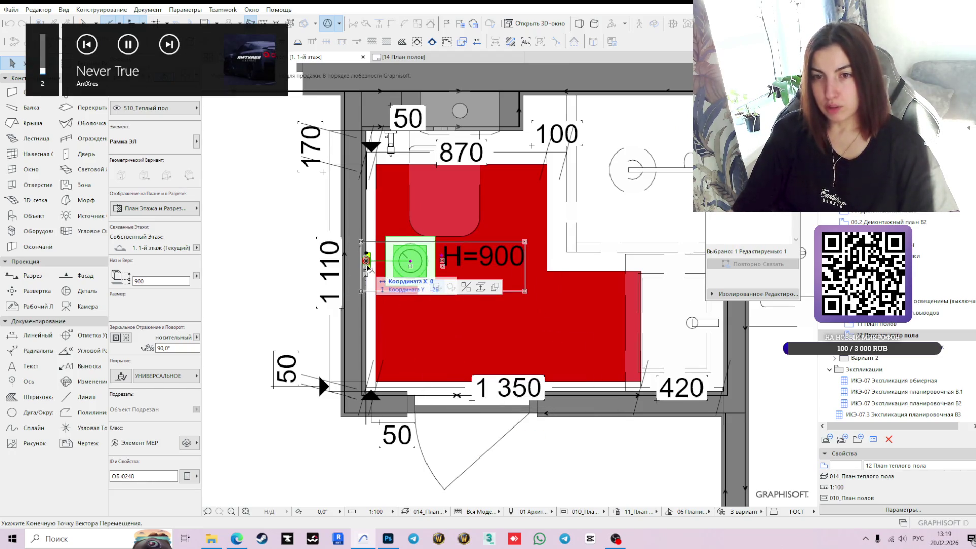
pyautogui.click(367, 263)
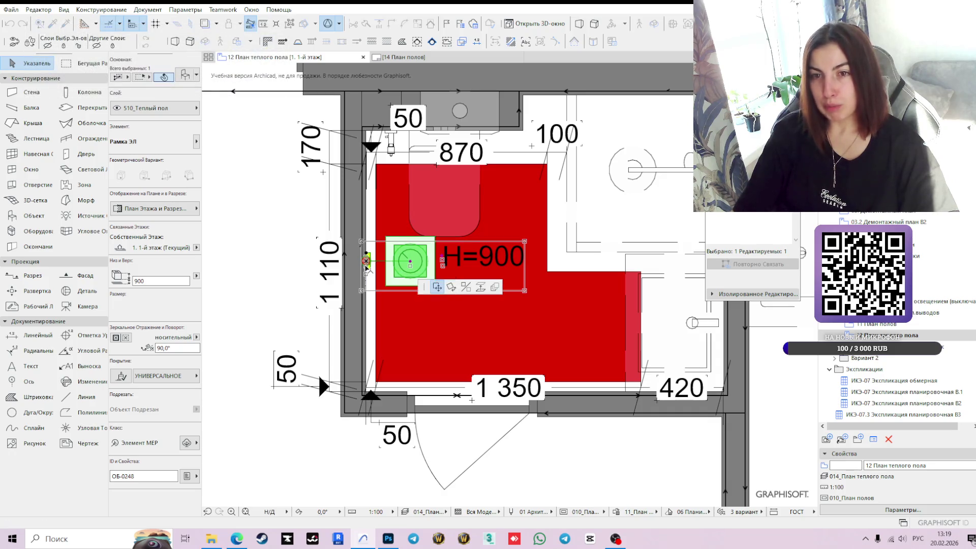
pyautogui.scroll(1, 367, 262)
pyautogui.scroll(-2, 370, 273)
pyautogui.scroll(2, 402, 290)
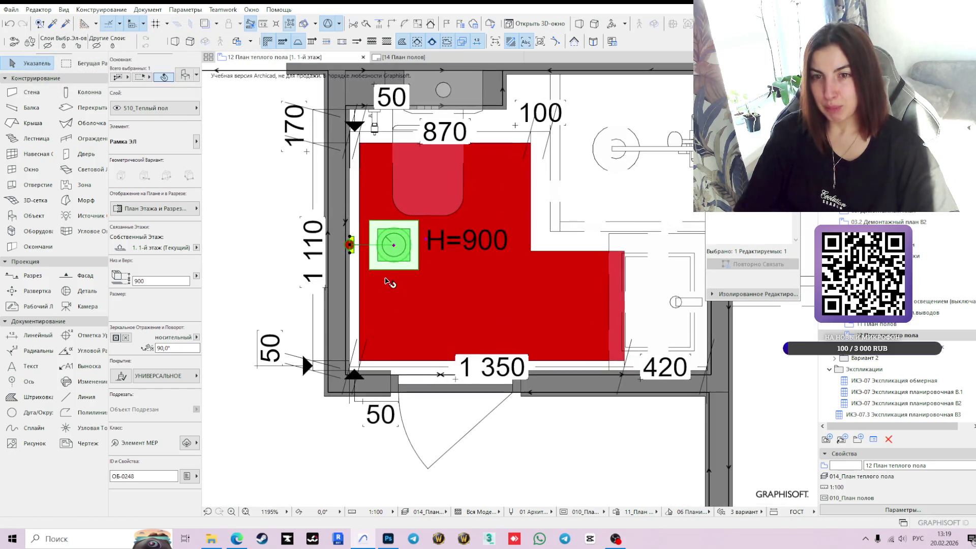
pyautogui.scroll(-2, 407, 293)
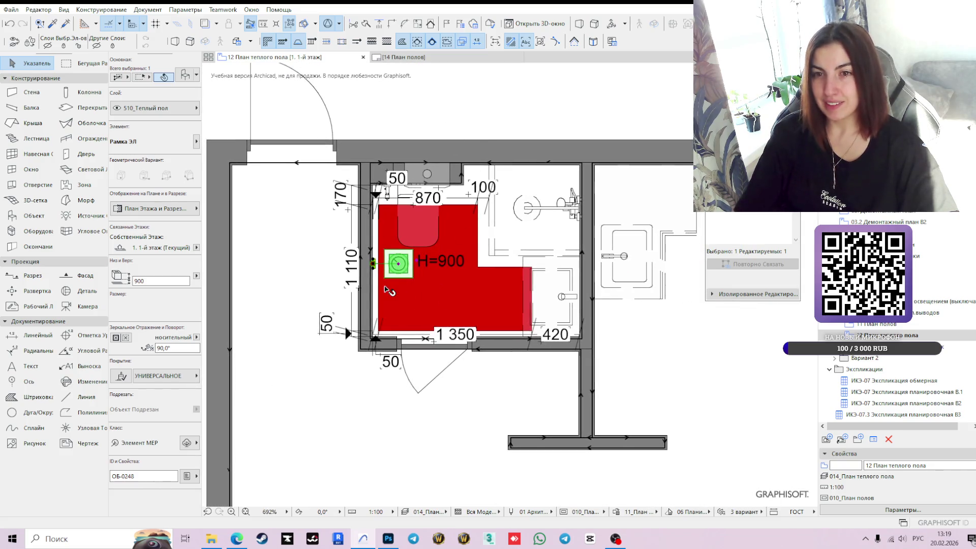
pyautogui.scroll(2, 383, 278)
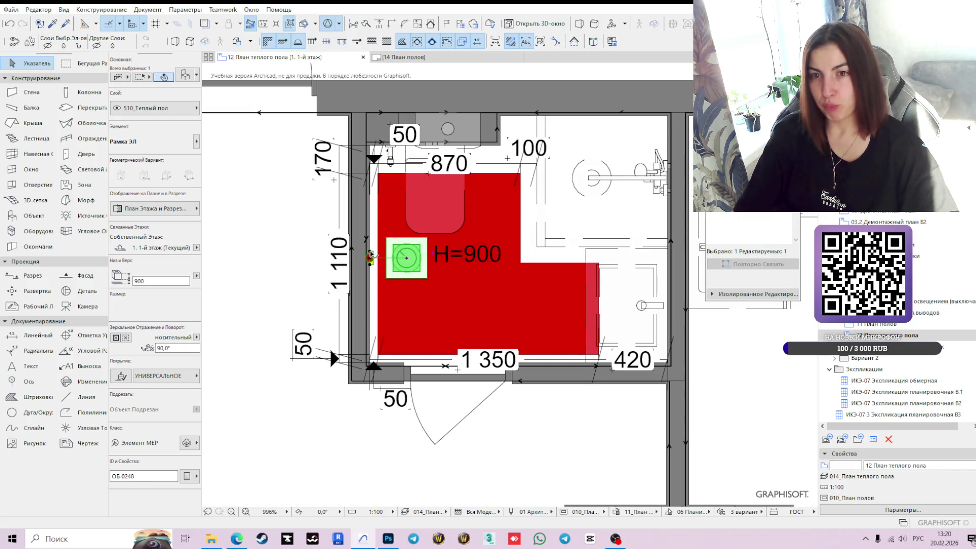
# - Rotate the green H=900 element a further 90° about its hotspot
pyautogui.click(407, 258)
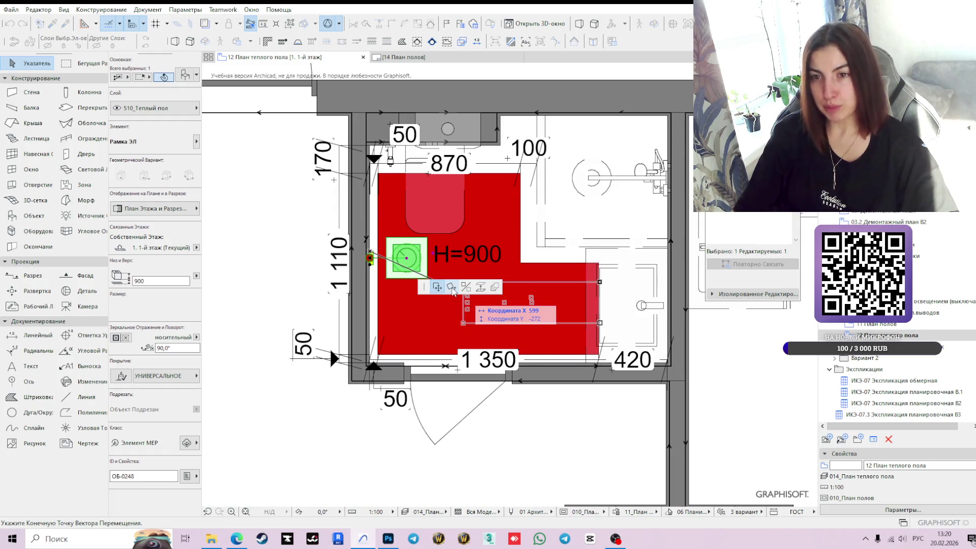
pyautogui.click(451, 288)
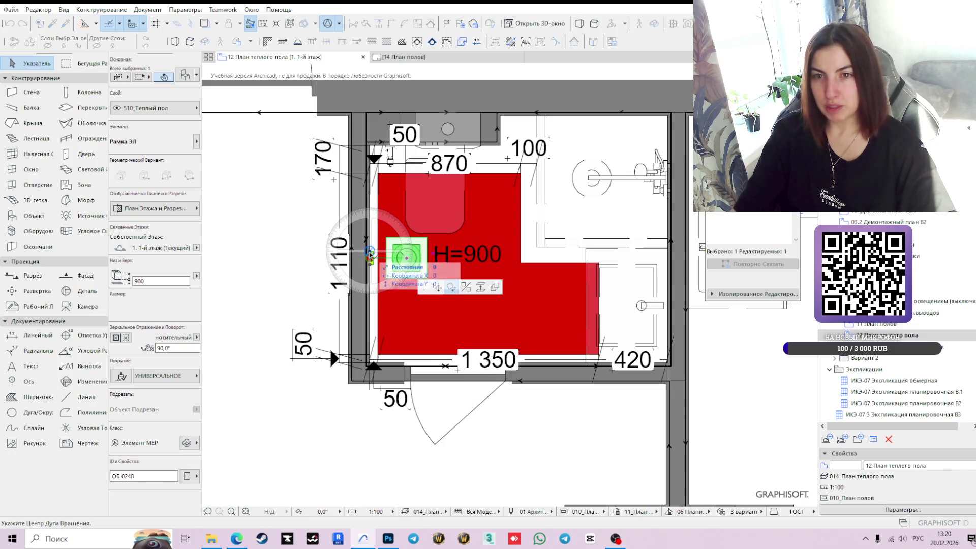
pyautogui.click(370, 253)
pyautogui.click(371, 280)
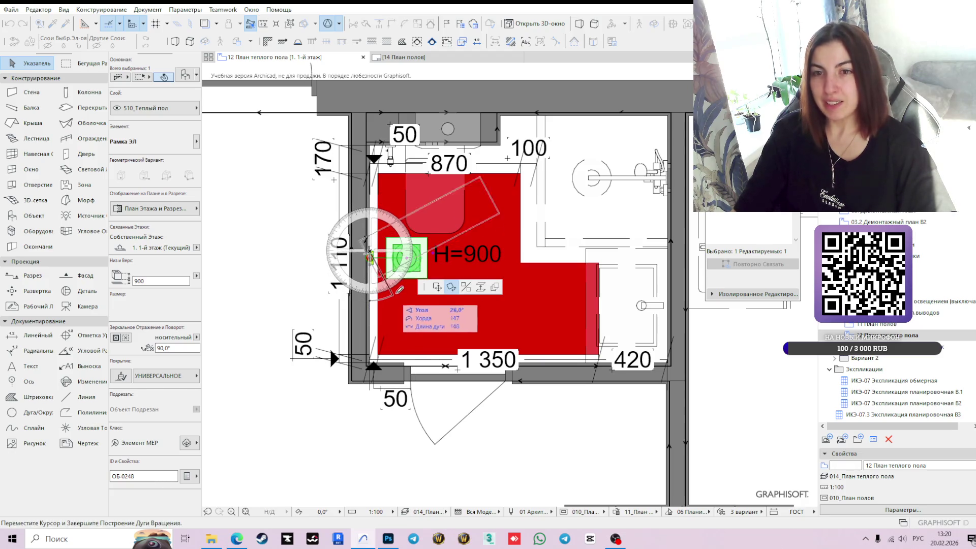
pyautogui.click(401, 253)
pyautogui.scroll(3, 377, 253)
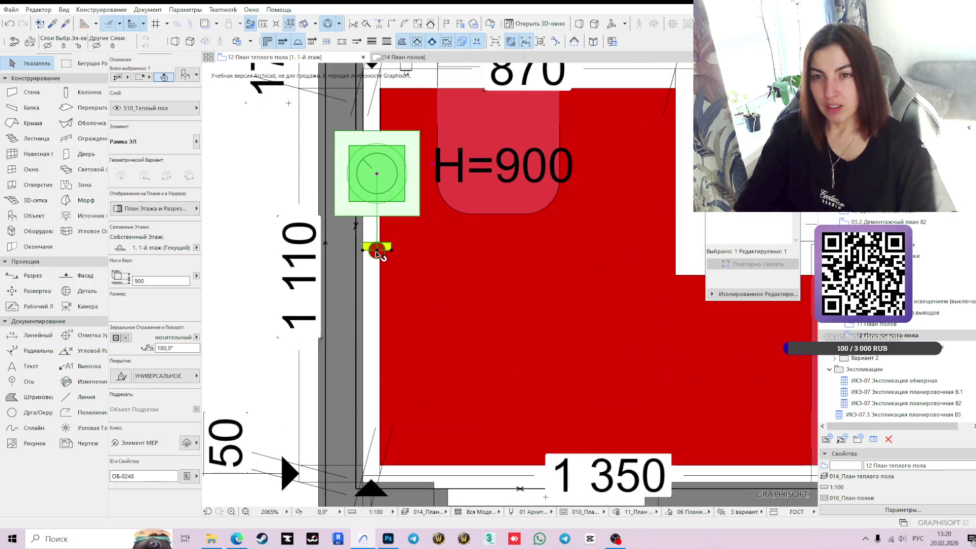
# - Move the H=900 element just below the bathroom's bottom wall under the 1 350 dimension
pyautogui.click(376, 250)
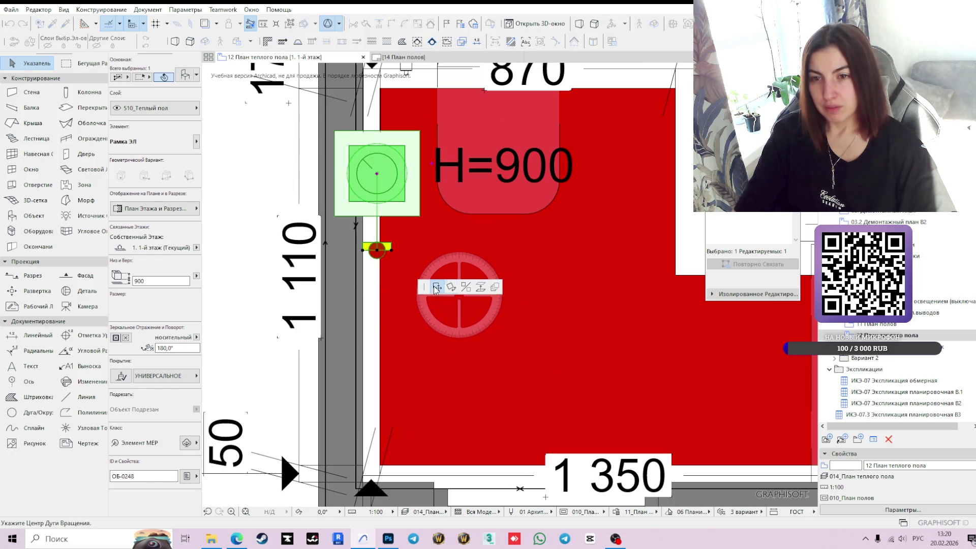
pyautogui.click(437, 288)
pyautogui.scroll(-2, 564, 355)
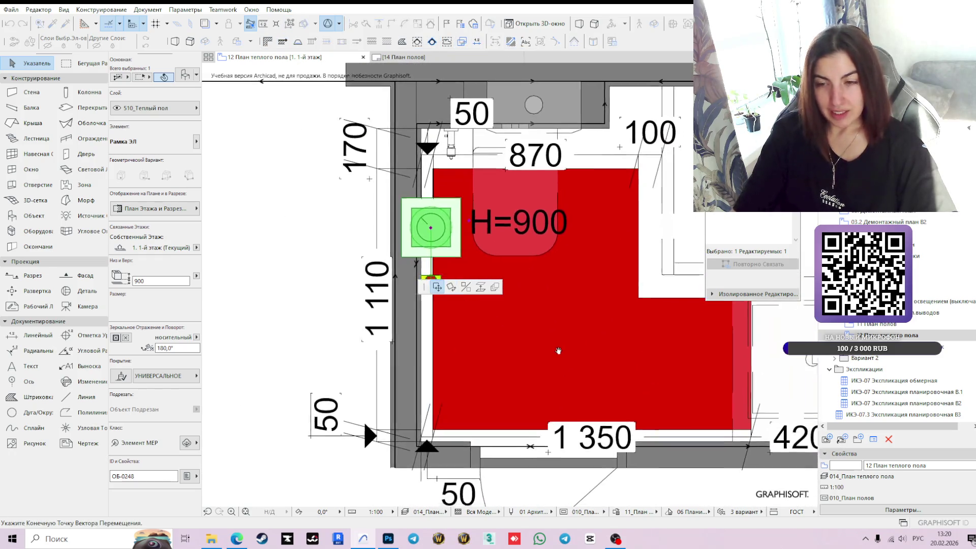
pyautogui.moveTo(564, 354); pyautogui.dragTo(488, 299, button='middle')
pyautogui.moveTo(570, 374); pyautogui.dragTo(504, 271, button='middle')
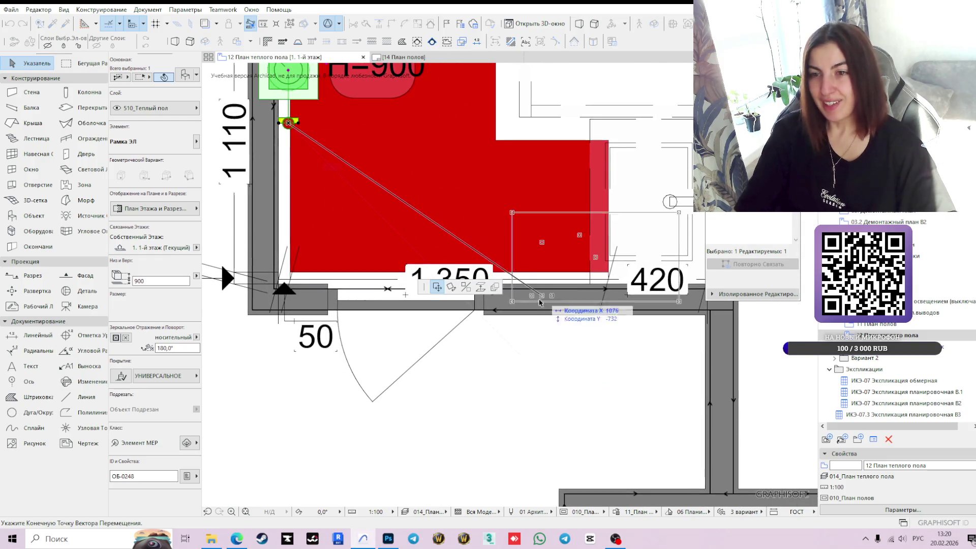
pyautogui.click(514, 379)
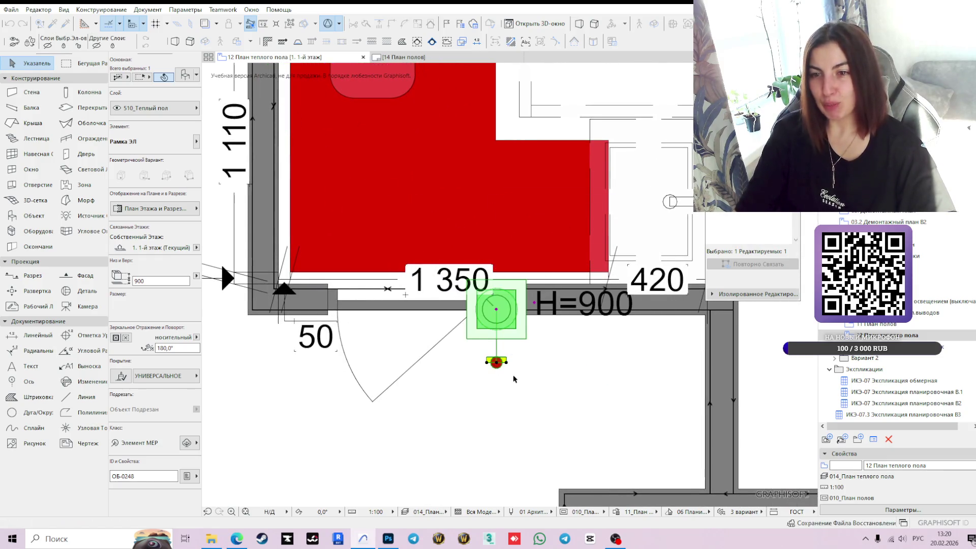
pyautogui.scroll(-2, 511, 380)
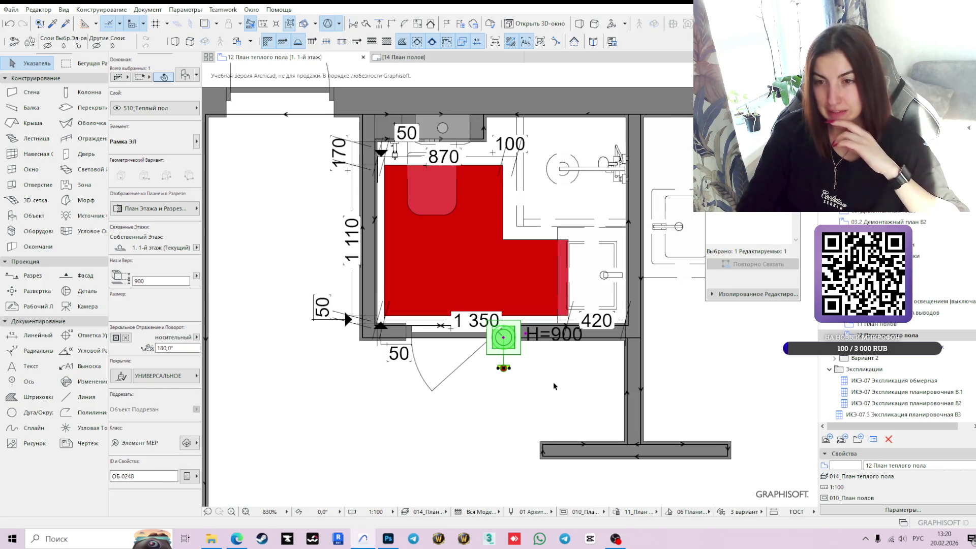
# - Rotate the H=900 element about 180° around its end
pyautogui.scroll(2, 553, 382)
pyautogui.scroll(-1, 508, 388)
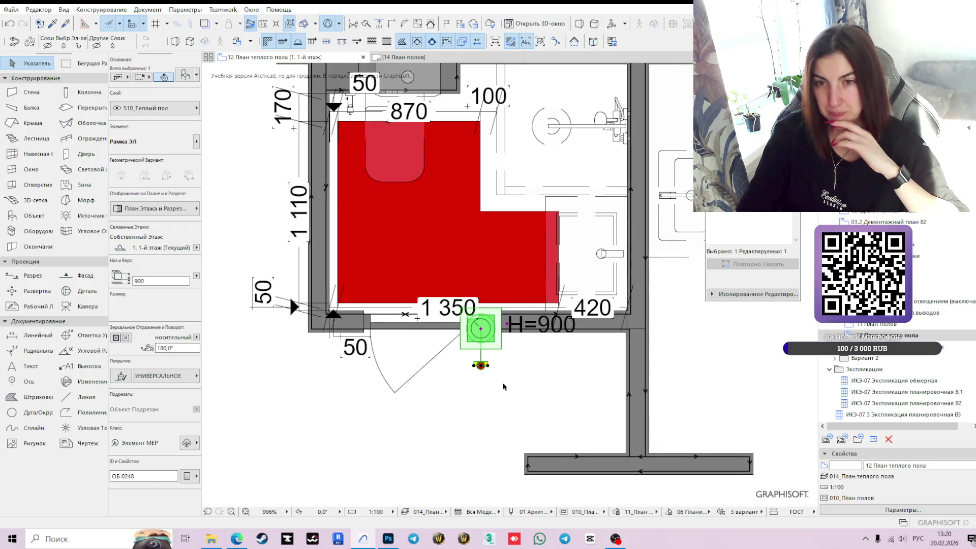
pyautogui.scroll(-3, 503, 387)
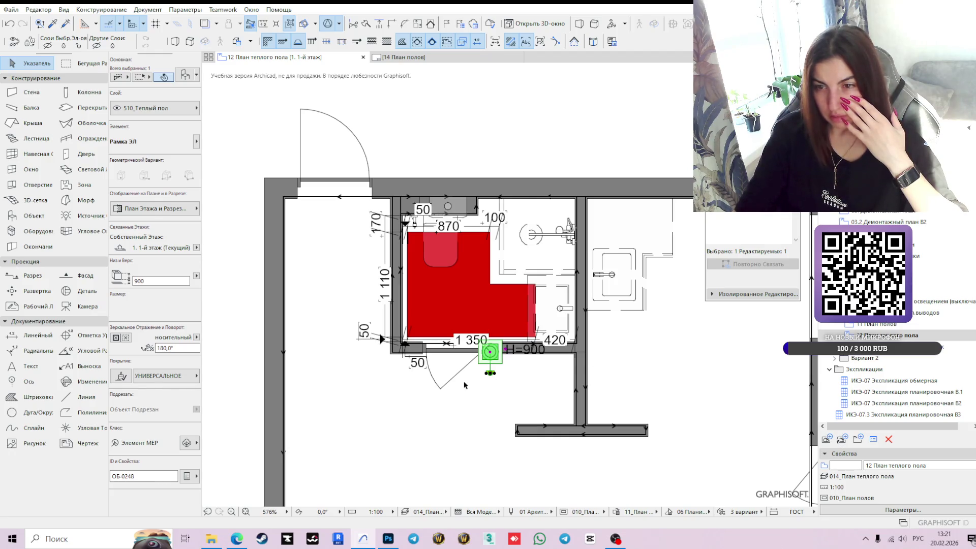
pyautogui.scroll(3, 488, 369)
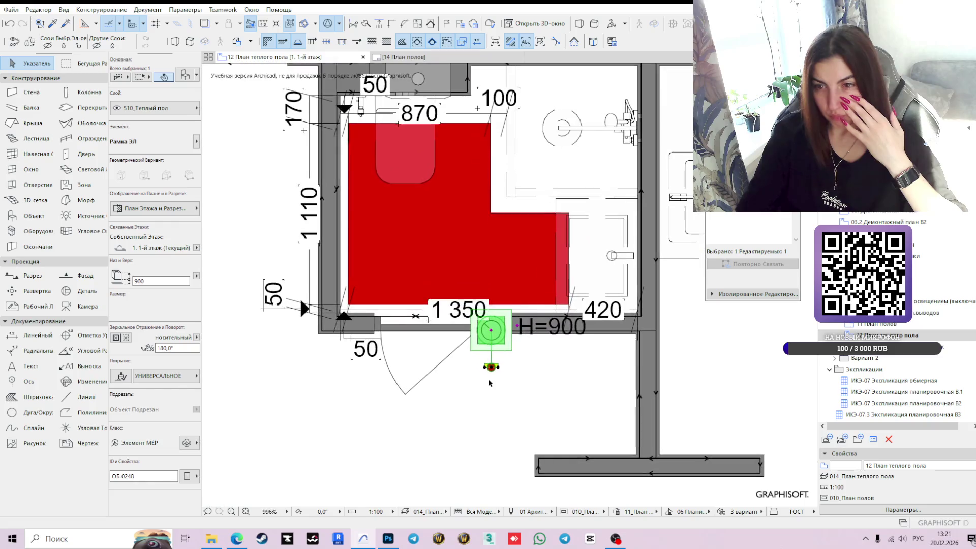
pyautogui.click(488, 368)
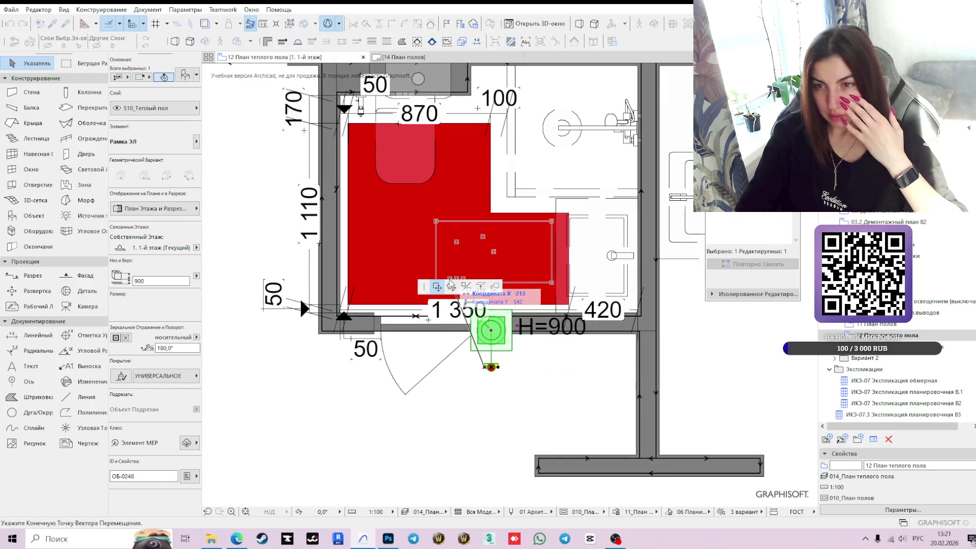
pyautogui.click(484, 367)
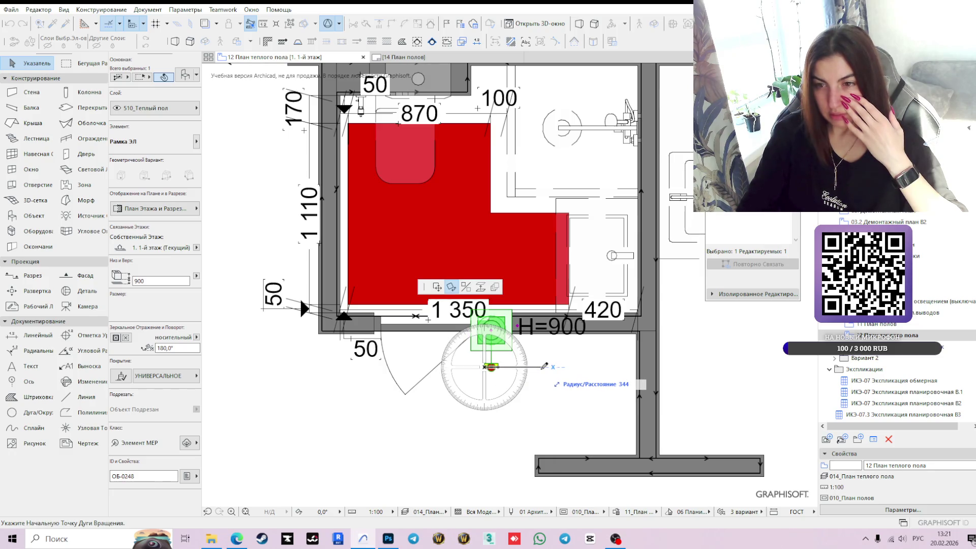
pyautogui.click(542, 366)
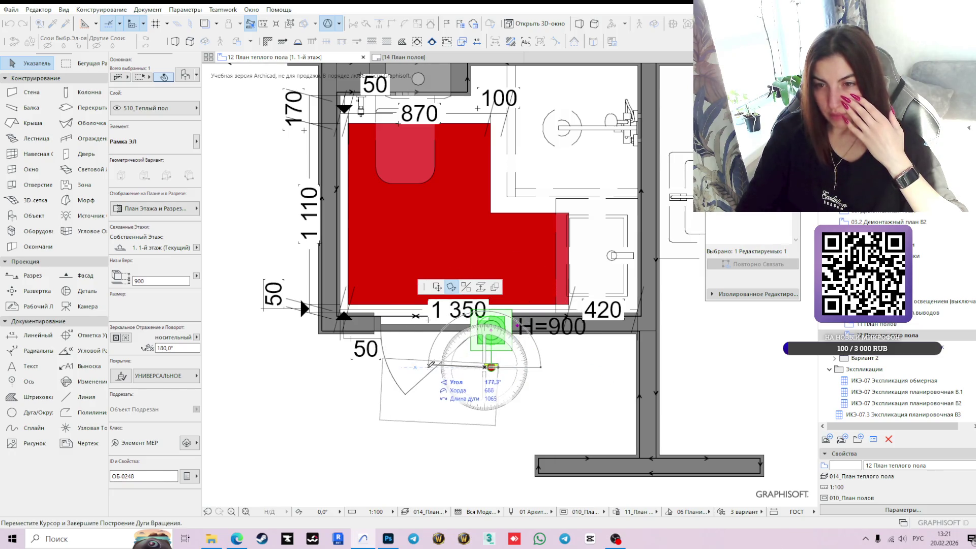
pyautogui.click(432, 364)
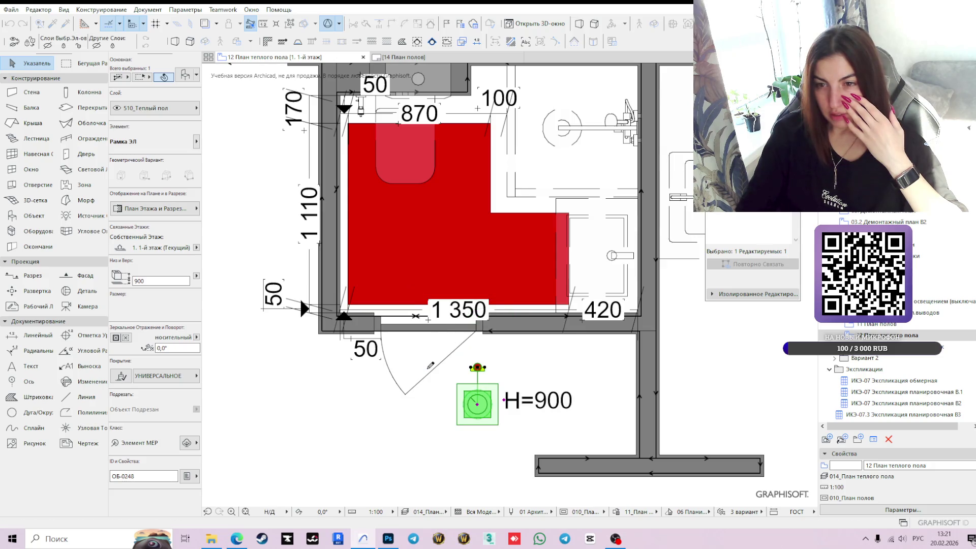
# - Move the H=900 element to sit just below the bathroom's bottom wall near the left corner
pyautogui.click(478, 368)
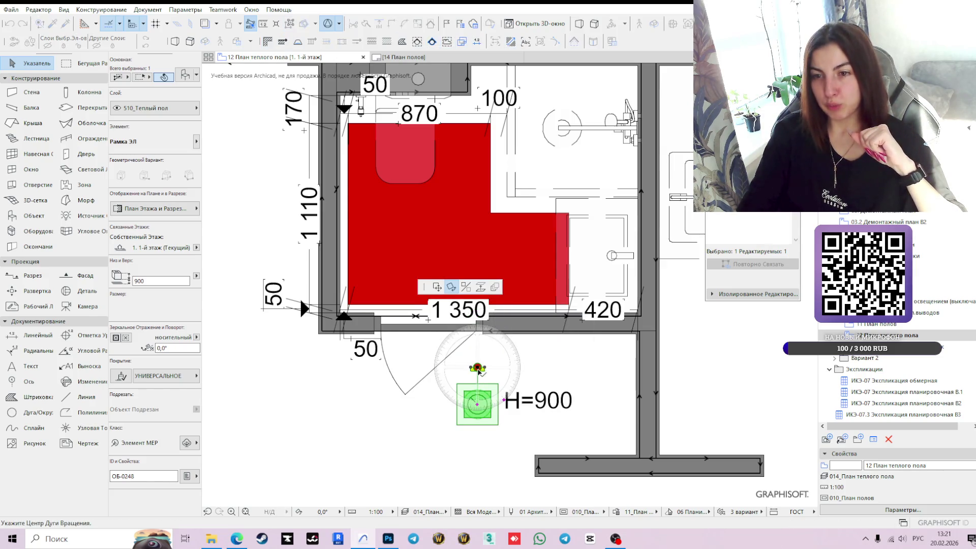
pyautogui.click(437, 287)
pyautogui.scroll(3, 374, 338)
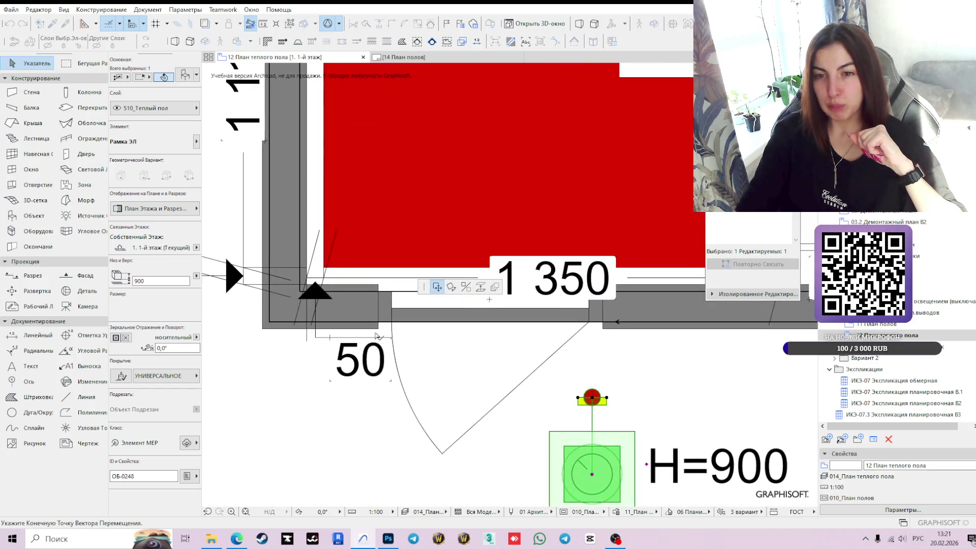
pyautogui.click(379, 330)
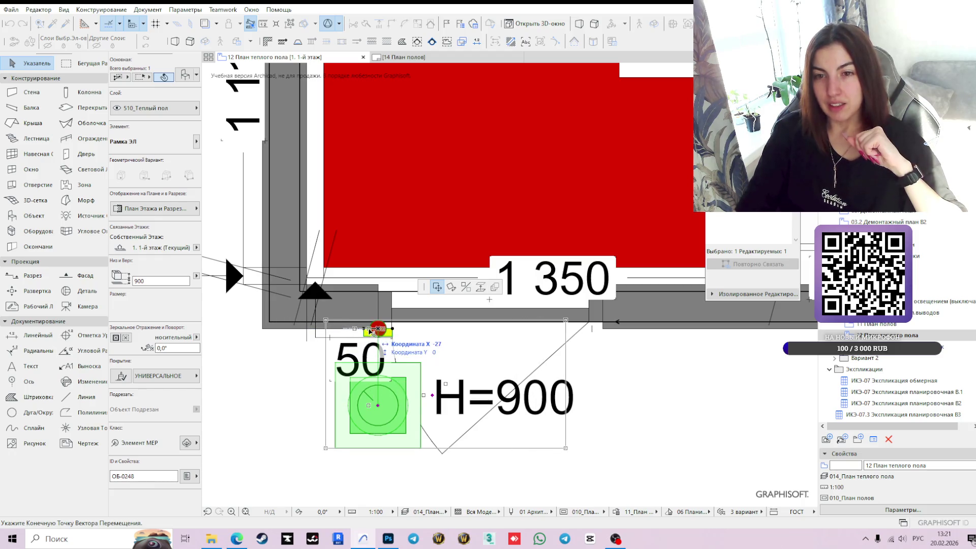
pyautogui.click(380, 330)
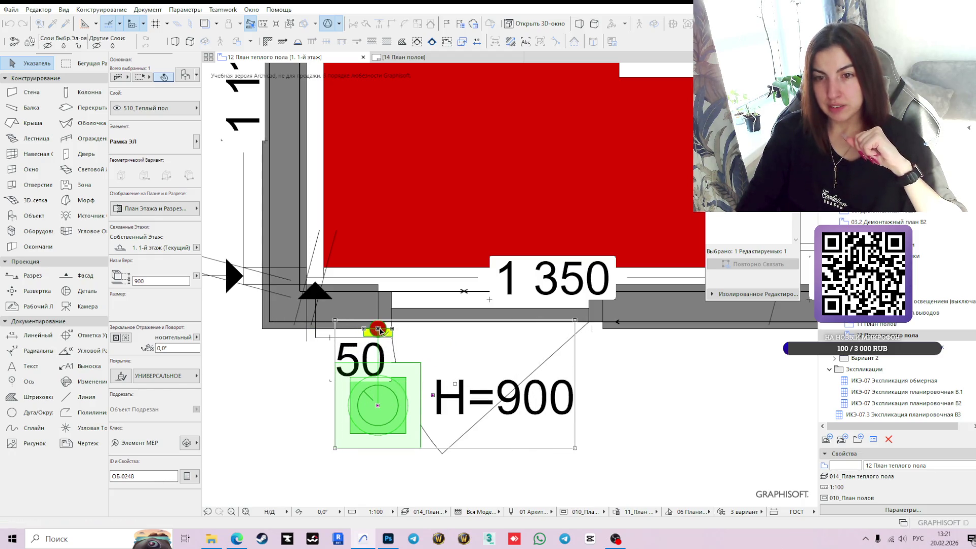
pyautogui.scroll(-3, 381, 330)
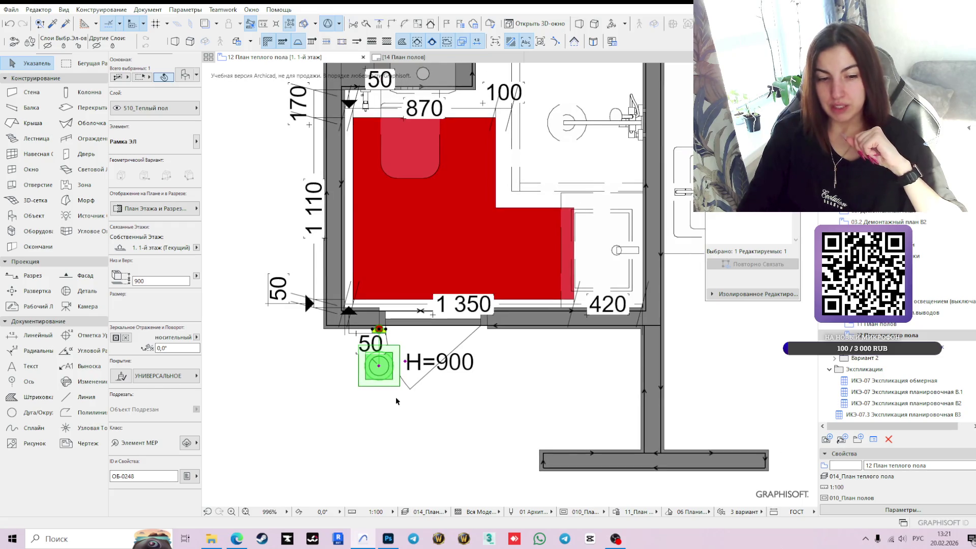
pyautogui.scroll(1, 395, 344)
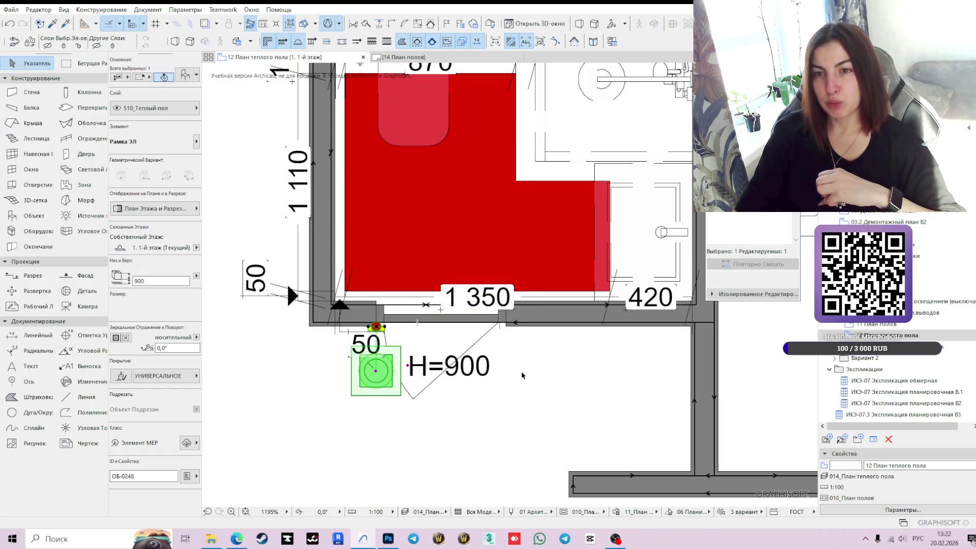
pyautogui.scroll(-2, 522, 375)
pyautogui.scroll(1, 455, 382)
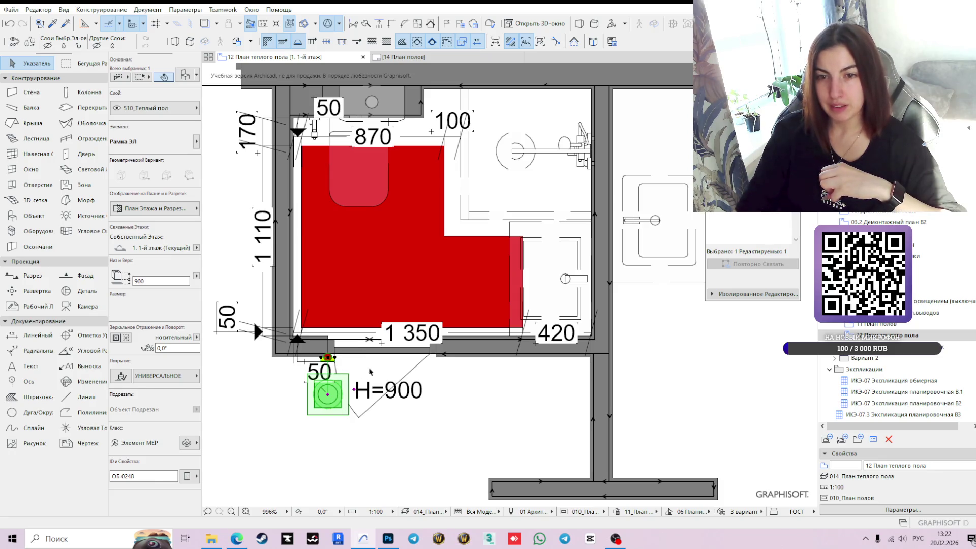
pyautogui.scroll(1, 368, 372)
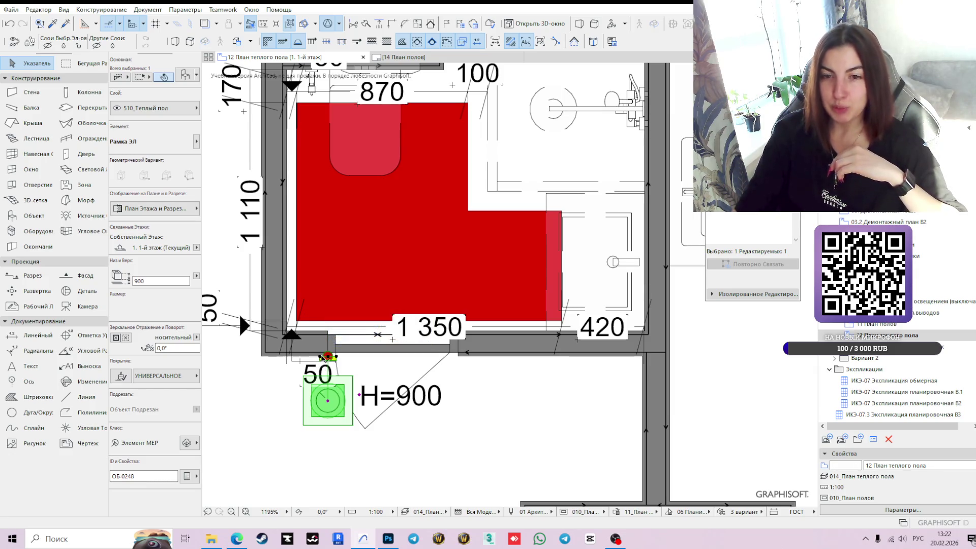
pyautogui.click(321, 357)
# - Rotate the H=900 thermostat symbol 90° so it lies along the bathroom's bottom wall
pyautogui.click(451, 288)
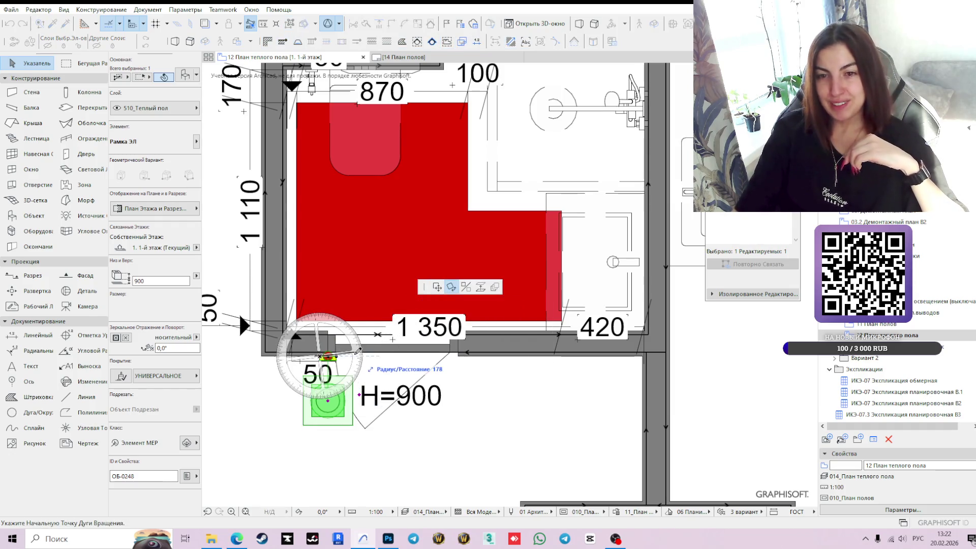
pyautogui.click(374, 355)
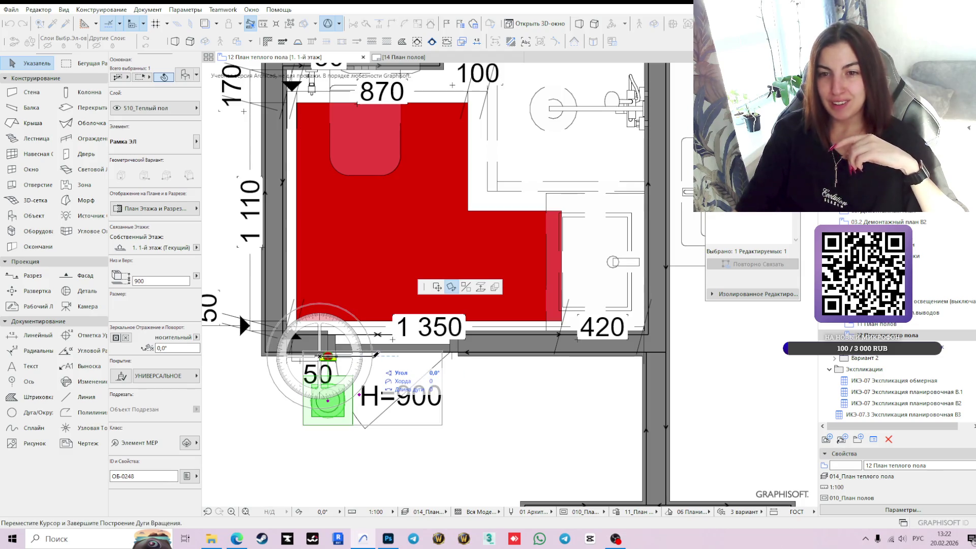
pyautogui.click(322, 308)
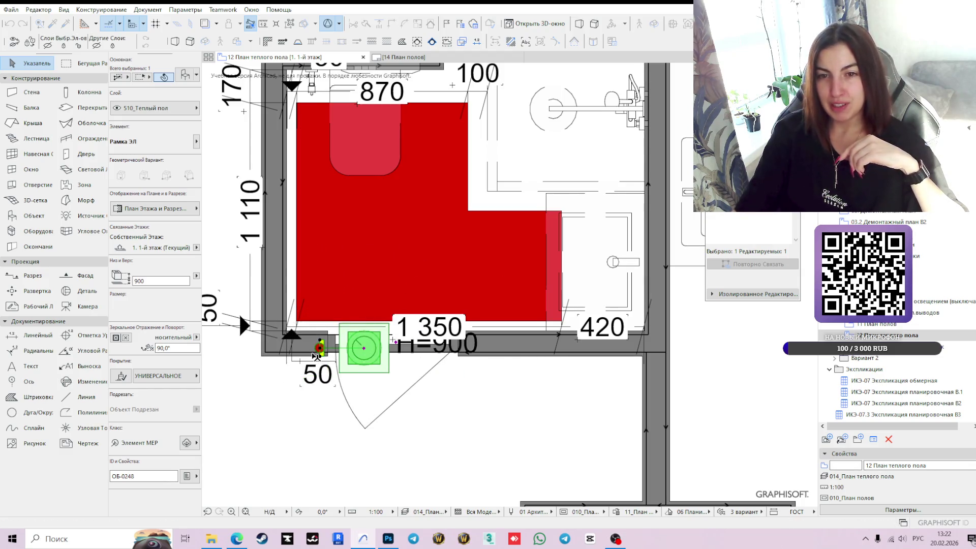
pyautogui.scroll(2, 314, 355)
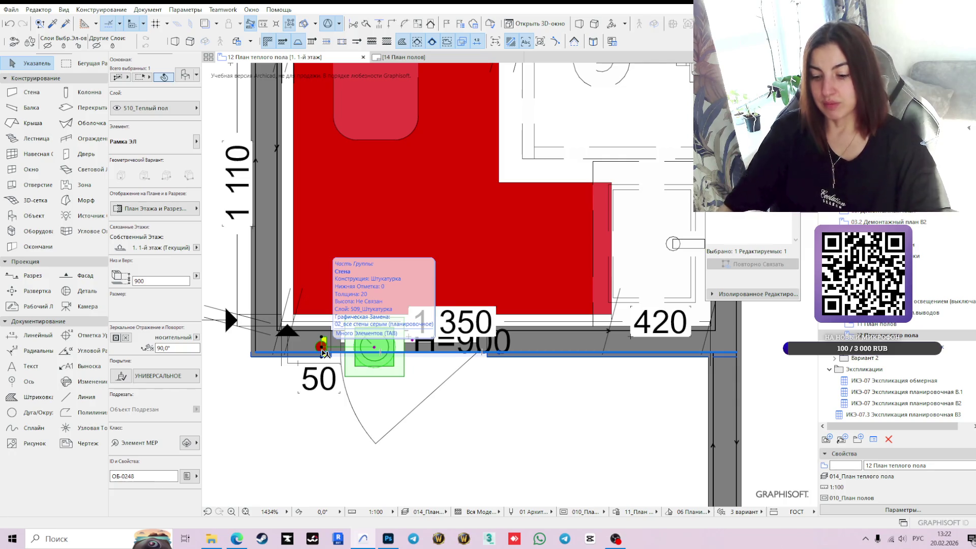
pyautogui.press('XF86AudioLowerVolume')
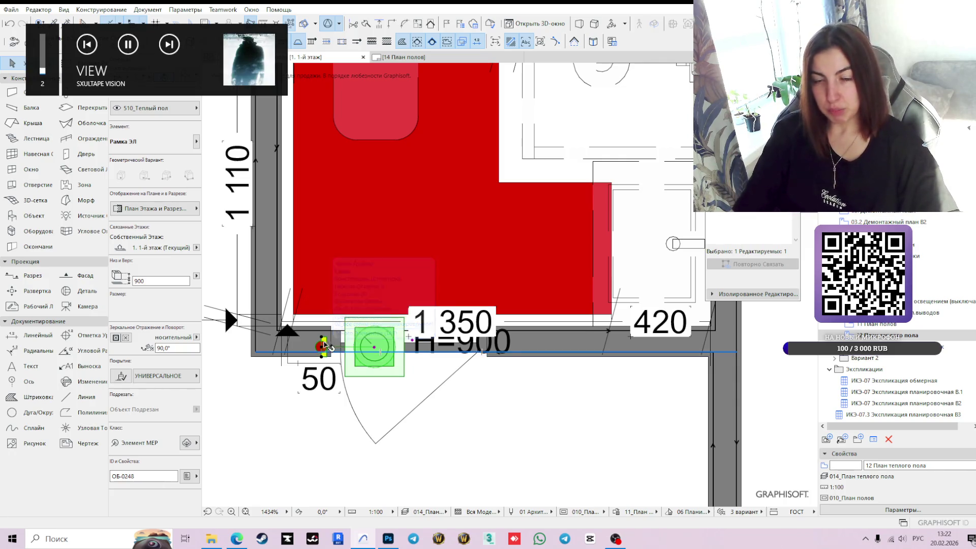
# - Move the H=900 thermostat symbol inside the red slab near its lower right inner corner
pyautogui.click(321, 349)
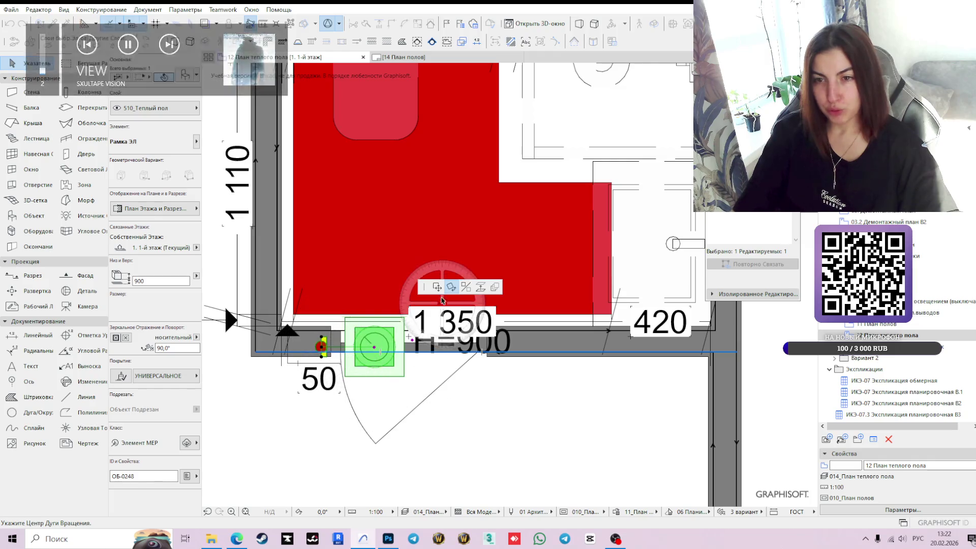
pyautogui.scroll(-3, 323, 343)
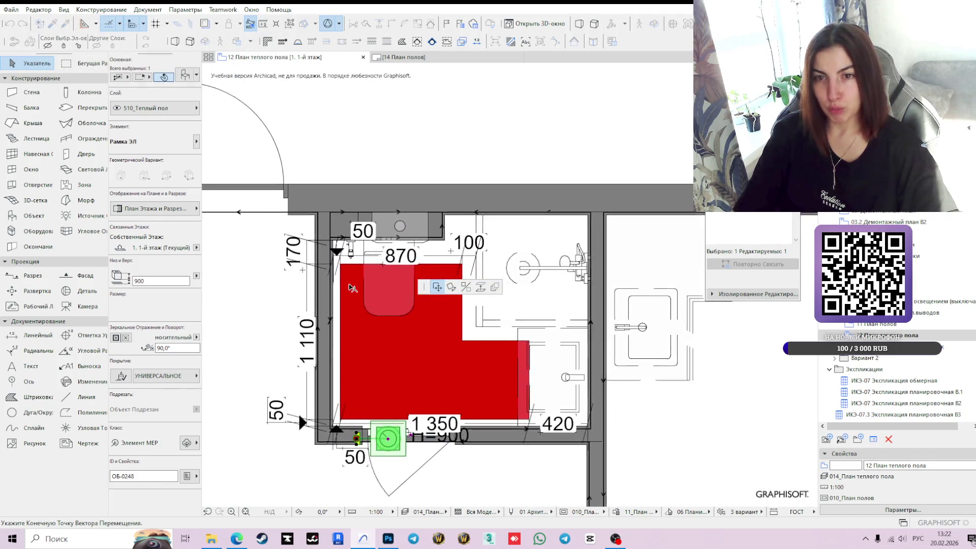
pyautogui.scroll(5, 303, 135)
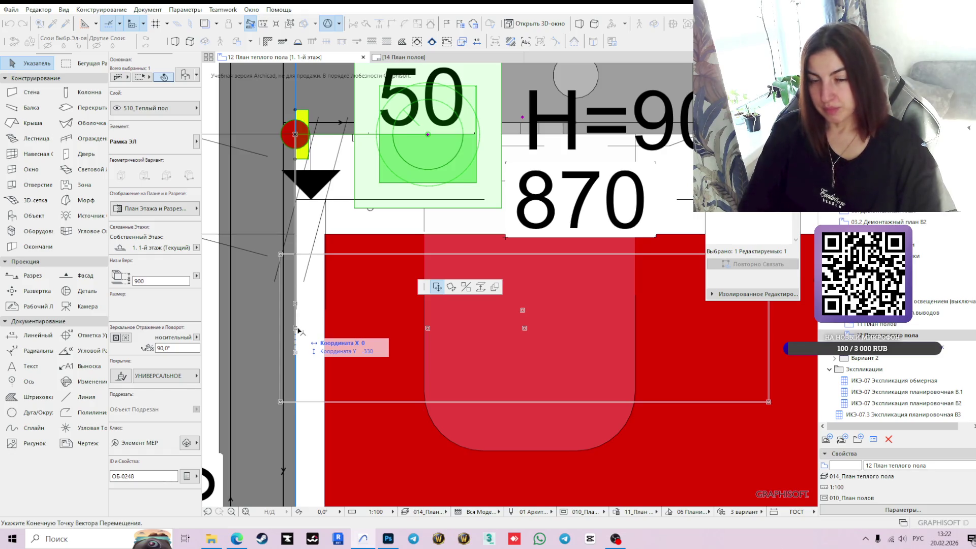
pyautogui.scroll(-5, 299, 330)
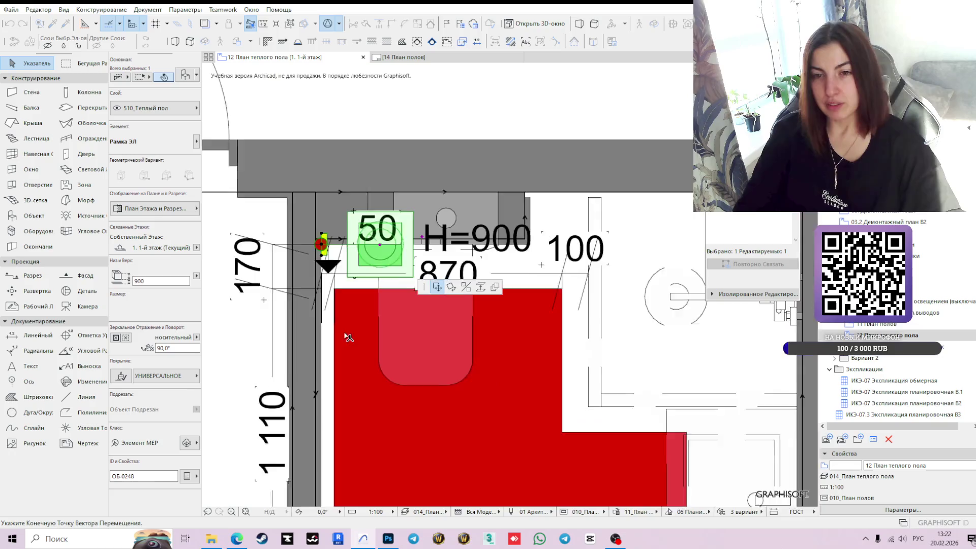
pyautogui.scroll(3, 443, 277)
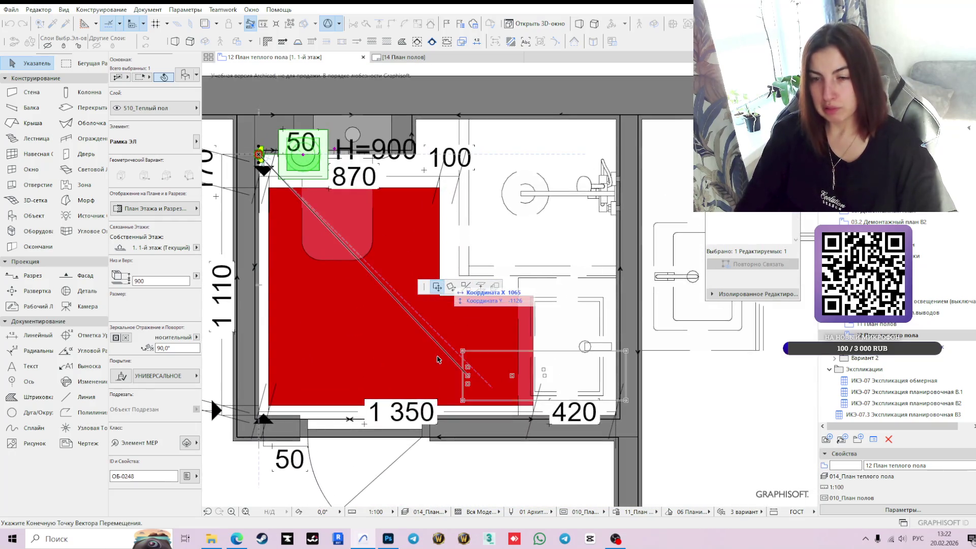
pyautogui.click(439, 356)
pyautogui.scroll(1, 441, 360)
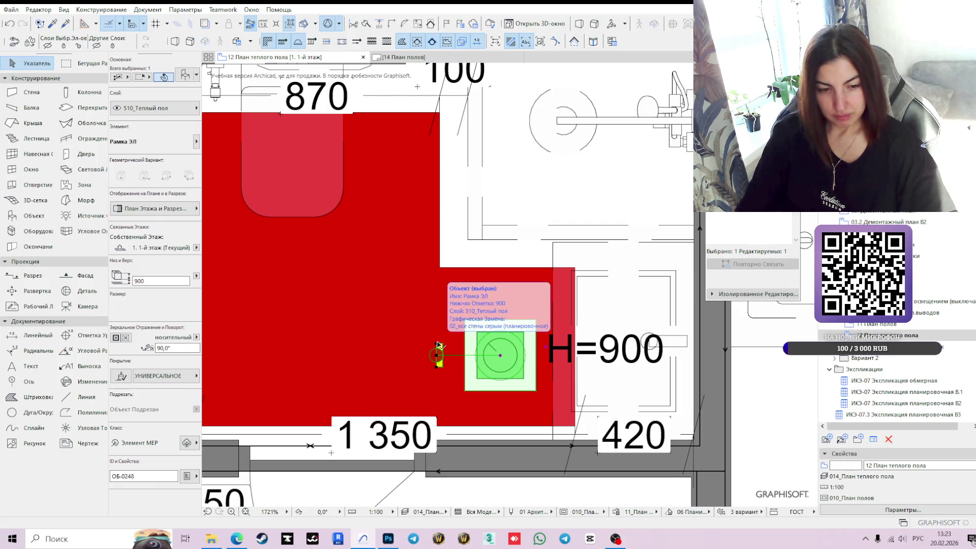
# - Rotate the thermostat frame 180° about its marker so it sits above it
pyautogui.click(439, 345)
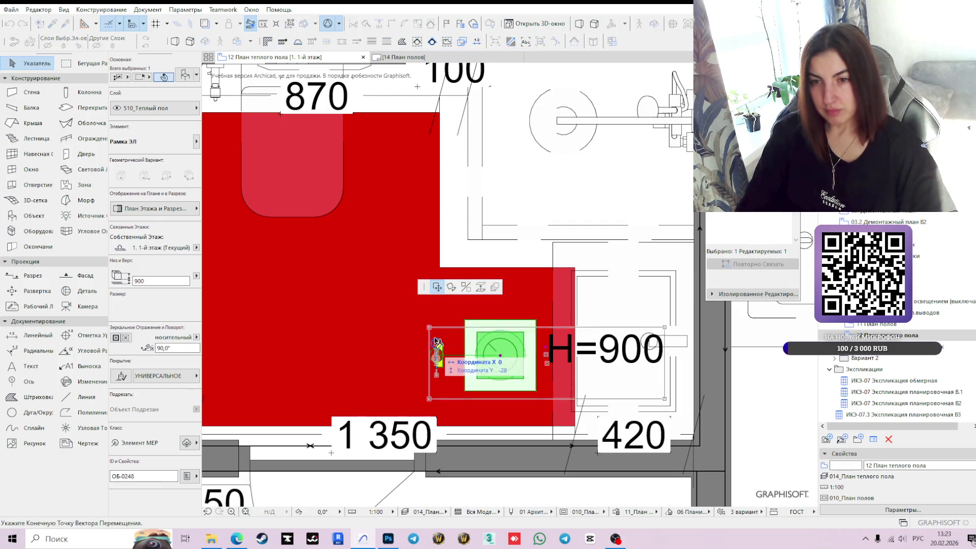
pyautogui.click(451, 288)
pyautogui.click(437, 345)
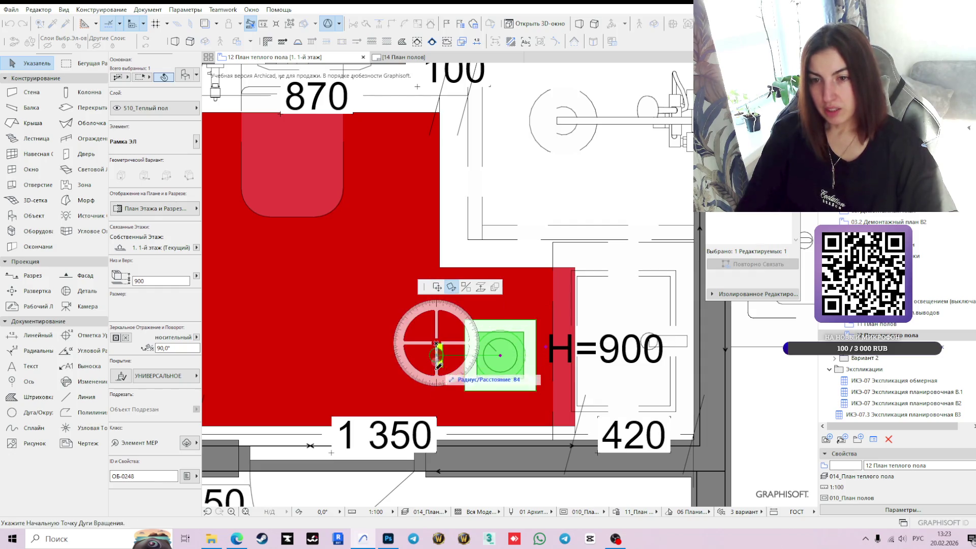
pyautogui.click(438, 406)
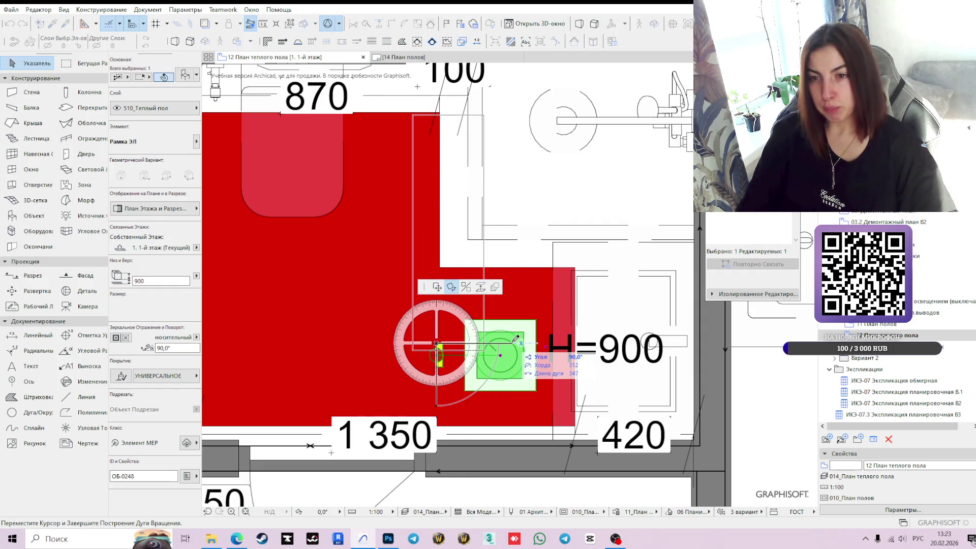
pyautogui.click(491, 347)
pyautogui.scroll(3, 452, 342)
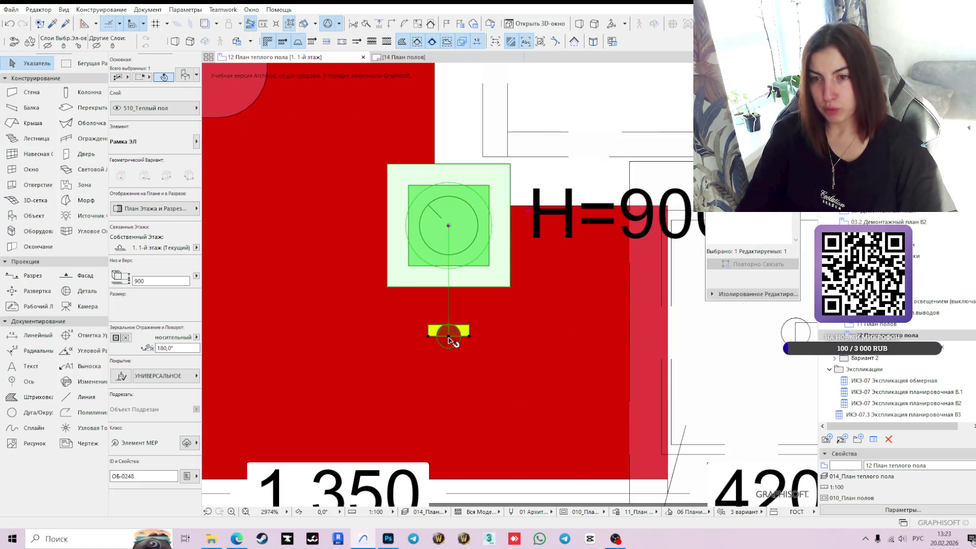
# - Move the thermostat symbol down onto the bottom wall, then shift it slightly right
pyautogui.click(449, 336)
pyautogui.scroll(-2, 487, 356)
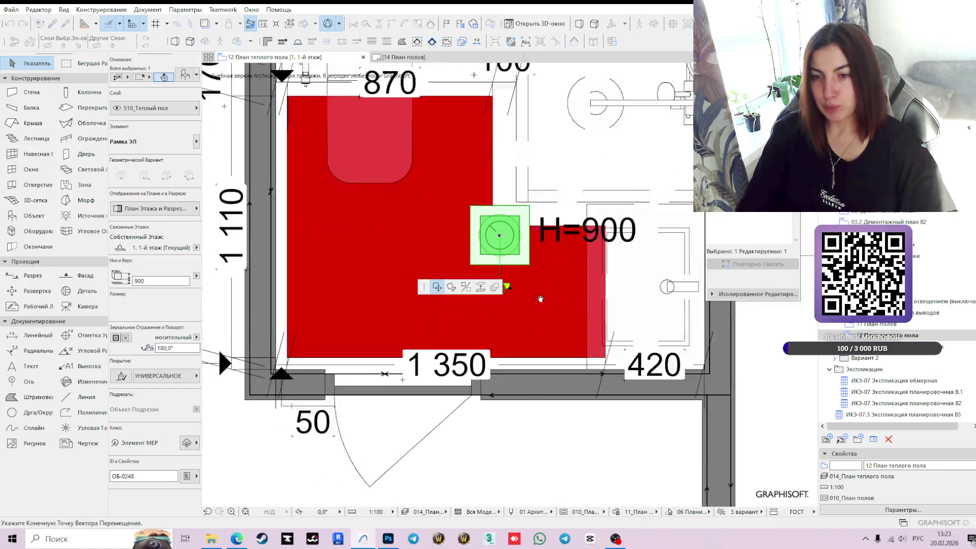
pyautogui.scroll(2, 468, 328)
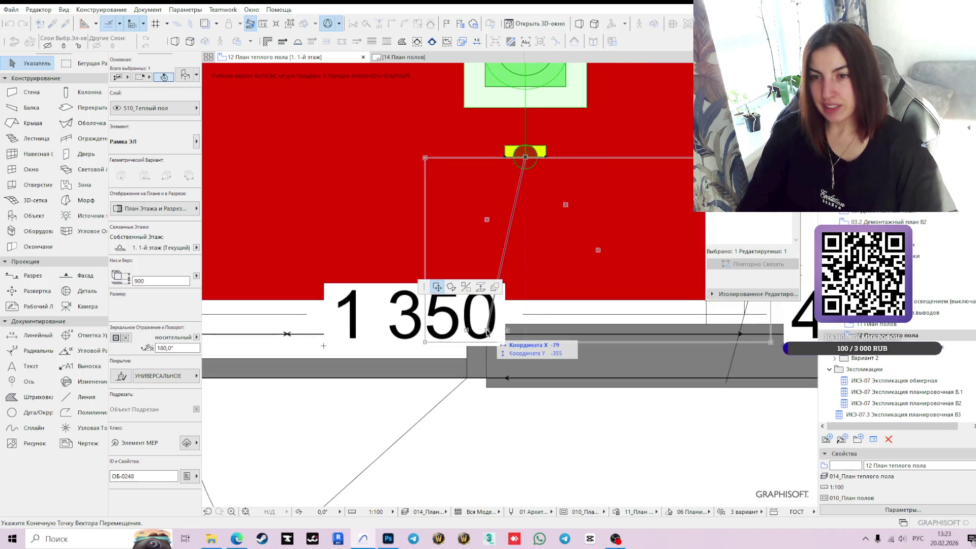
pyautogui.click(486, 325)
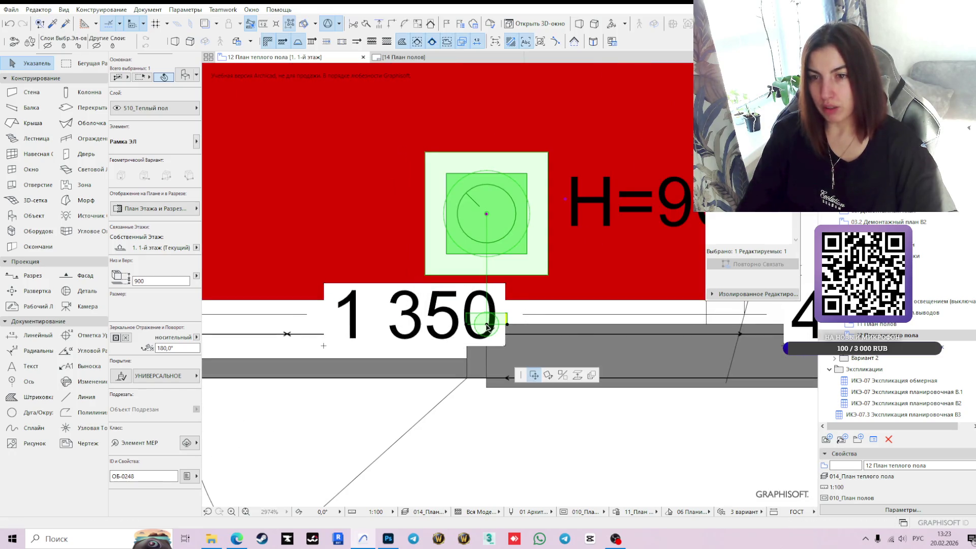
pyautogui.click(487, 325)
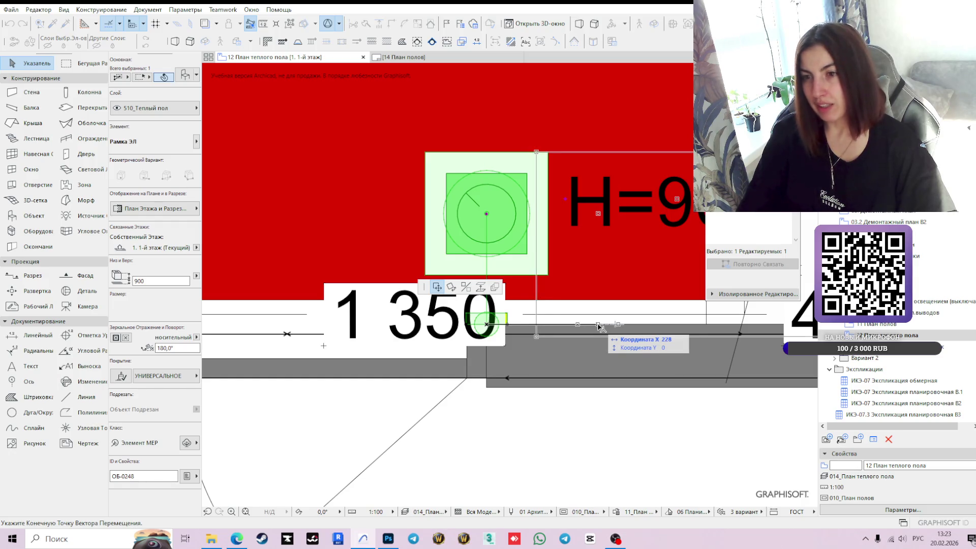
pyautogui.click(616, 326)
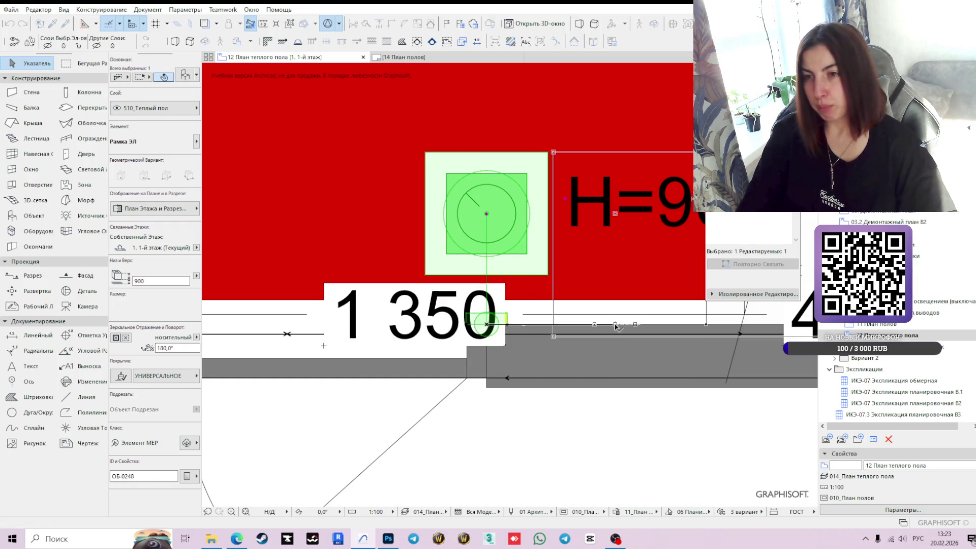
pyautogui.scroll(-3, 572, 367)
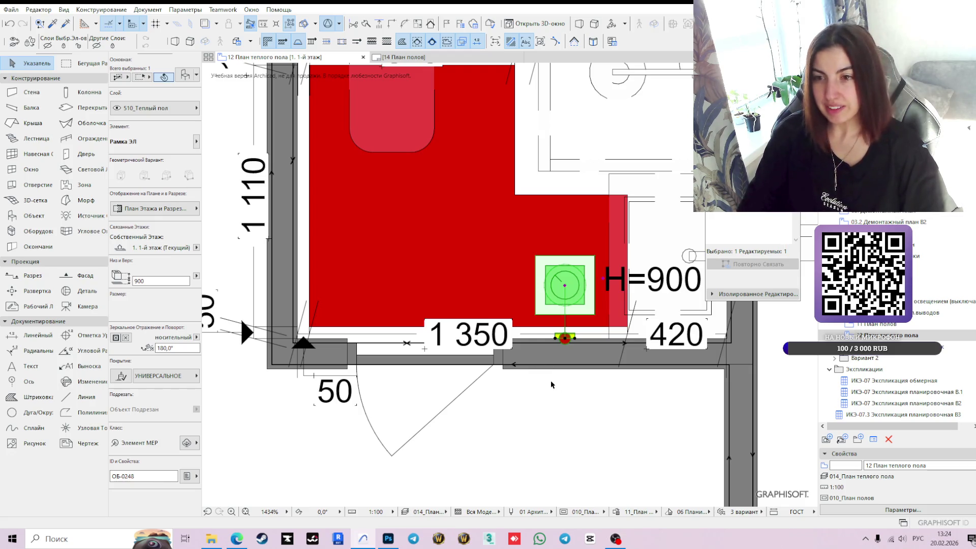
pyautogui.scroll(3, 552, 383)
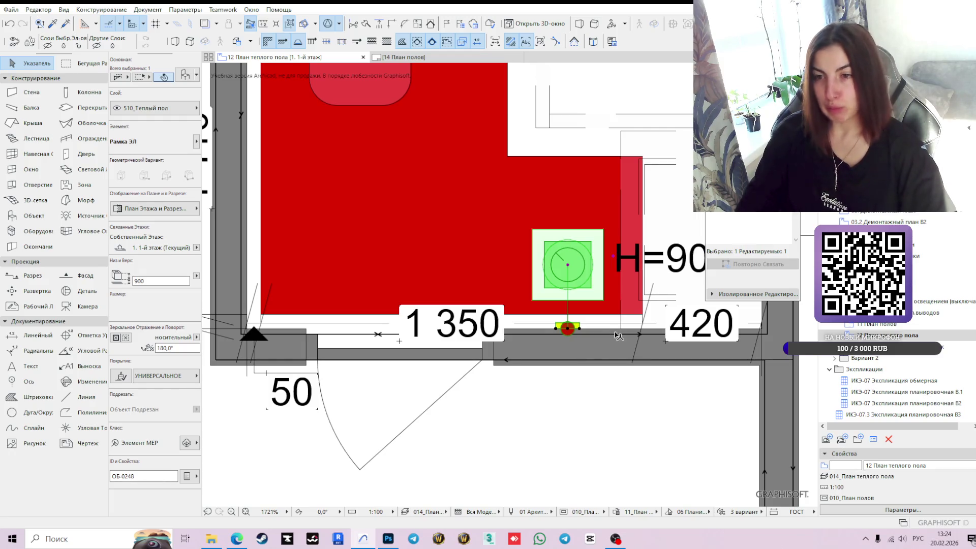
pyautogui.scroll(-3, 608, 330)
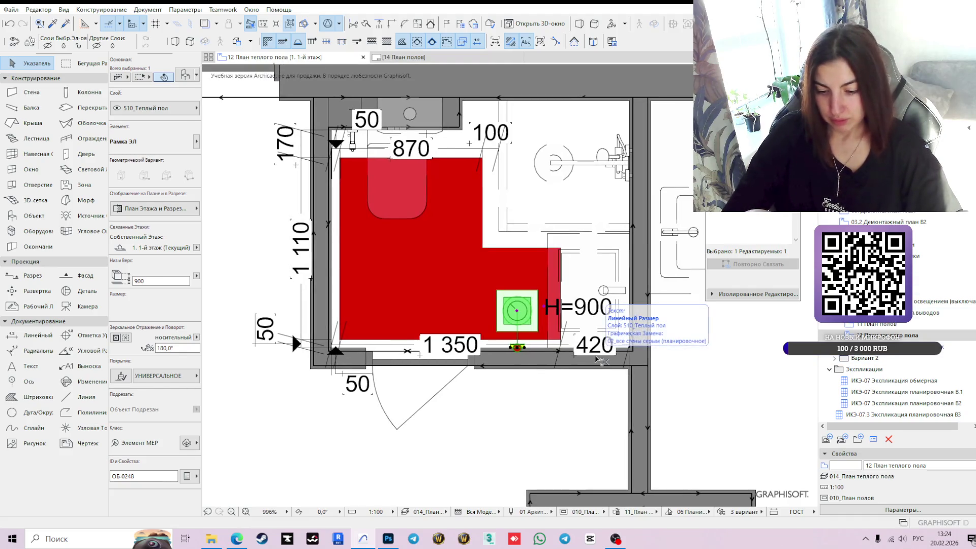
# - Find the 410_Розетки layer by searching 'розе' in Layer Settings and make it visible
pyautogui.hotkey('ctrl', 'l')
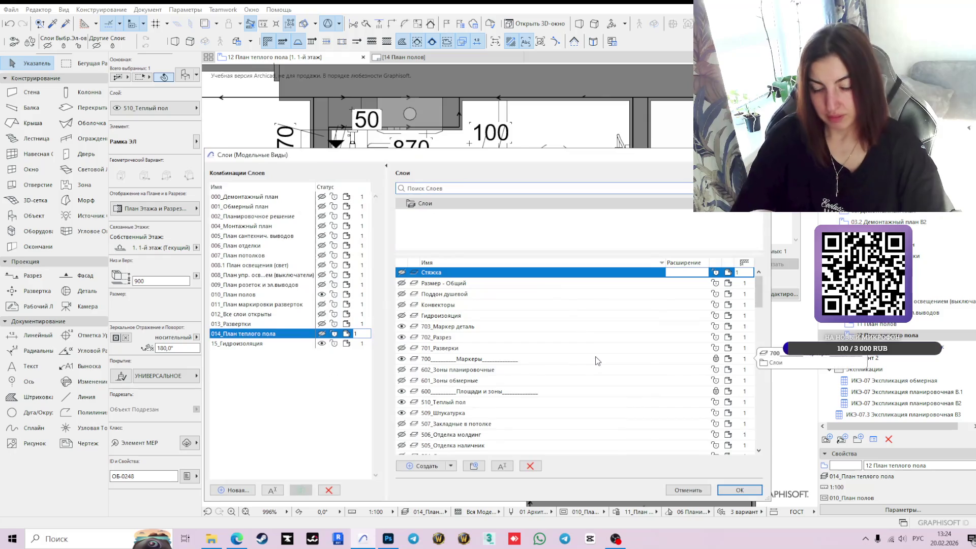
pyautogui.write('розе')
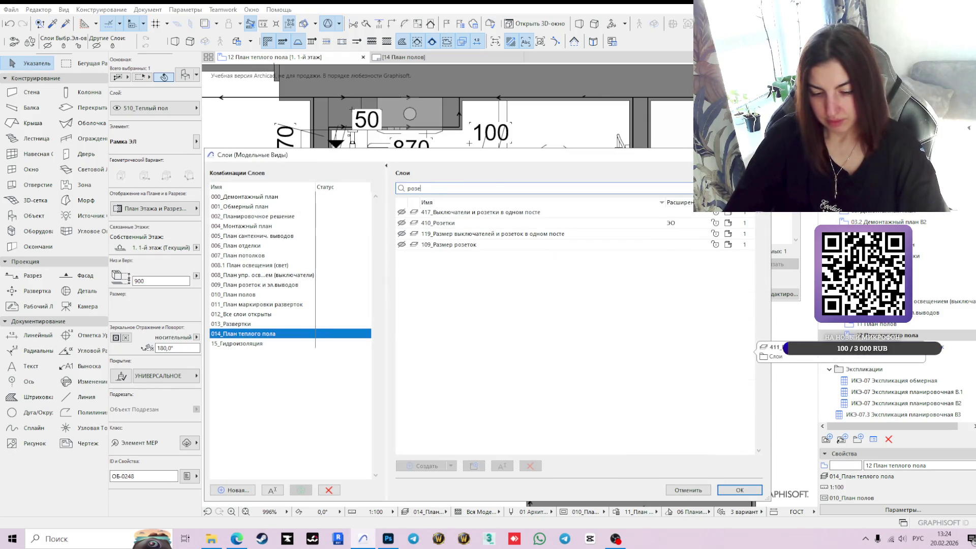
pyautogui.click(469, 223)
pyautogui.click(401, 223)
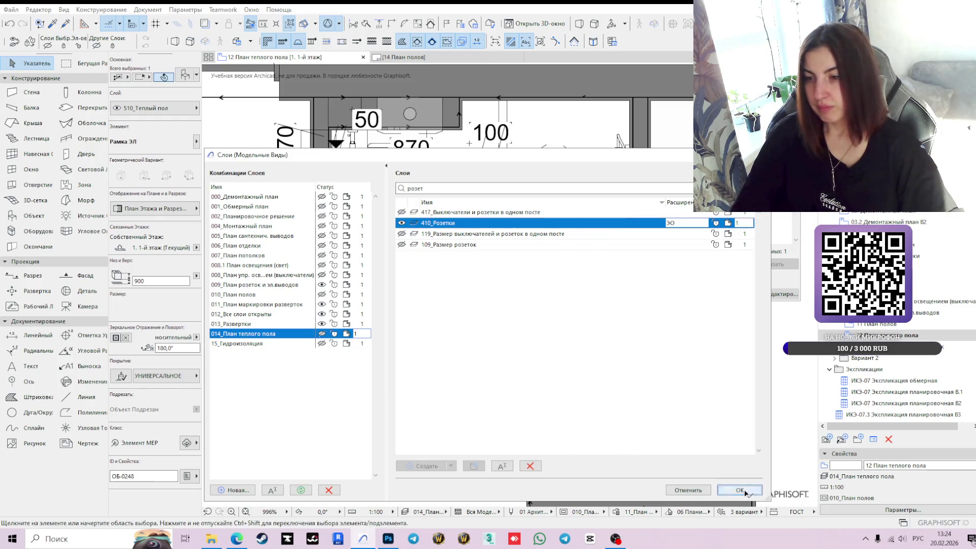
pyautogui.click(739, 490)
pyautogui.scroll(2, 529, 349)
pyautogui.scroll(2, 529, 349)
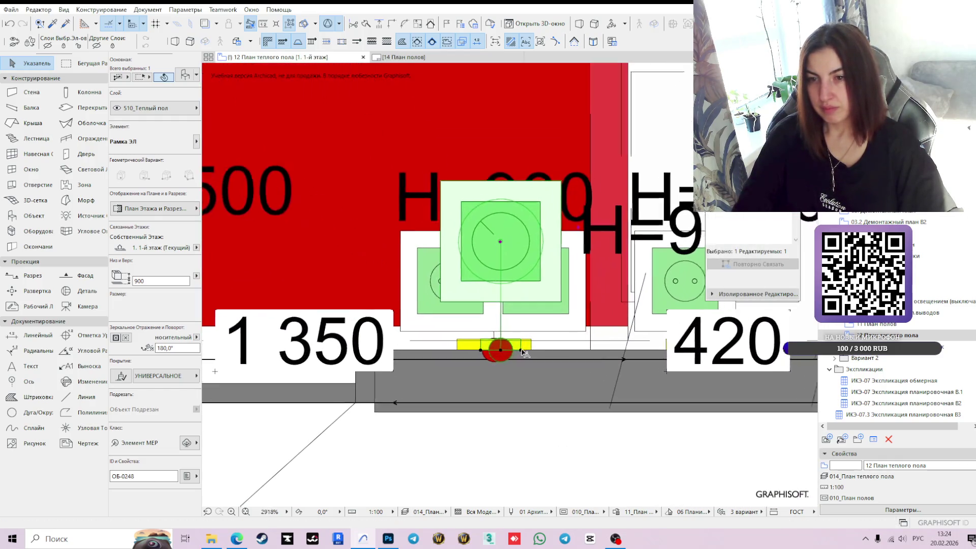
# - Move the red outlet marker so it is centred beneath the thermostat symbol
pyautogui.click(497, 350)
pyautogui.scroll(1, 493, 354)
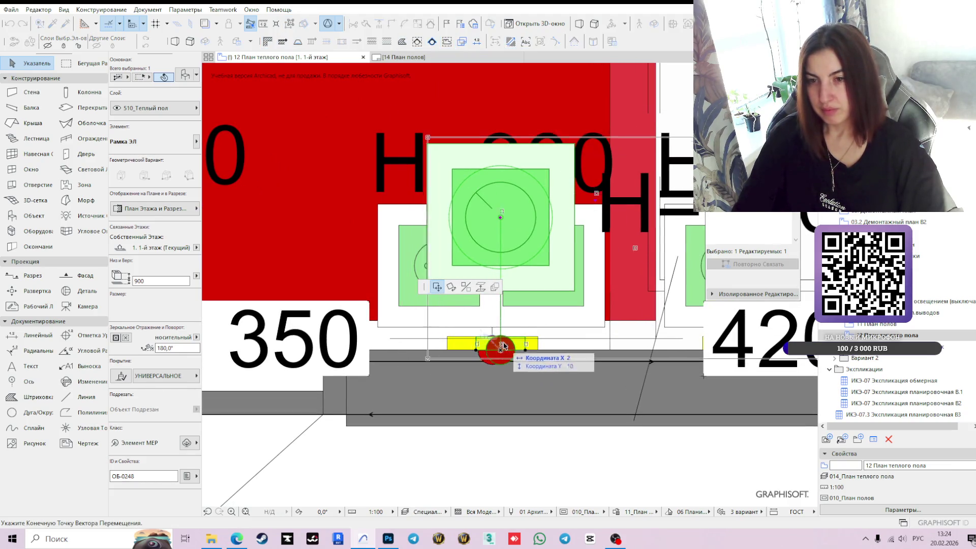
pyautogui.click(529, 346)
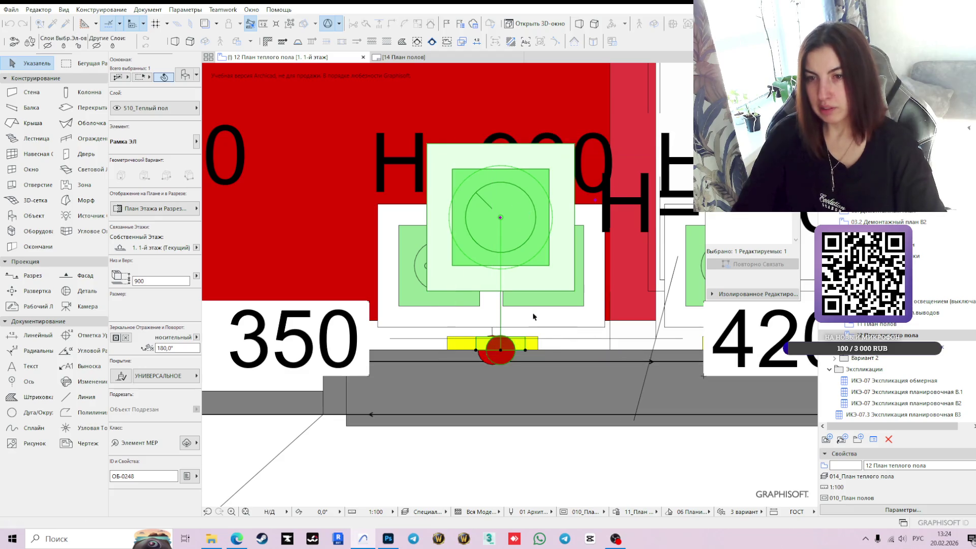
pyautogui.click(500, 350)
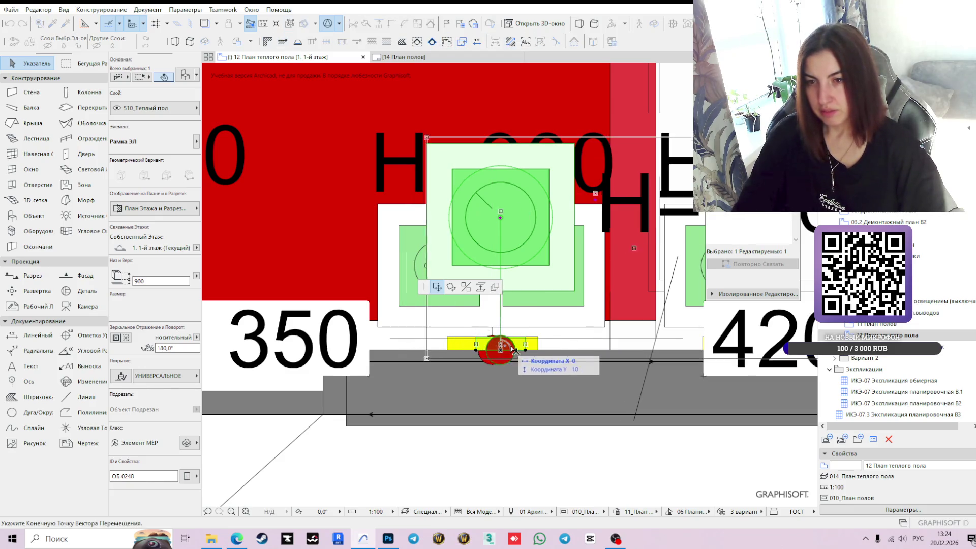
pyautogui.click(581, 351)
pyautogui.click(493, 350)
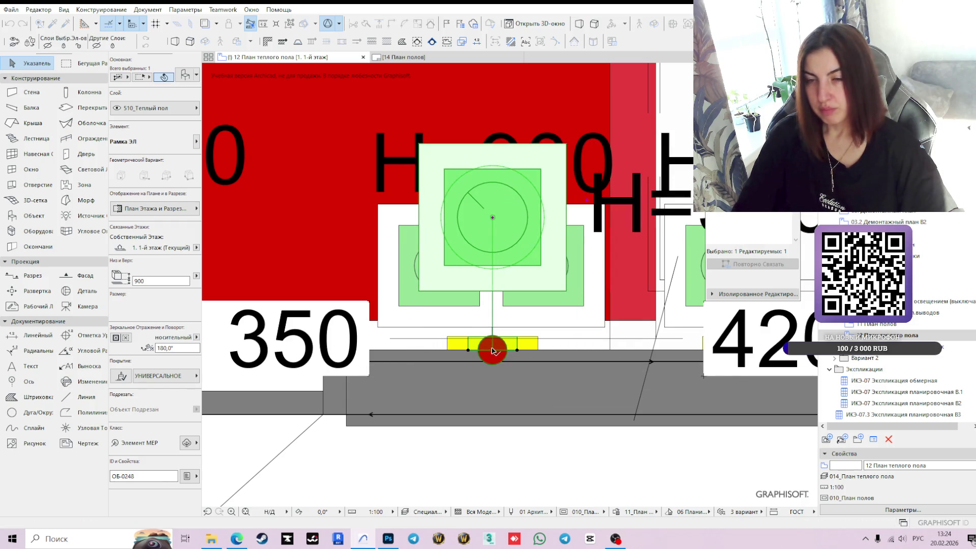
pyautogui.scroll(-4, 493, 350)
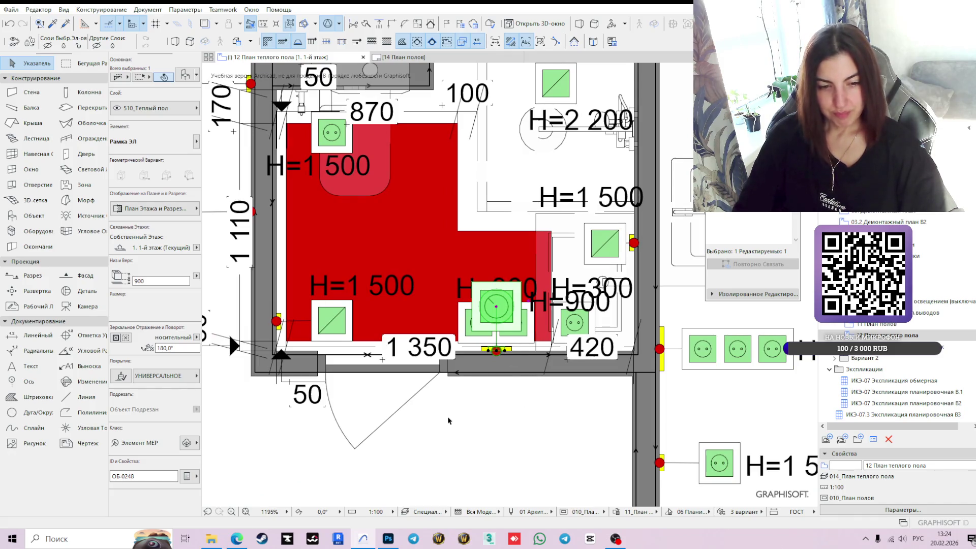
pyautogui.click(541, 418)
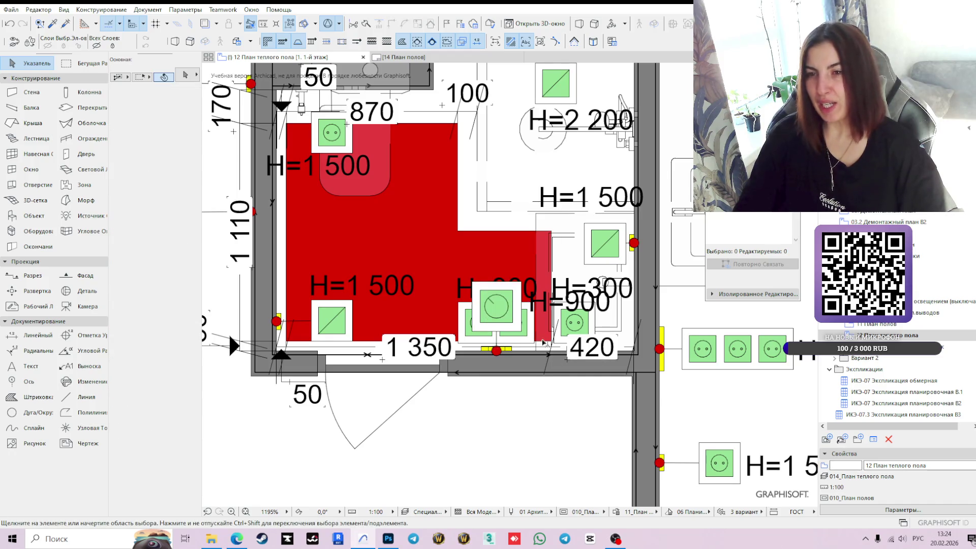
pyautogui.click(496, 307)
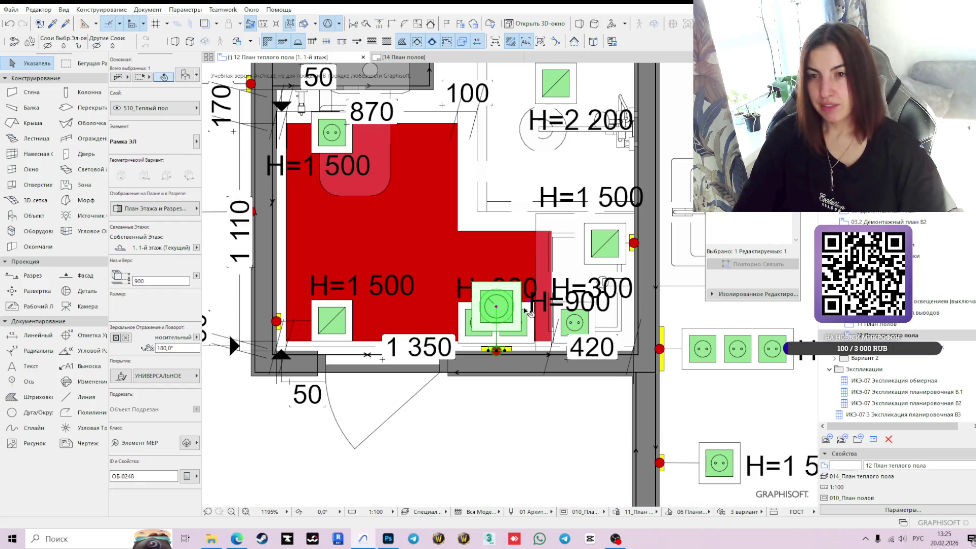
pyautogui.click(531, 335)
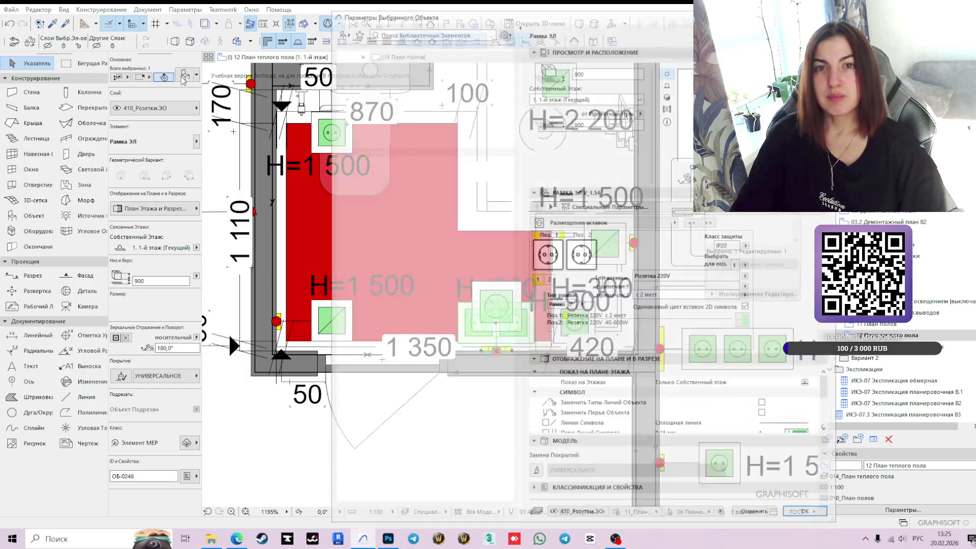
# - Set the double socket's Тип рамки to Рамка x3 and Поз.1 insert to Светорегулятор (диммер)
pyautogui.click(183, 77)
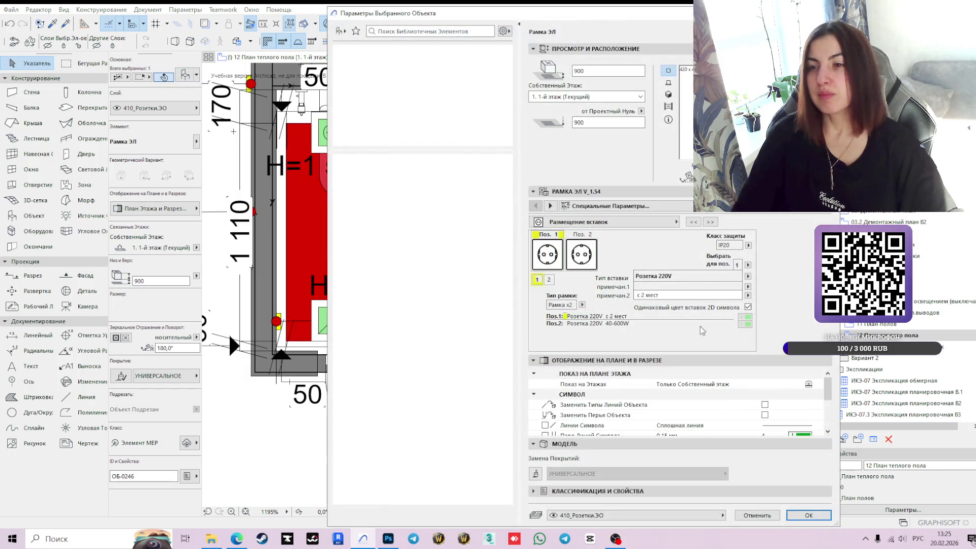
pyautogui.click(748, 277)
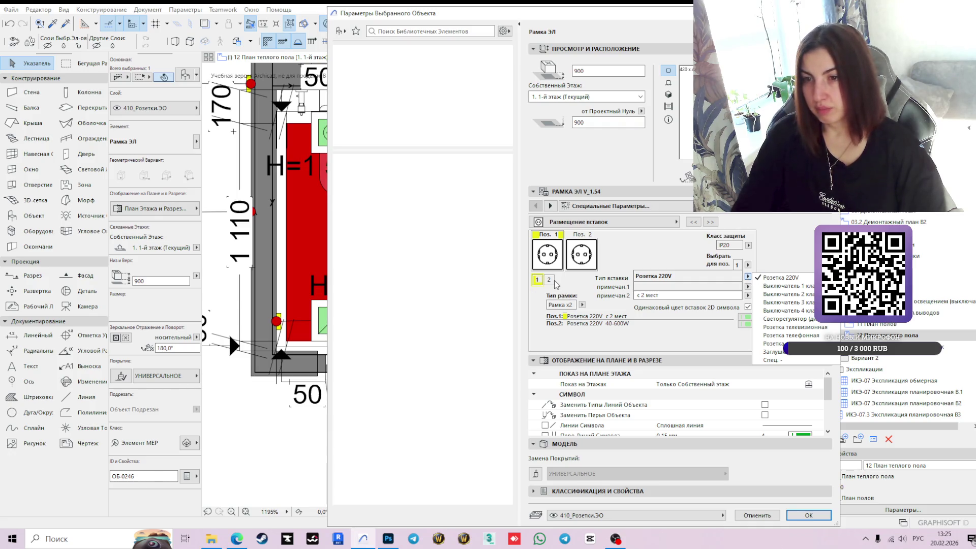
pyautogui.click(574, 307)
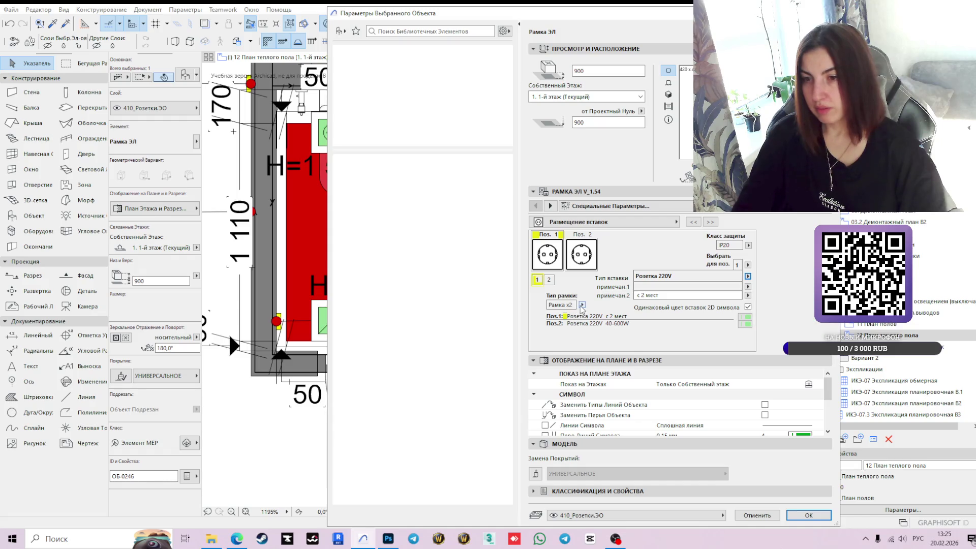
pyautogui.click(575, 308)
pyautogui.click(600, 319)
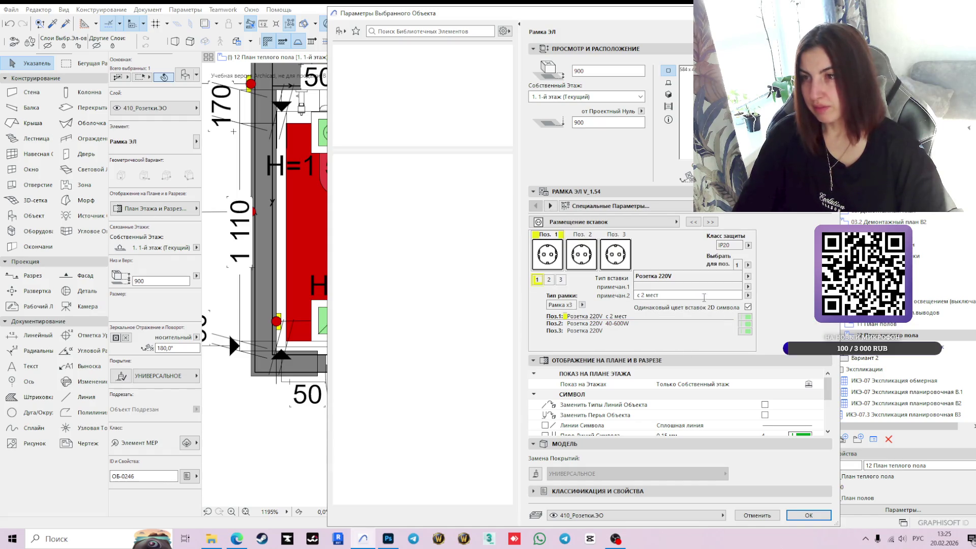
pyautogui.click(748, 277)
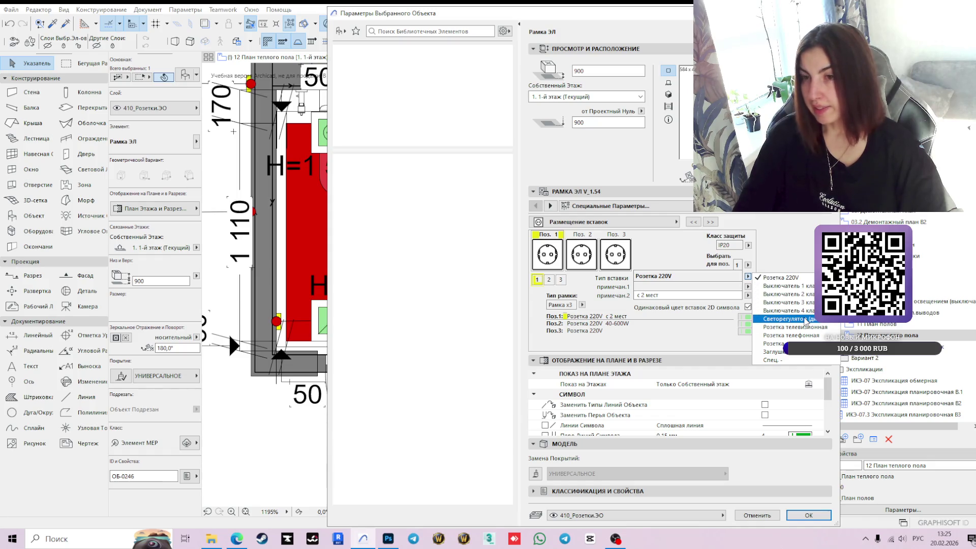
pyautogui.click(806, 320)
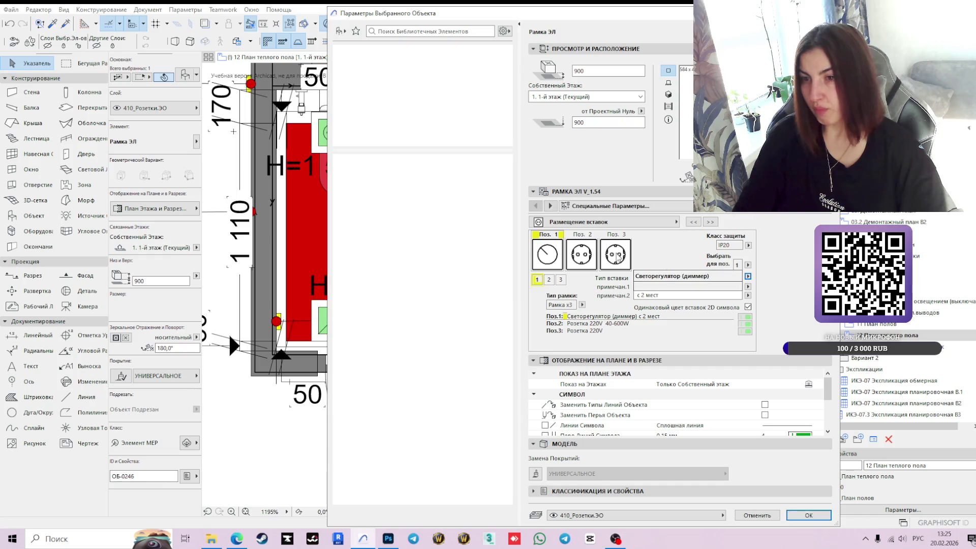
pyautogui.click(809, 516)
pyautogui.click(520, 331)
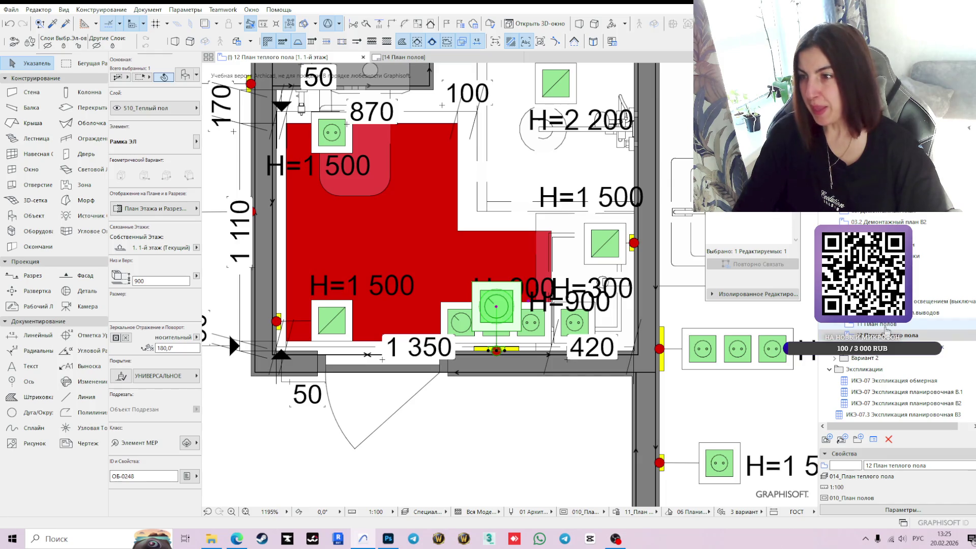
pyautogui.scroll(-1, 519, 307)
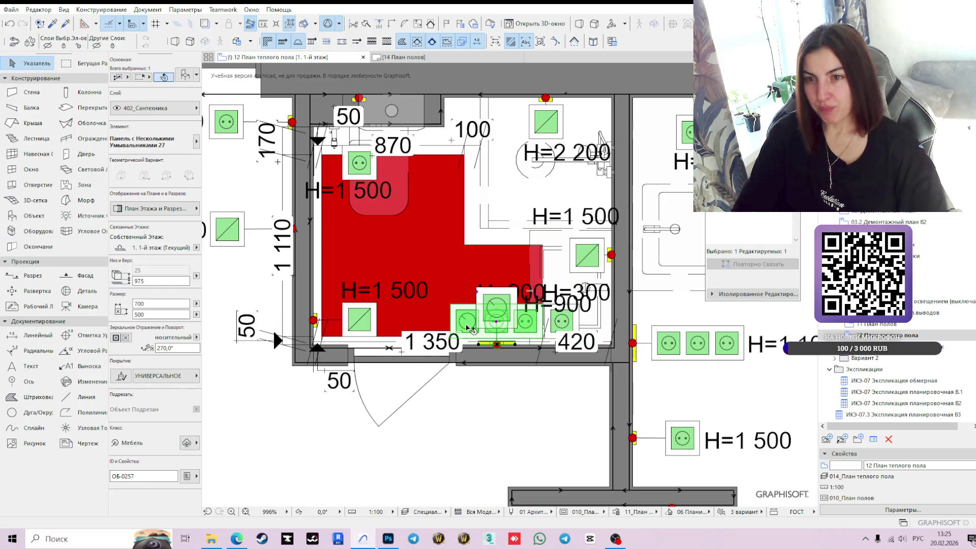
pyautogui.click(468, 325)
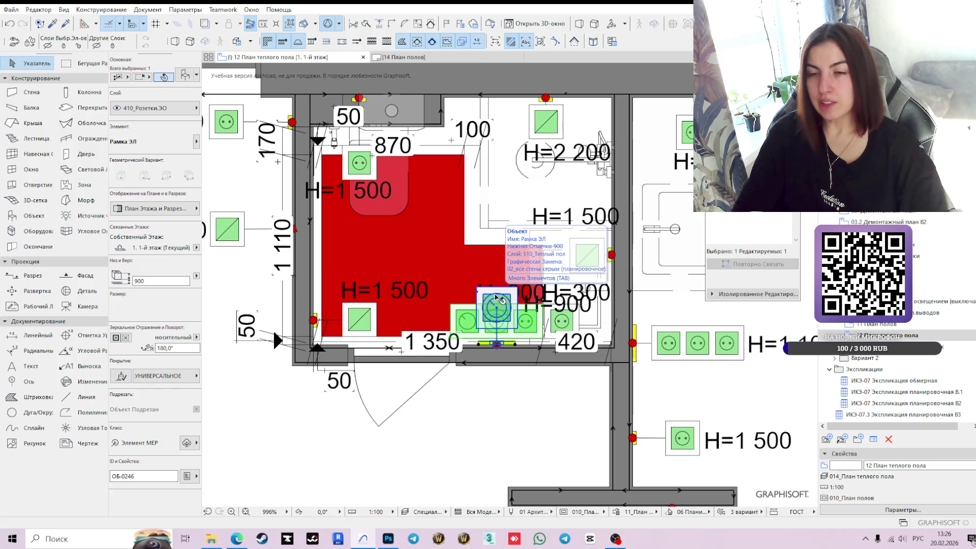
pyautogui.click(496, 297)
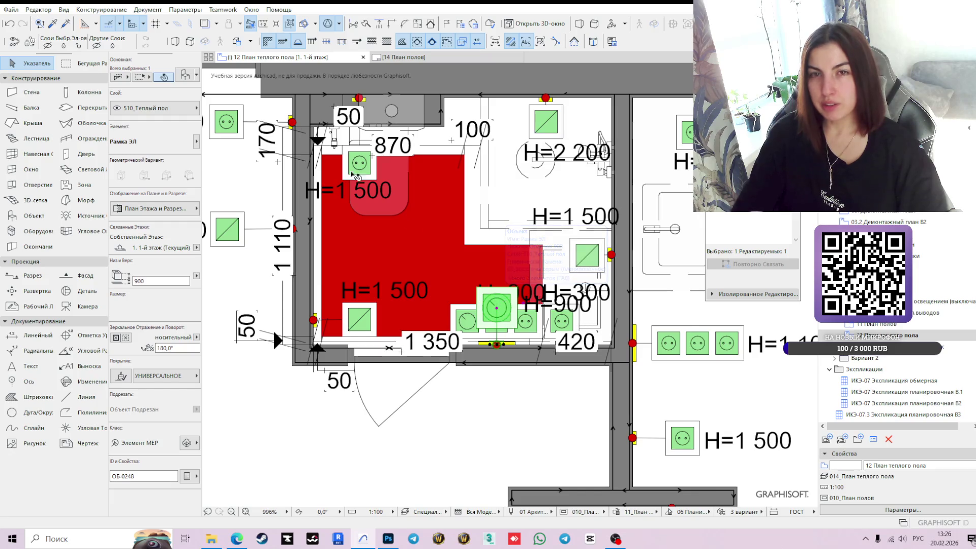
# - Set the Рамка ЭЛ frame's Масштаб символа 2D to 250 and confirm
pyautogui.doubleClick(471, 316)
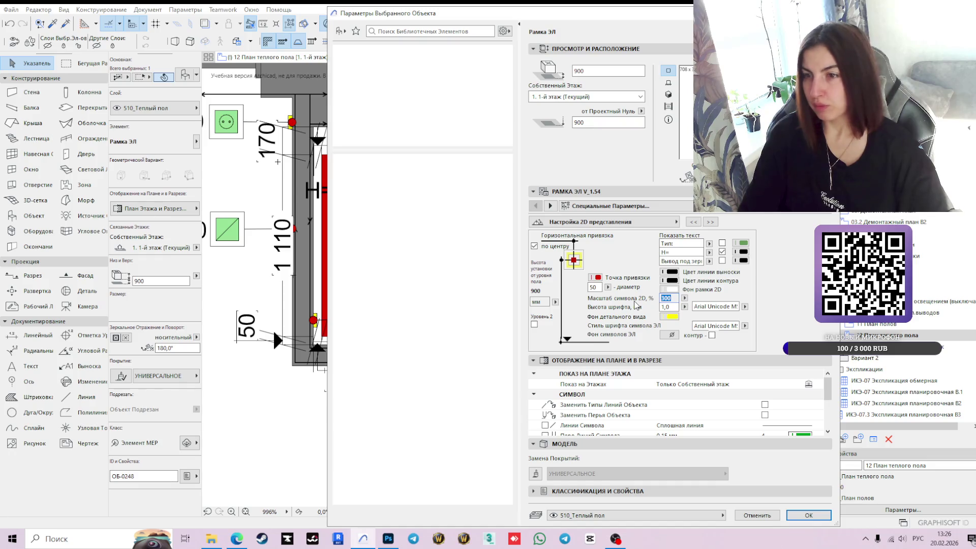
pyautogui.click(685, 298)
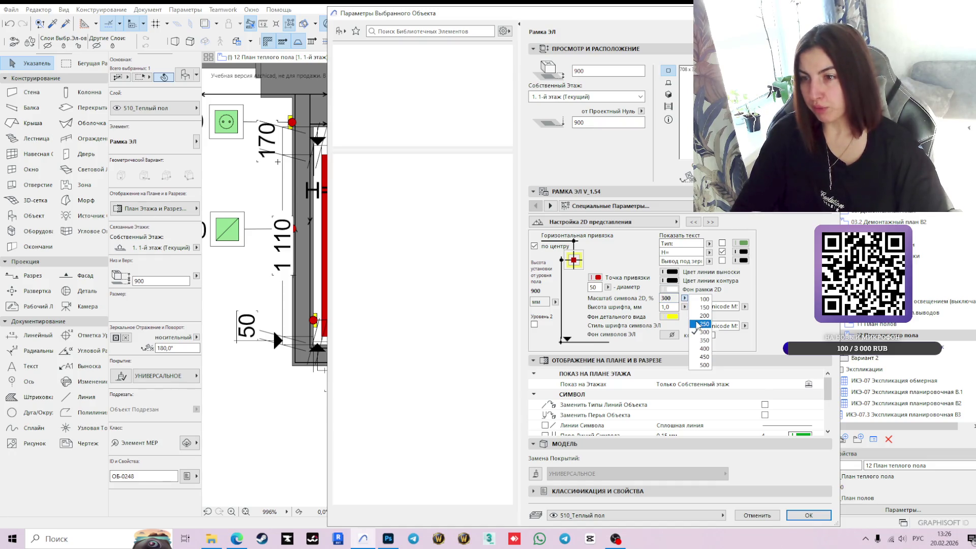
pyautogui.click(704, 324)
pyautogui.click(809, 515)
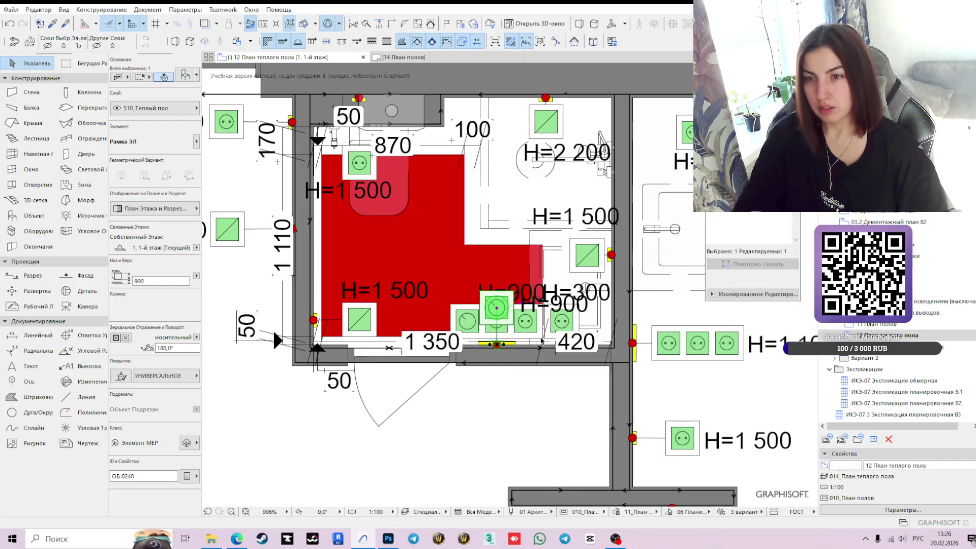
pyautogui.scroll(4, 485, 302)
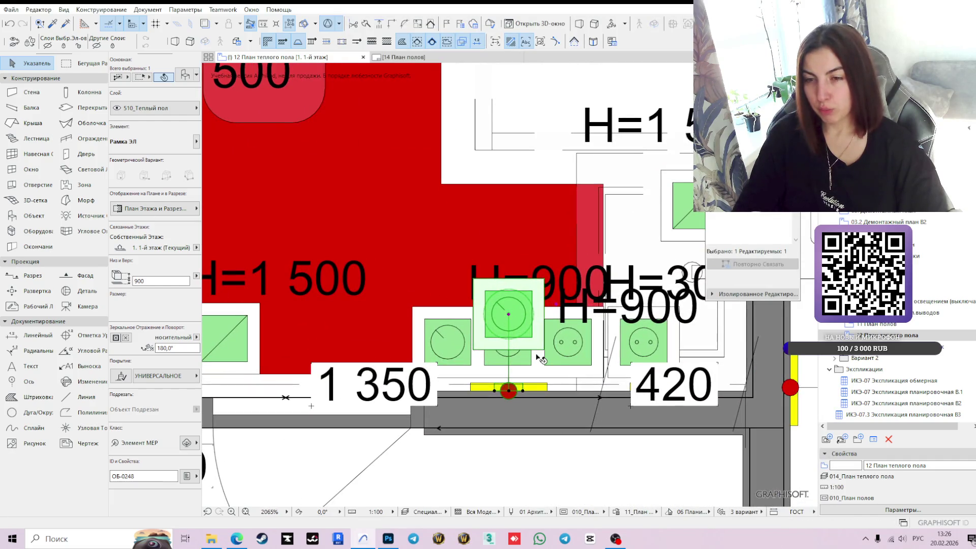
# - Stretch the socket down to its lower position and clear the selection
pyautogui.click(509, 316)
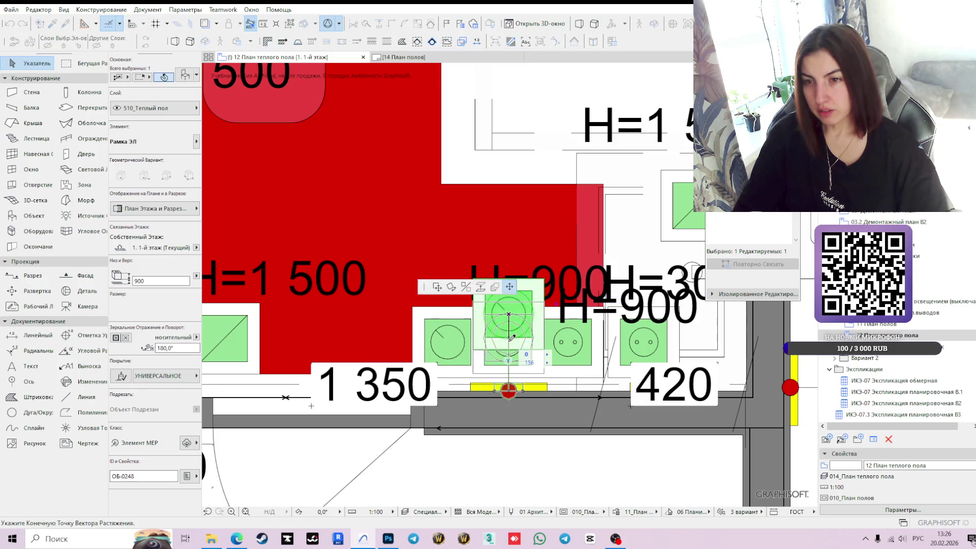
pyautogui.click(511, 340)
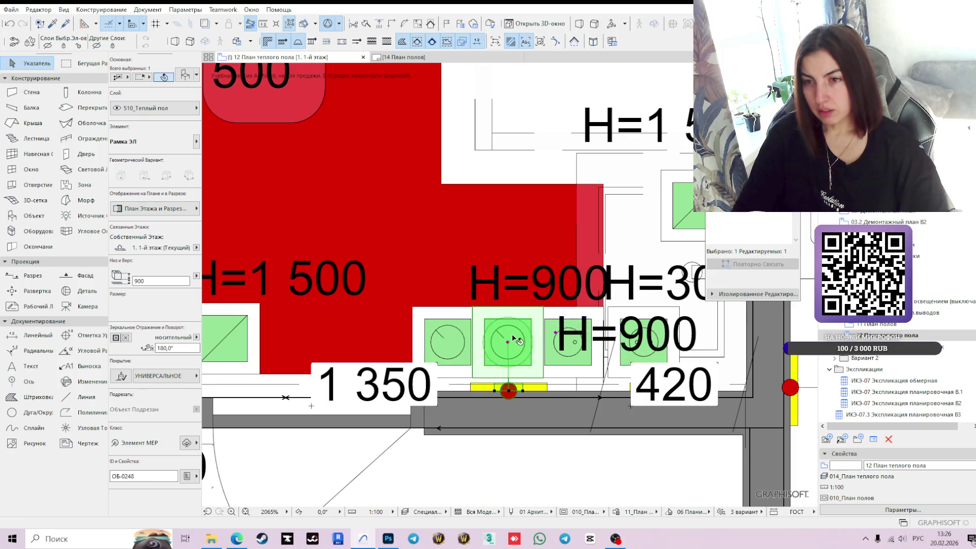
pyautogui.scroll(3, 511, 341)
pyautogui.scroll(-5, 530, 348)
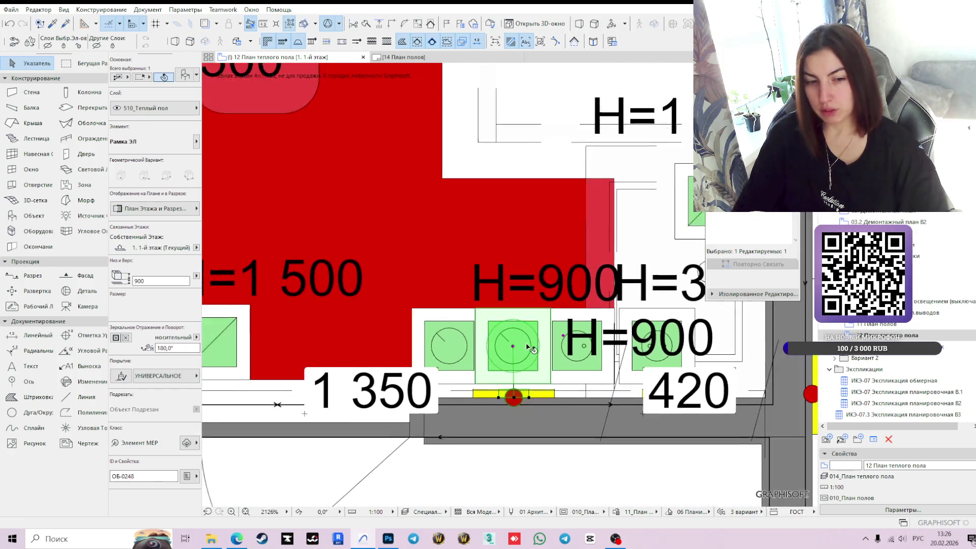
pyautogui.click(525, 436)
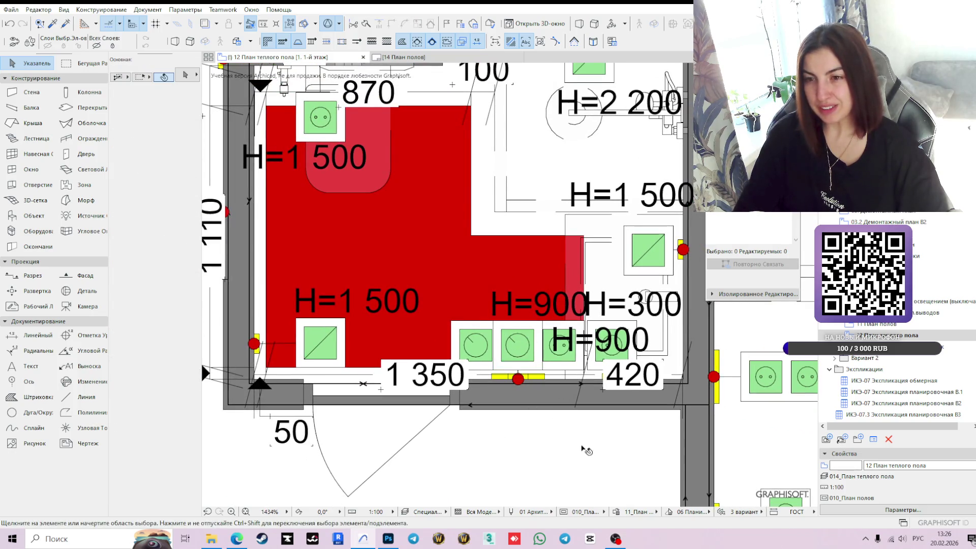
pyautogui.scroll(-2, 580, 440)
# - Open the 12 План теплого пола view and review the thermostat box's settings
pyautogui.doubleClick(885, 324)
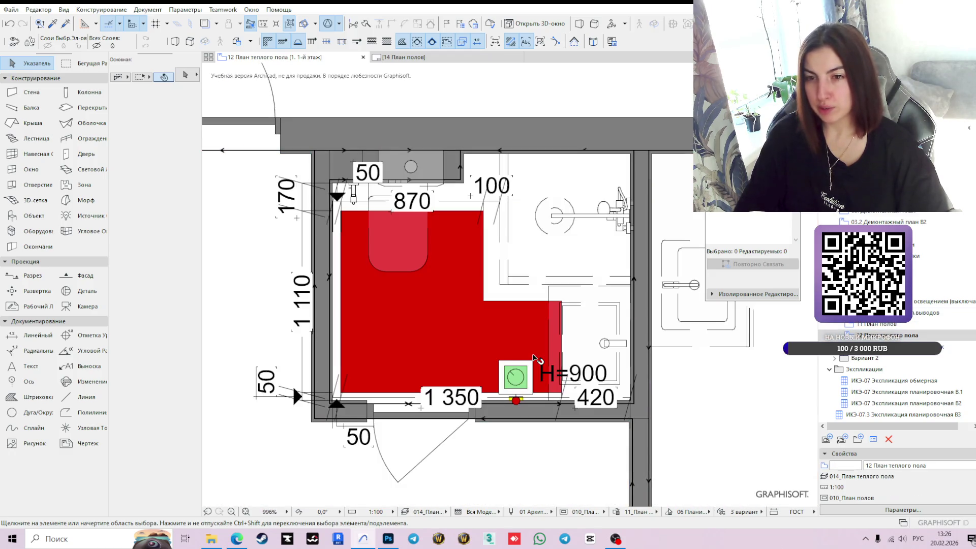
pyautogui.click(516, 379)
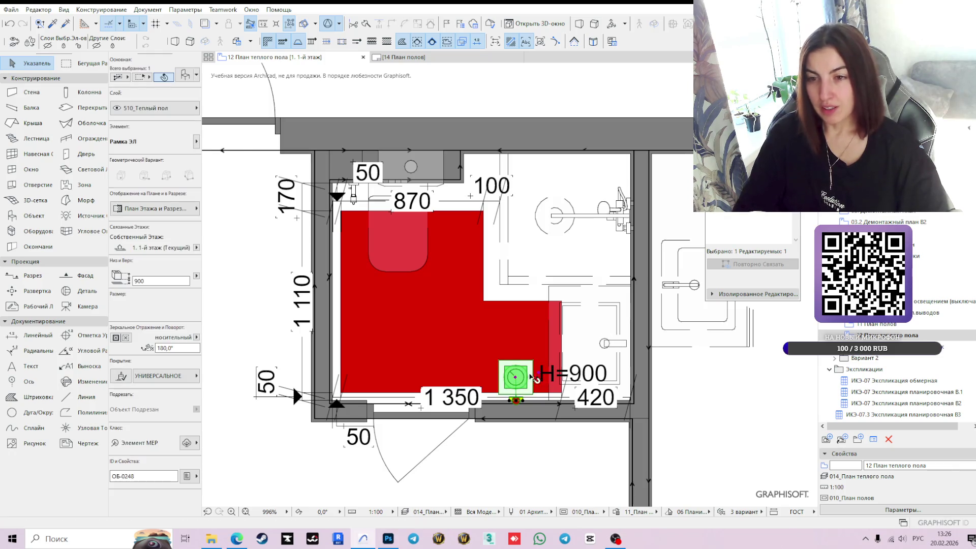
pyautogui.click(186, 76)
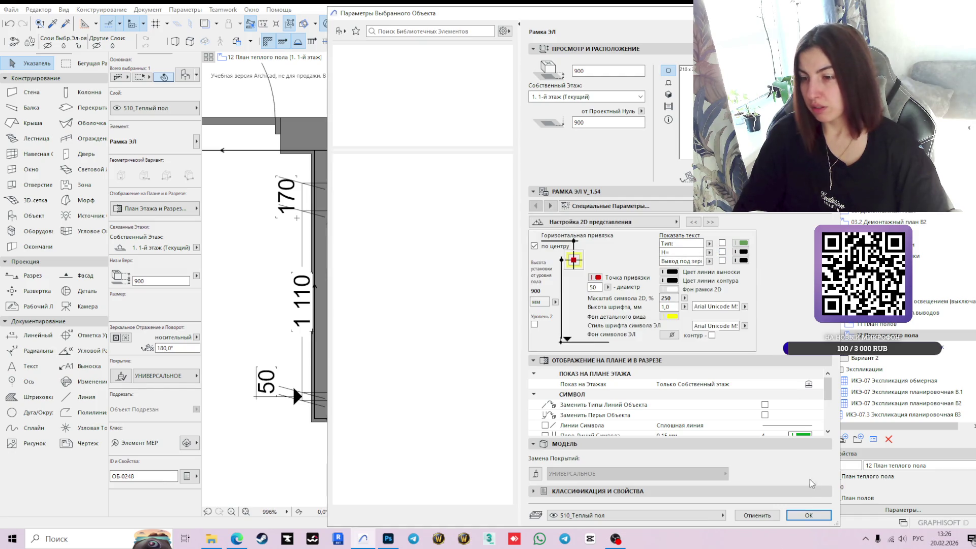
pyautogui.click(809, 515)
pyautogui.scroll(-3, 510, 377)
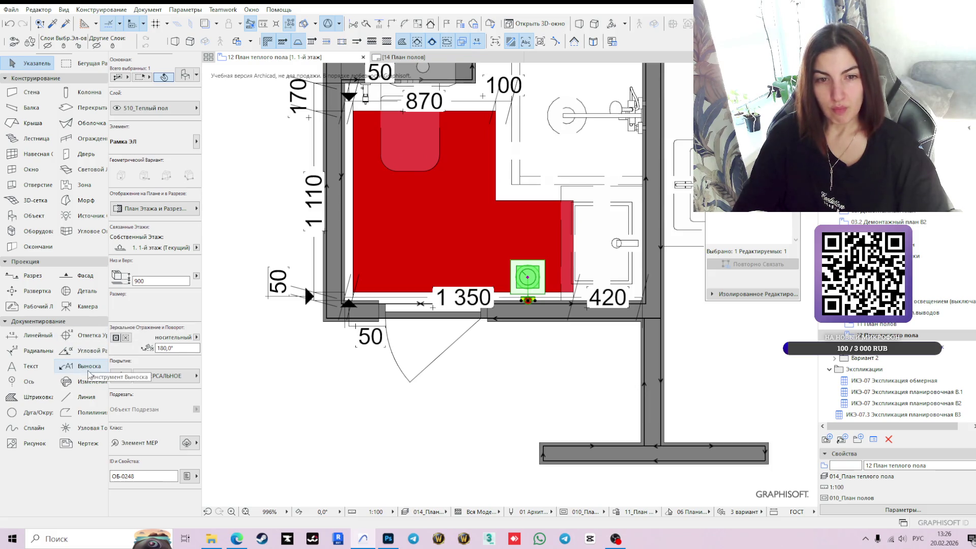
# - Switch to labels with leaders and set the label layer to 510_Теплый пол
pyautogui.click(90, 371)
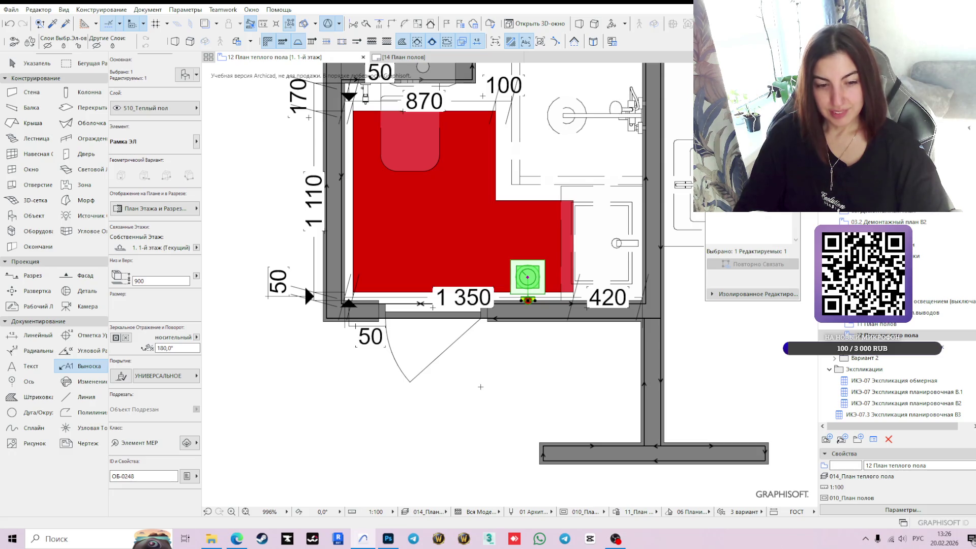
pyautogui.press('Escape')
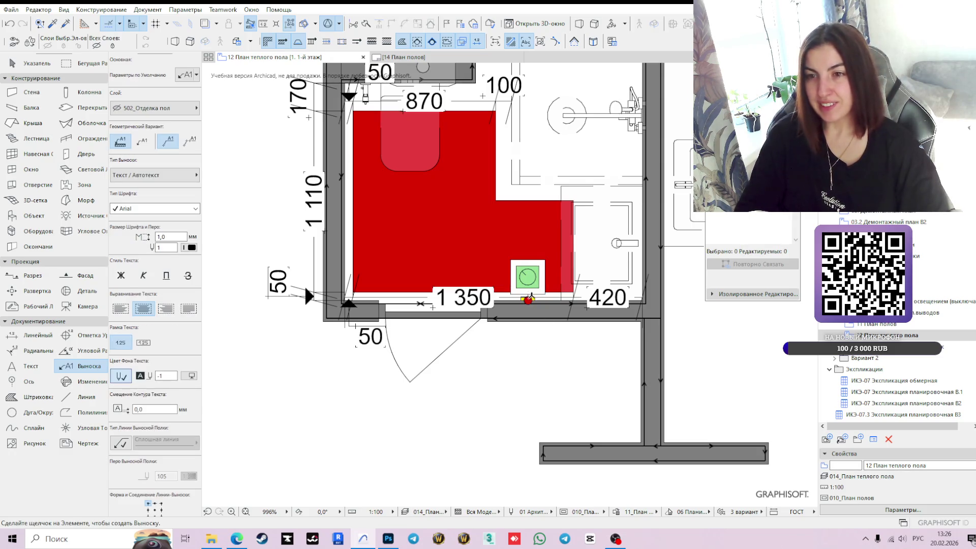
pyautogui.click(153, 108)
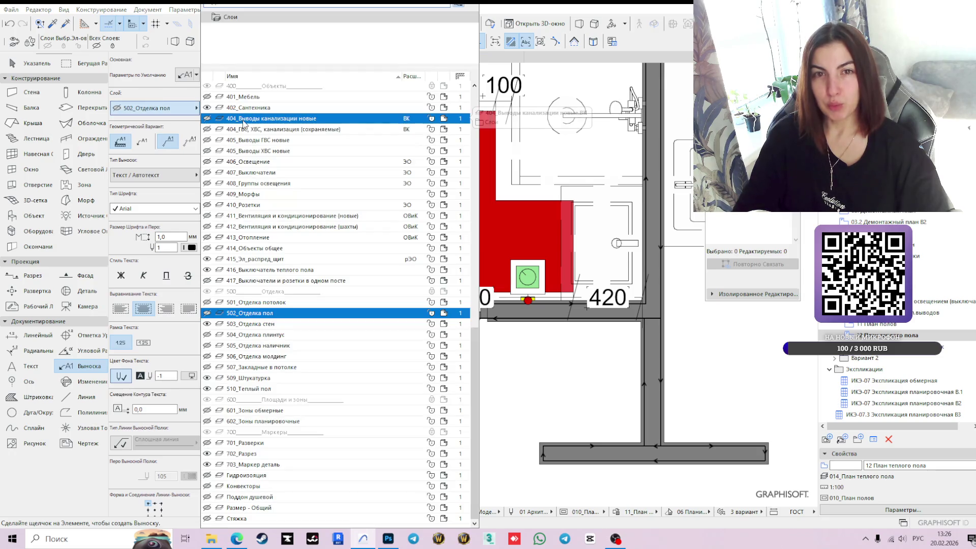
pyautogui.write('510')
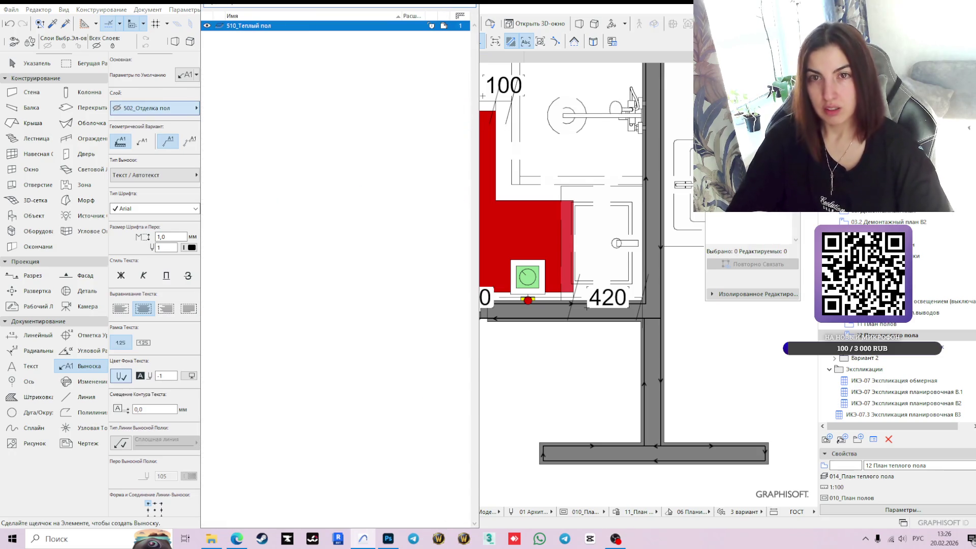
pyautogui.click(275, 26)
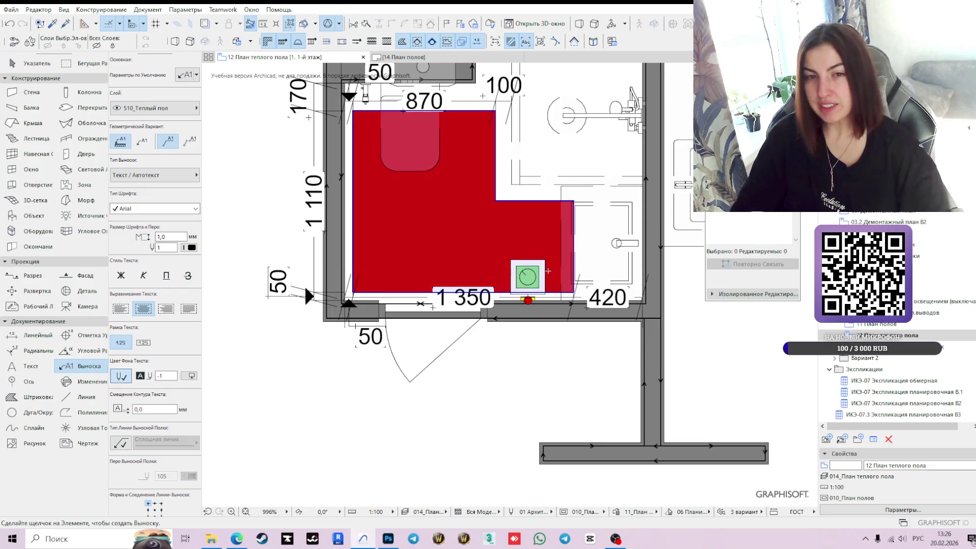
# - Label the thermostat S=1,00м2, move the label below the bathroom wall, and enable its leader
pyautogui.click(556, 305)
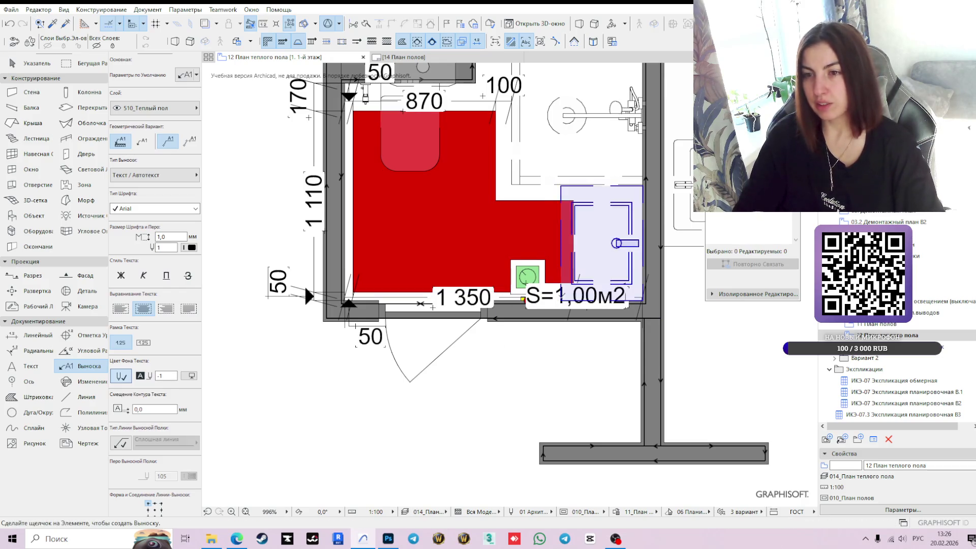
pyautogui.click(555, 305)
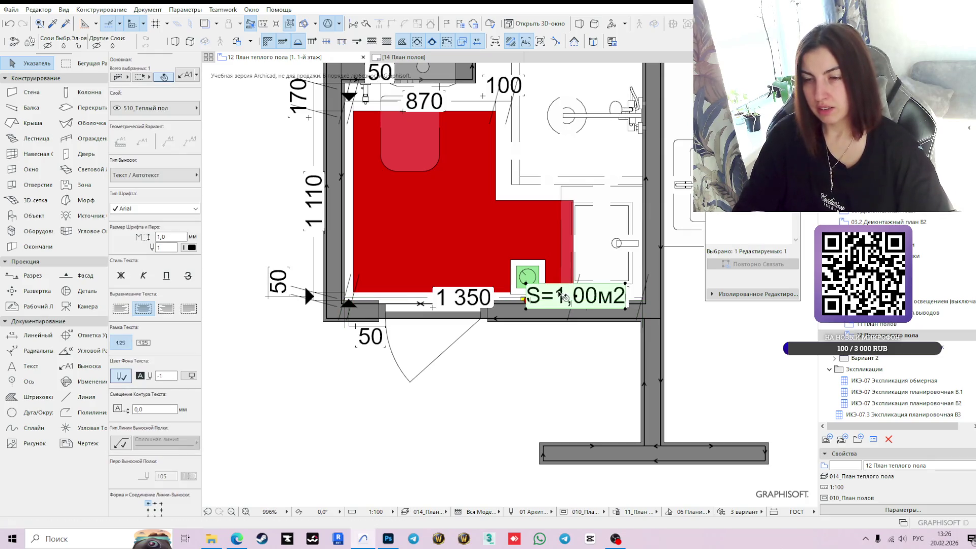
pyautogui.moveTo(582, 301); pyautogui.dragTo(578, 348)
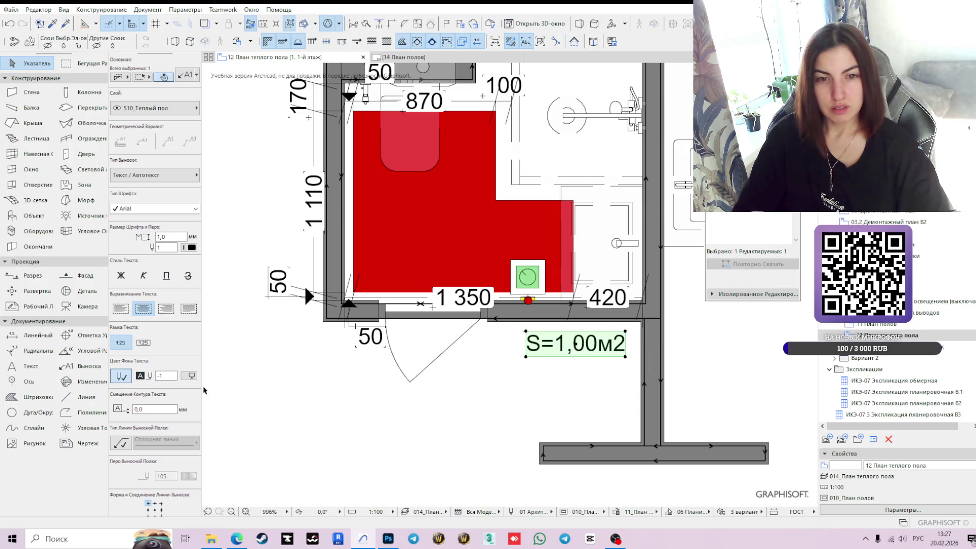
pyautogui.click(120, 442)
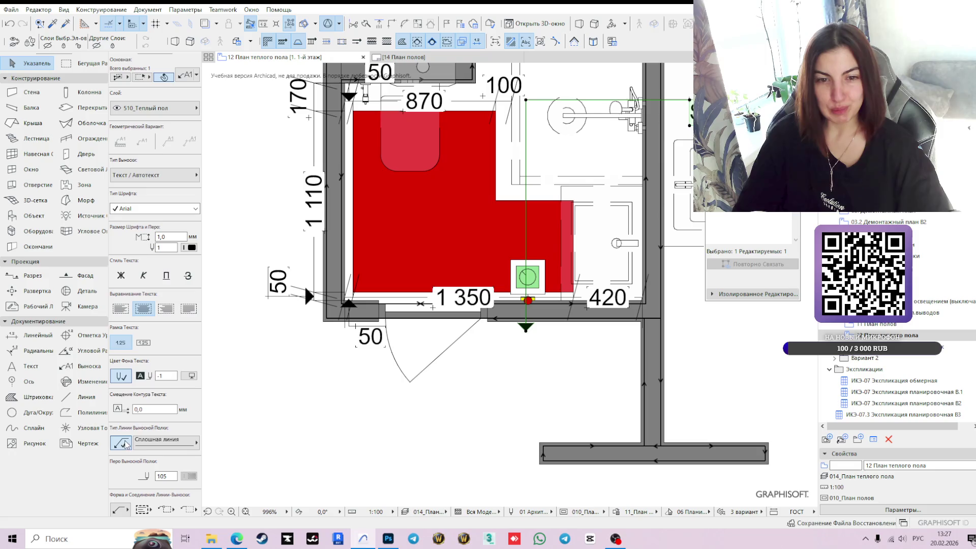
# - Reroute the label's leader to drop straight down below the thermostat
pyautogui.scroll(-3, 544, 233)
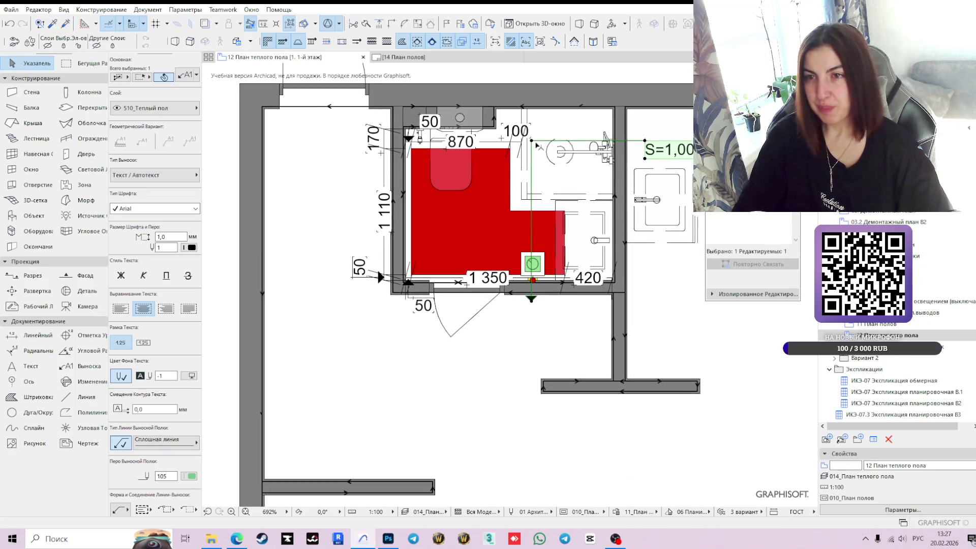
pyautogui.click(532, 141)
pyautogui.click(532, 300)
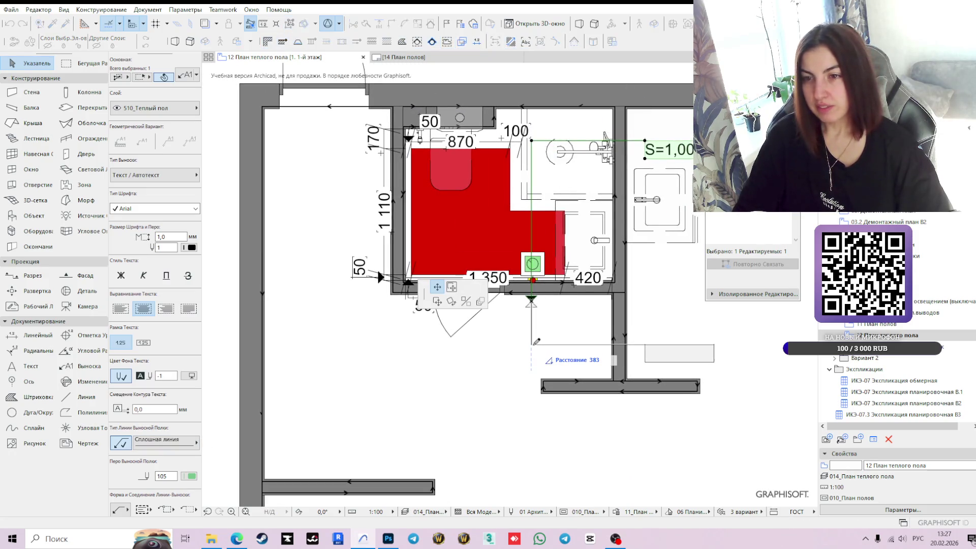
pyautogui.click(534, 345)
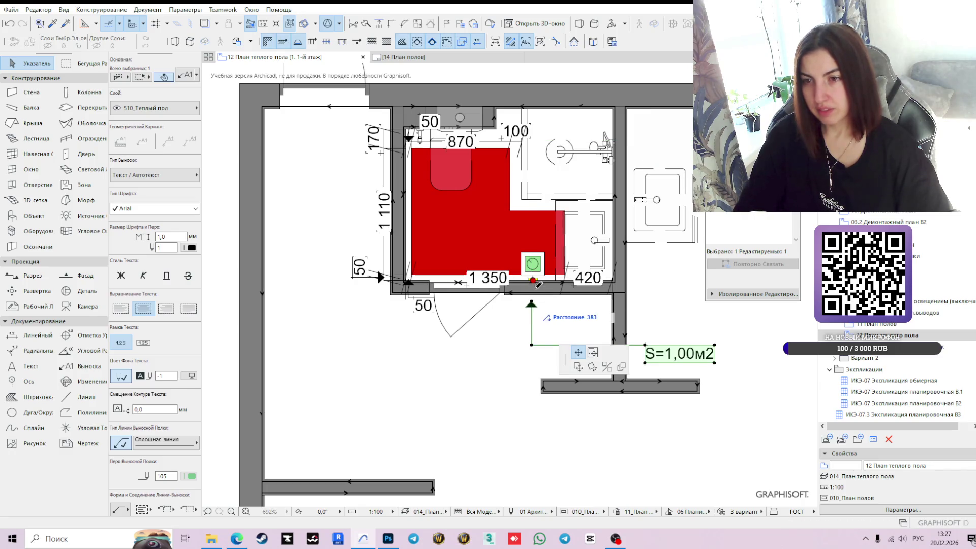
# - Move the label box to the leader's end and open its text for editing
pyautogui.click(645, 345)
pyautogui.click(437, 291)
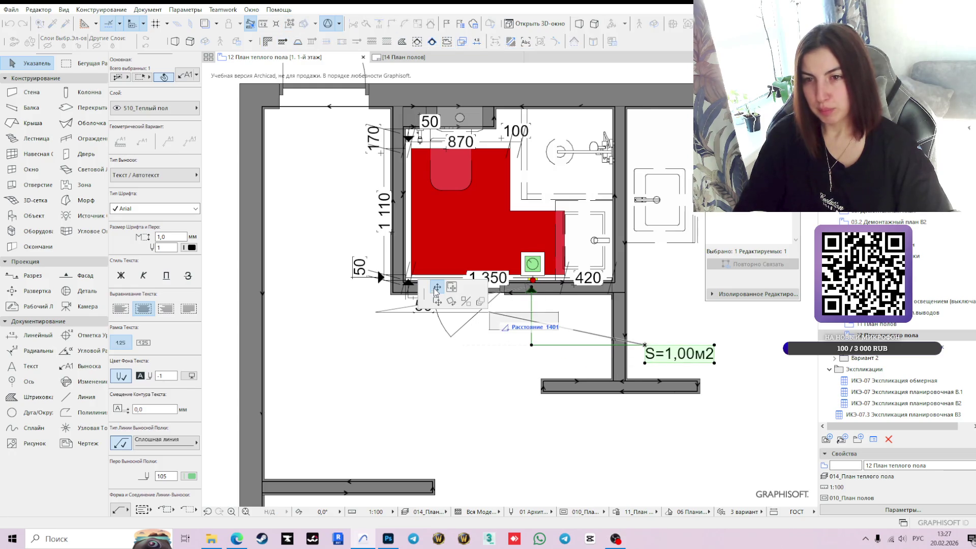
pyautogui.click(451, 288)
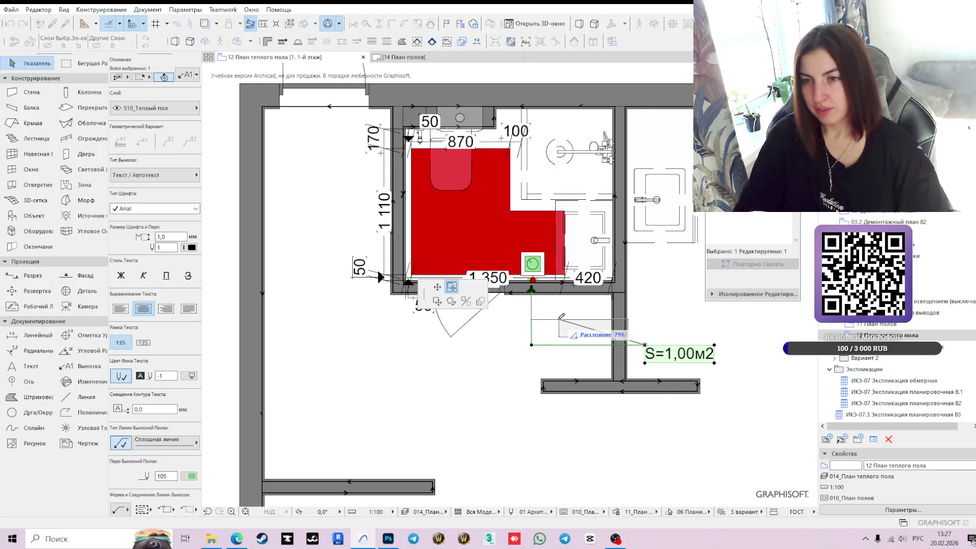
pyautogui.click(558, 316)
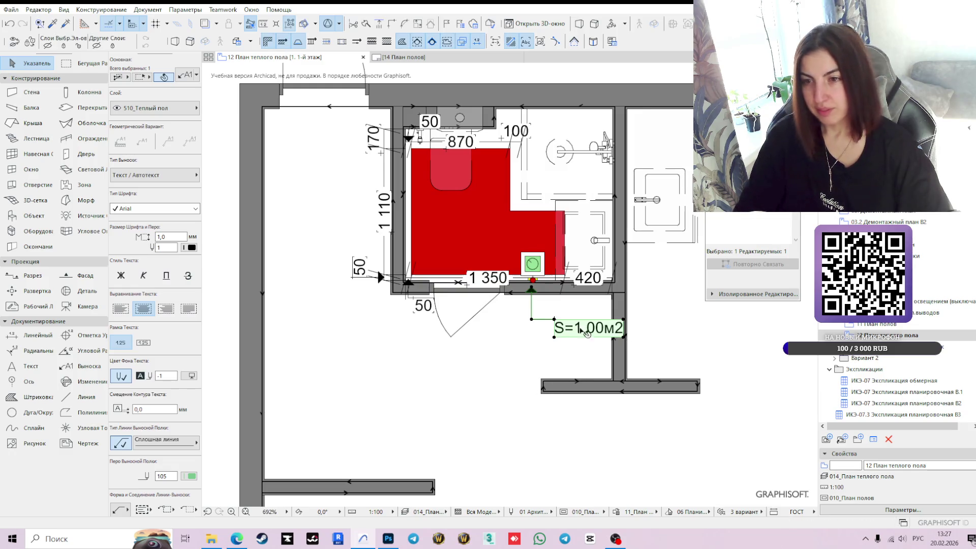
pyautogui.scroll(2, 557, 328)
pyautogui.doubleClick(595, 330)
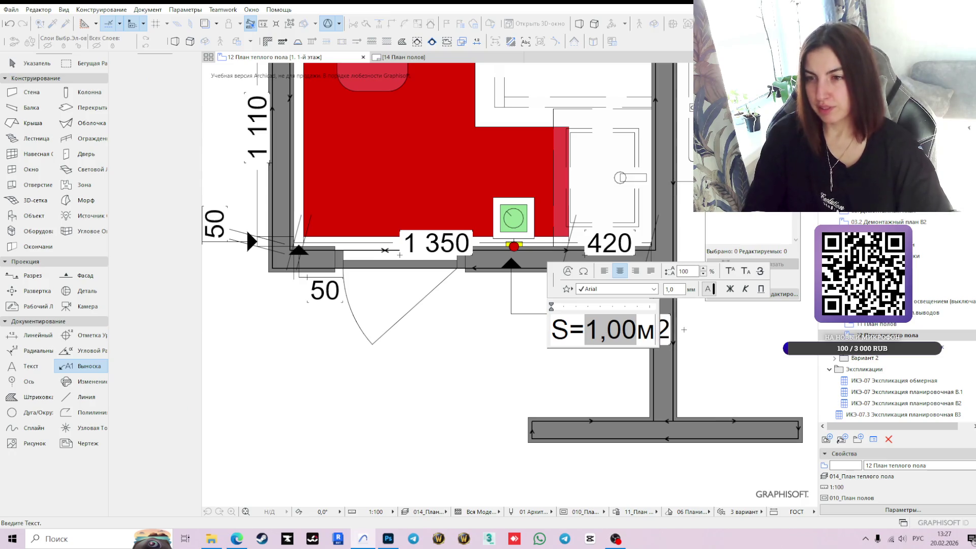
# - Change the label text to 'Терморегулятор' with a second line 'Н 900 мм'
pyautogui.press('End')
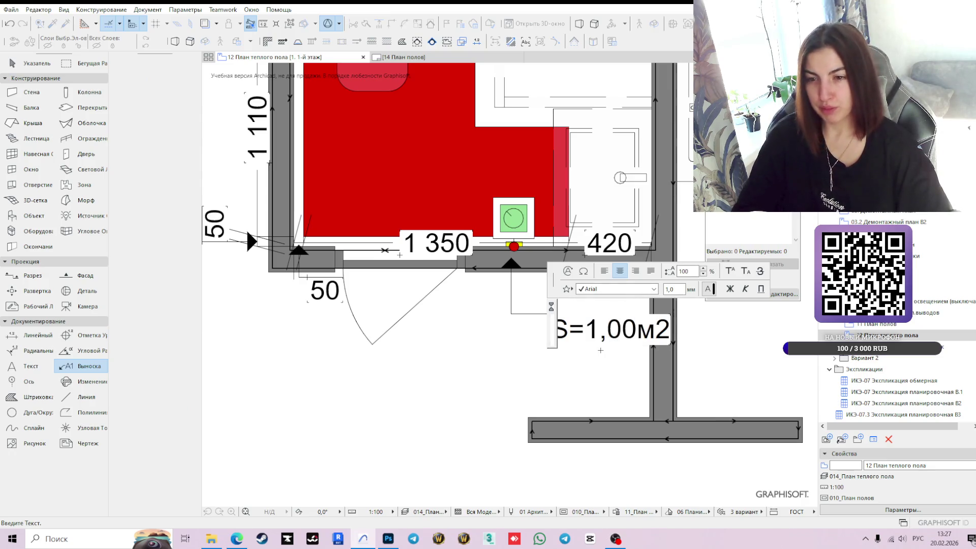
pyautogui.write('Те')
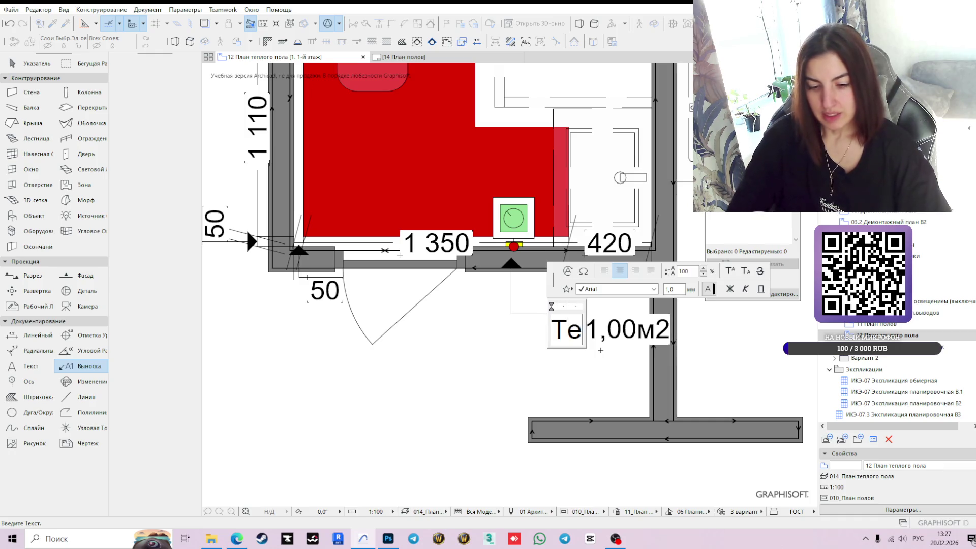
pyautogui.write('рмоч')
pyautogui.press('BackSpace')
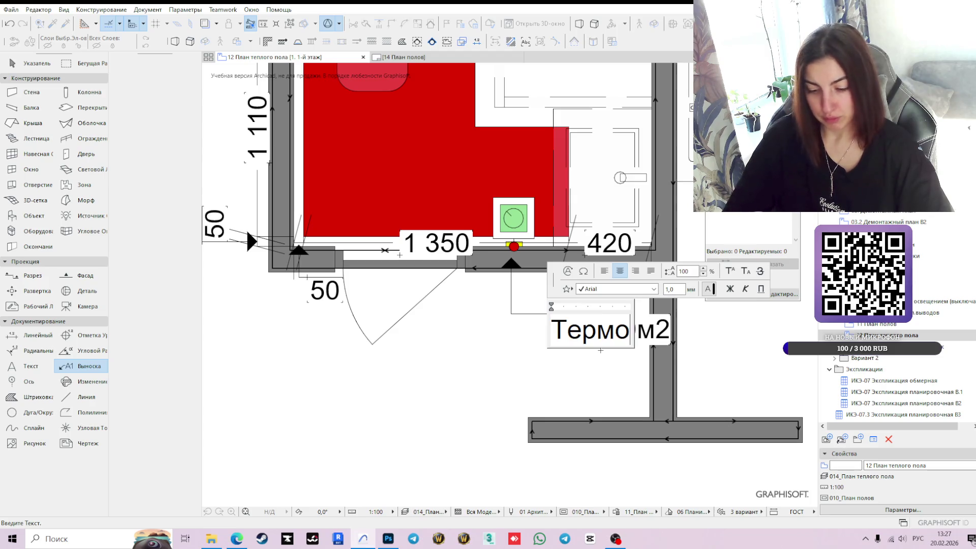
pyautogui.write('термо')
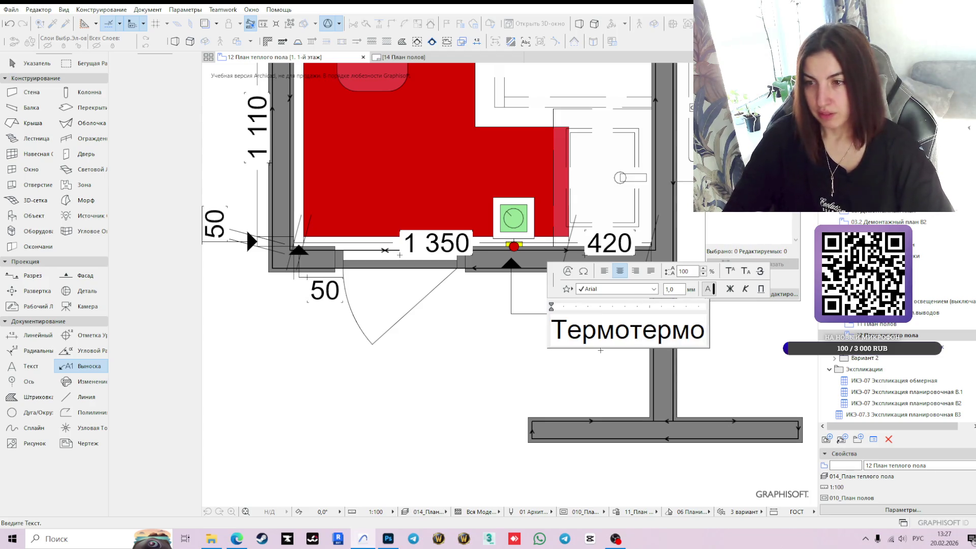
pyautogui.press('BackSpace')
pyautogui.press('BackSpace')
pyautogui.press('BackSpace')
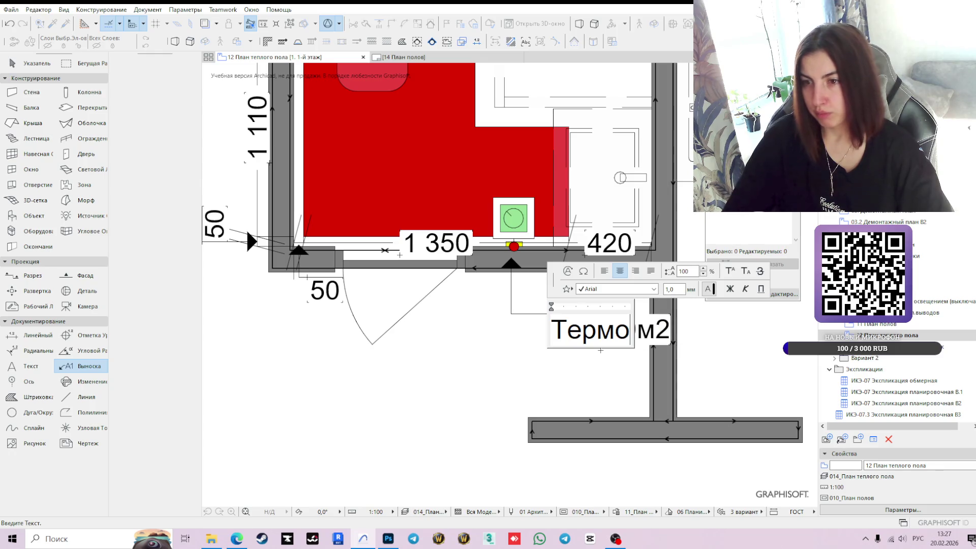
pyautogui.write('ре')
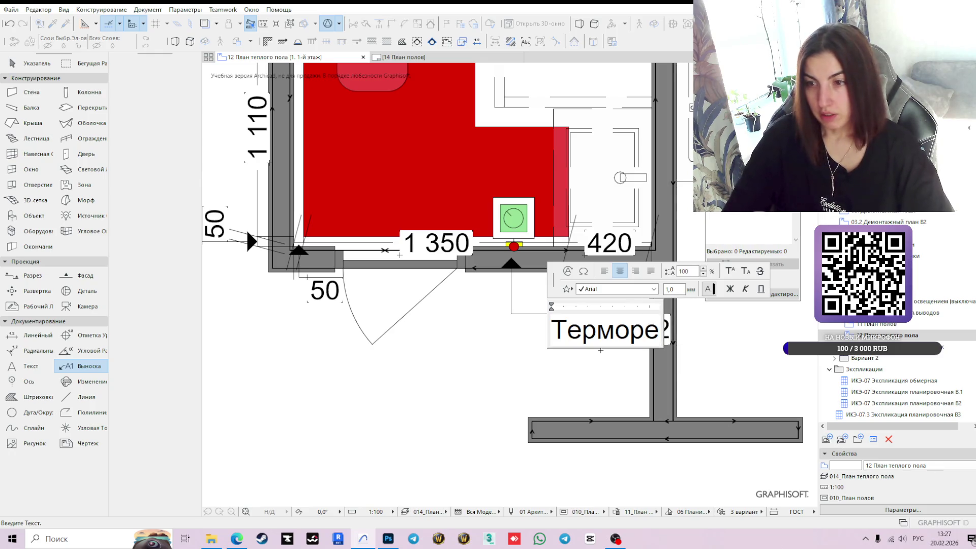
pyautogui.write('гулятор')
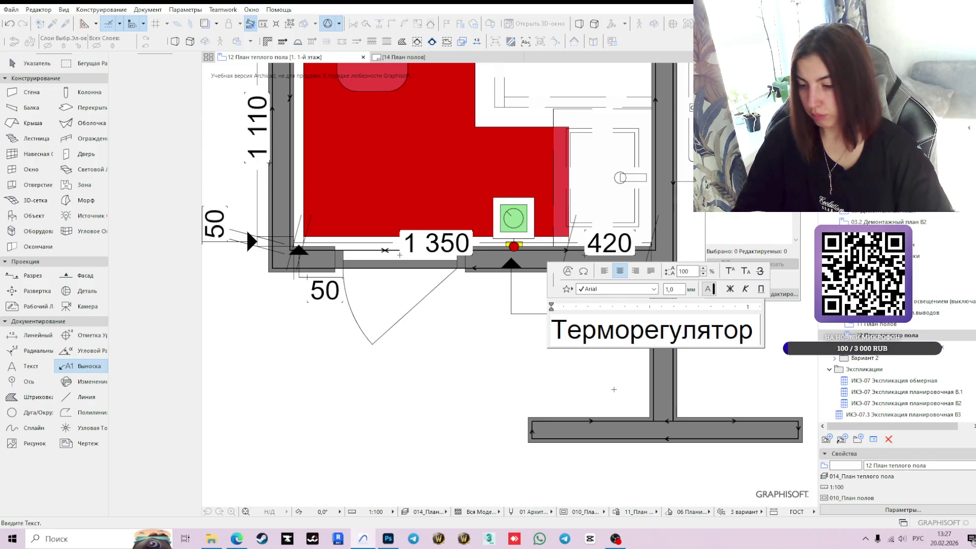
pyautogui.press('Return')
pyautogui.write('Н ')
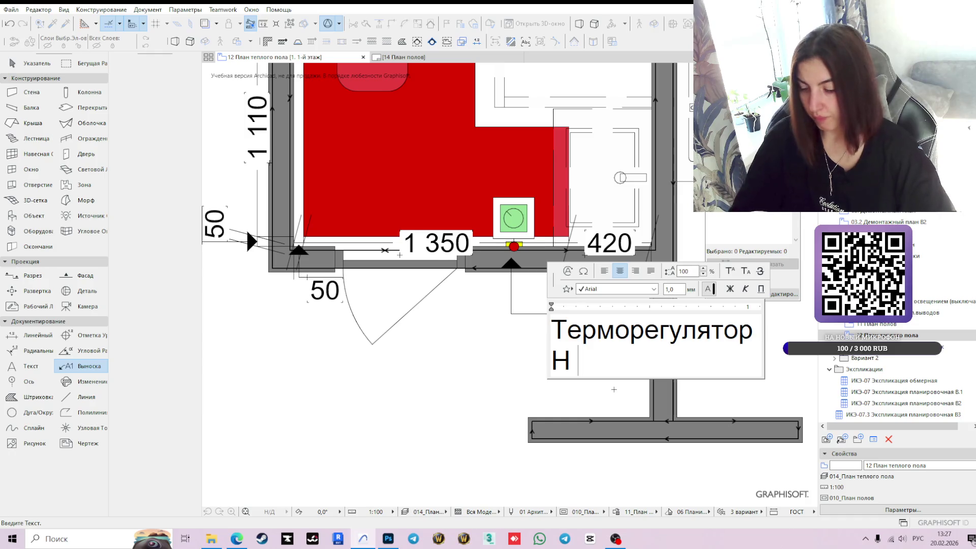
pyautogui.write('900 мм')
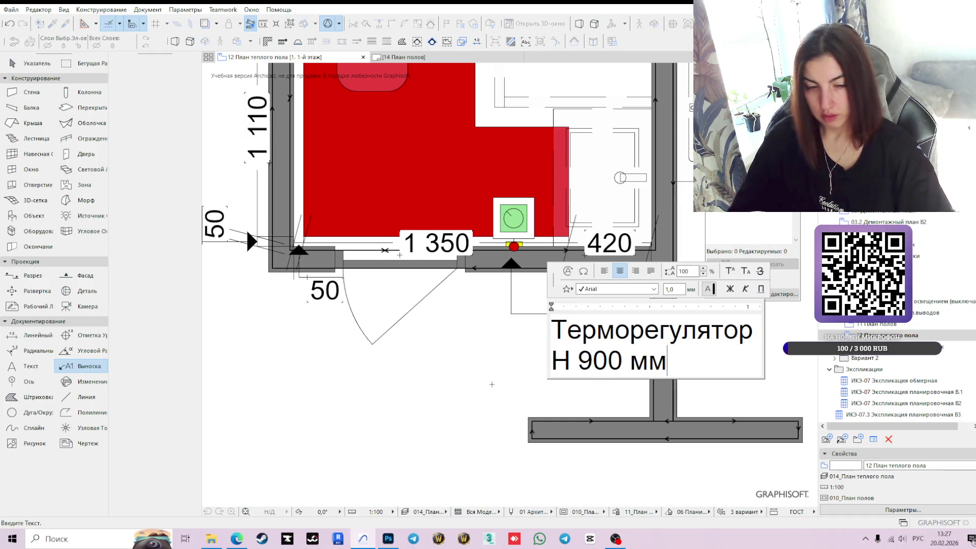
pyautogui.click(313, 396)
pyautogui.scroll(-2, 593, 356)
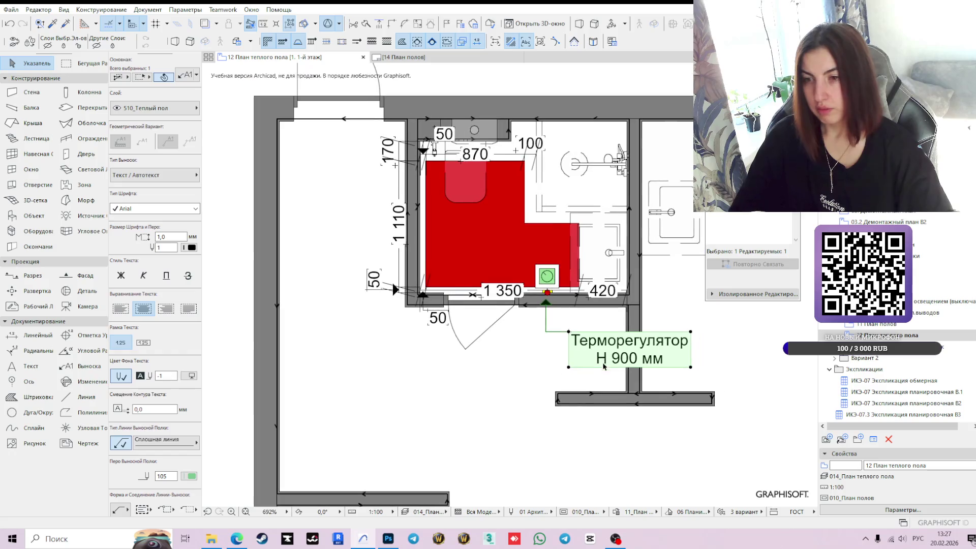
# - Left-align the thermostat callout text
pyautogui.click(121, 308)
pyautogui.scroll(1, 661, 393)
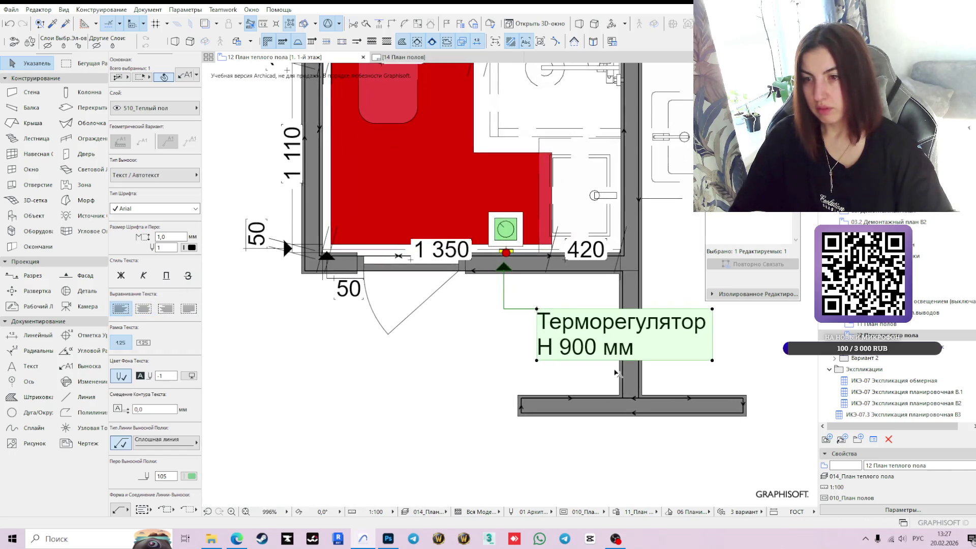
pyautogui.scroll(-3, 615, 372)
pyautogui.scroll(4, 547, 334)
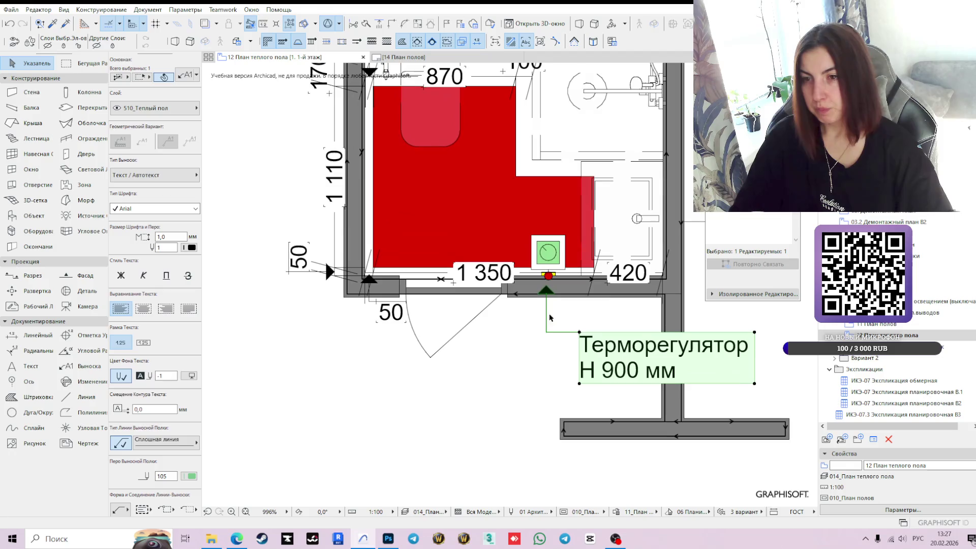
# - Move the thermostat callout to a tidier position below the bathroom wall
pyautogui.click(547, 333)
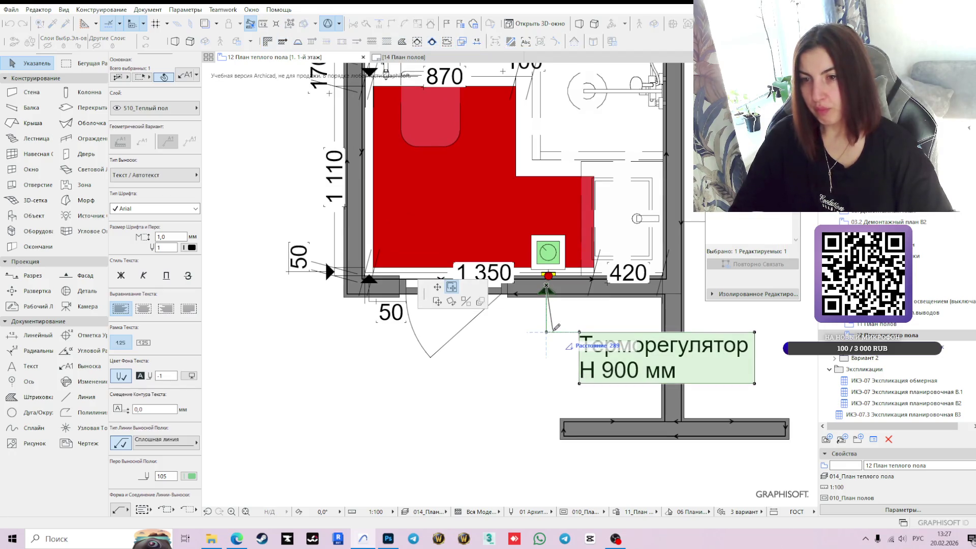
pyautogui.click(437, 287)
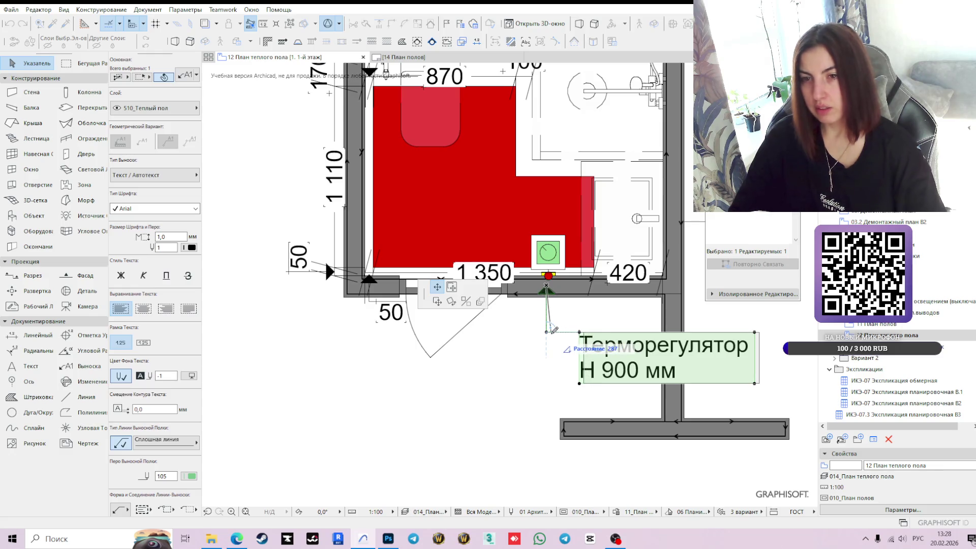
pyautogui.press('Escape')
pyautogui.click(555, 293)
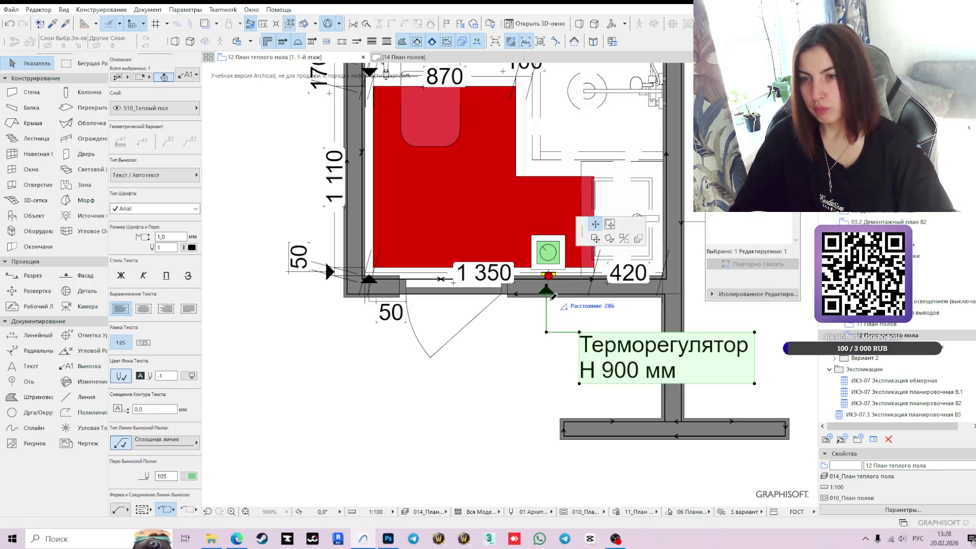
pyautogui.click(549, 277)
pyautogui.click(437, 302)
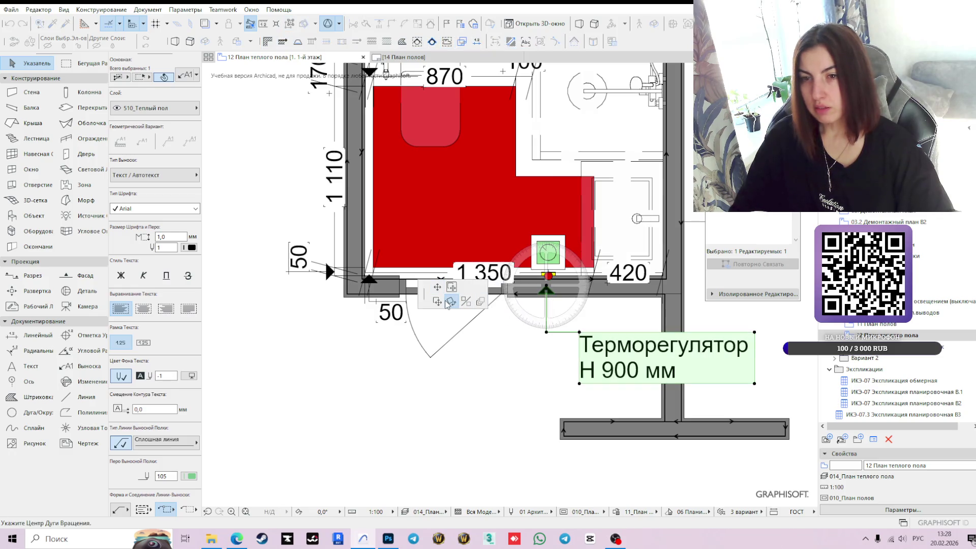
pyautogui.click(436, 302)
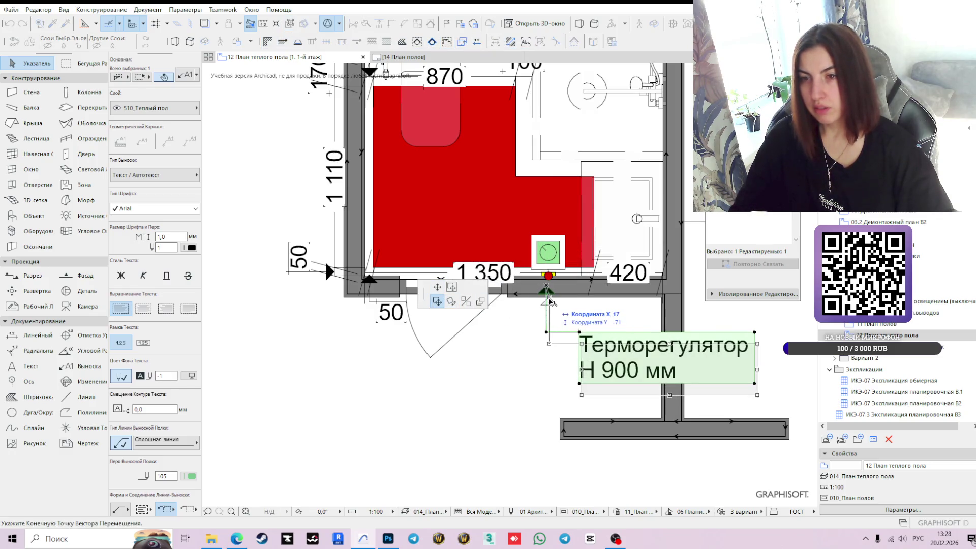
pyautogui.click(552, 302)
pyautogui.press('Escape')
pyautogui.scroll(-2, 570, 361)
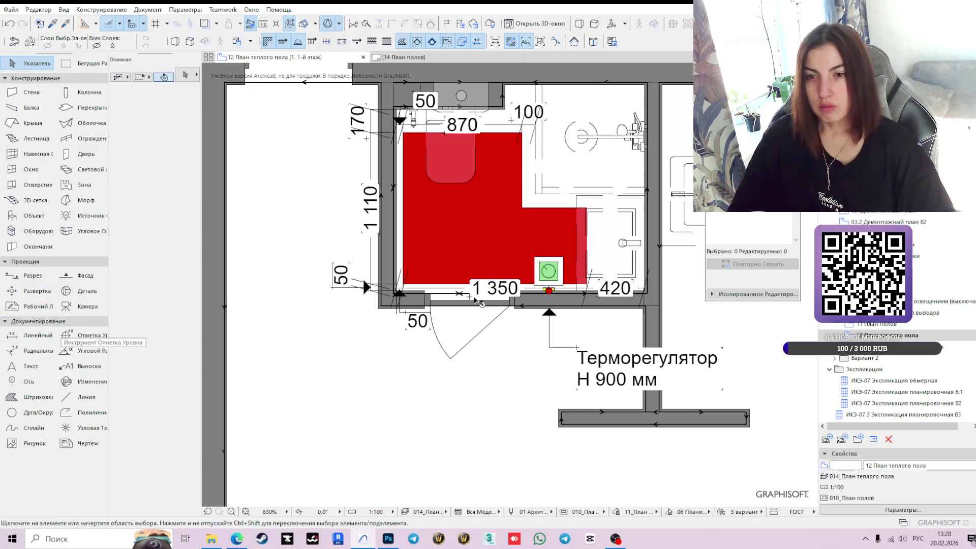
pyautogui.click(370, 264)
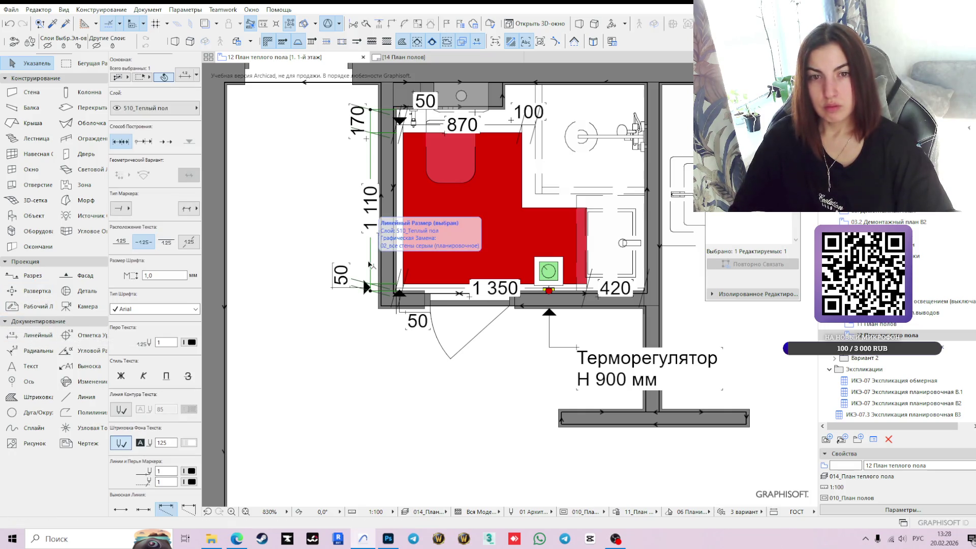
pyautogui.click(404, 56)
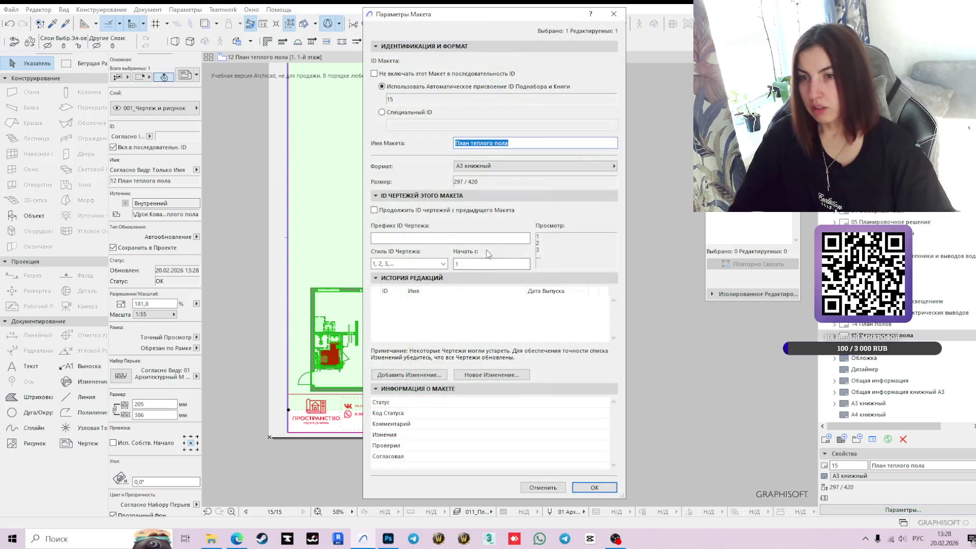
# - Switch layout 15 to the 'А3 альбомный - для планов' master layout
pyautogui.press('Return')
pyautogui.click(882, 477)
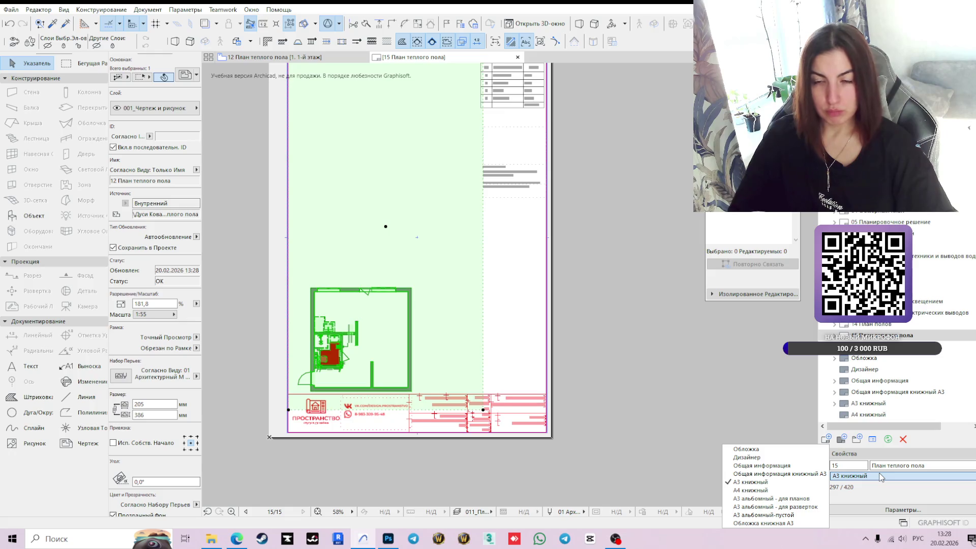
pyautogui.click(759, 500)
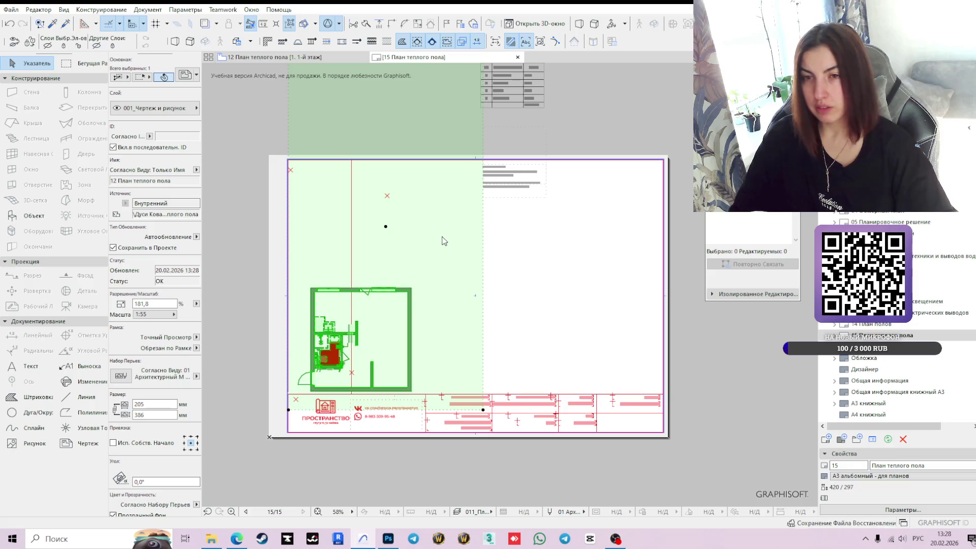
# - Delete the old plan drawing and select the notes block and room table
pyautogui.press('Delete')
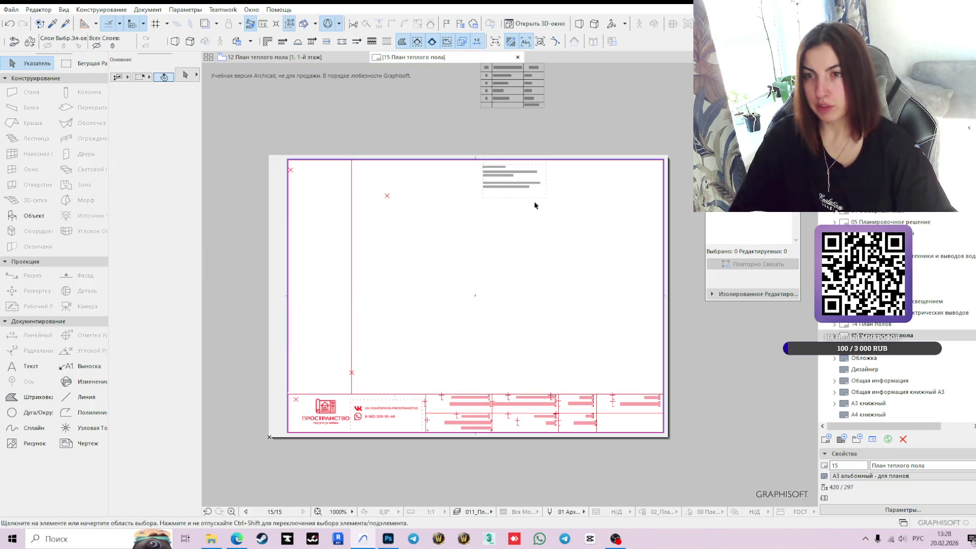
pyautogui.click(527, 198)
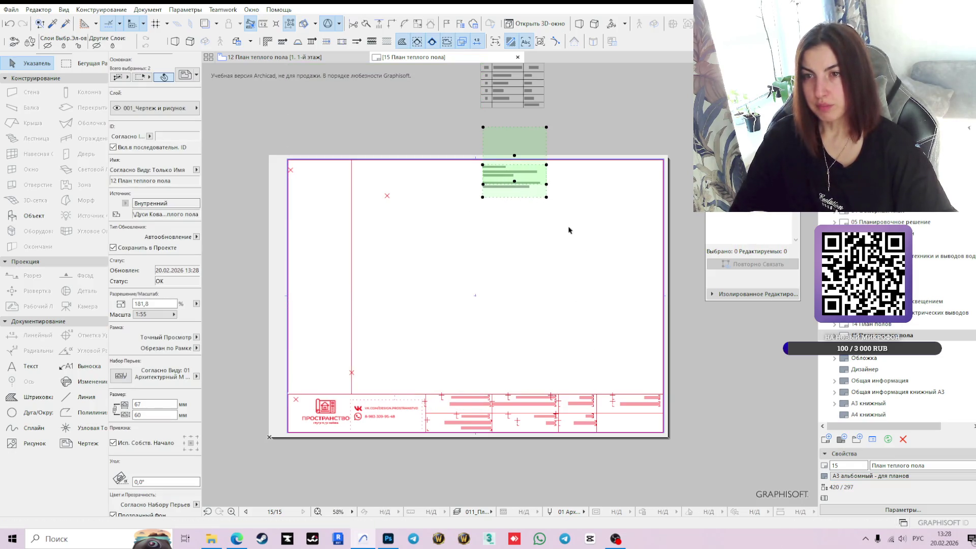
pyautogui.scroll(5, 572, 231)
pyautogui.keyDown('shift'); pyautogui.click(499, 118); pyautogui.keyUp('shift')
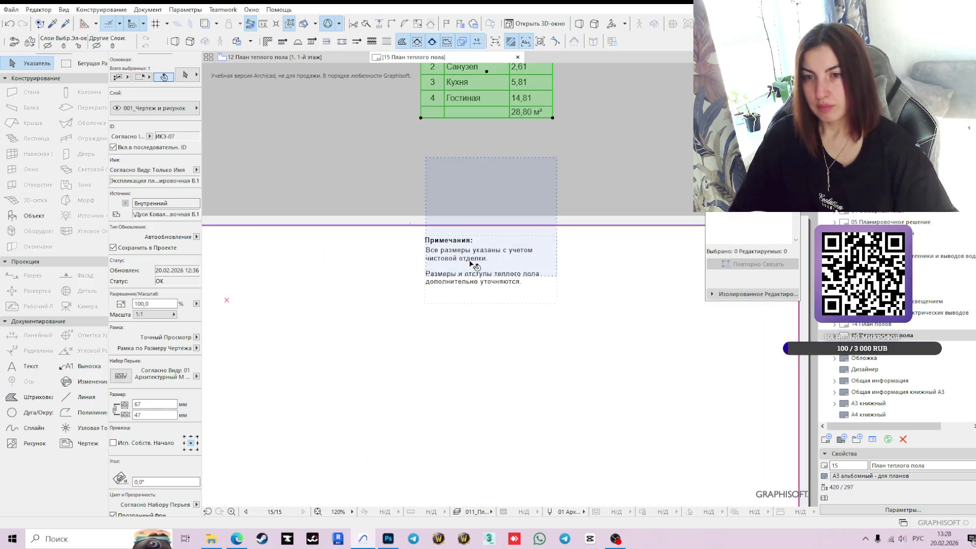
pyautogui.scroll(1, 480, 270)
# - Move the room table and notes to the sheet's top-left corner
pyautogui.click(461, 196)
pyautogui.scroll(-3, 285, 402)
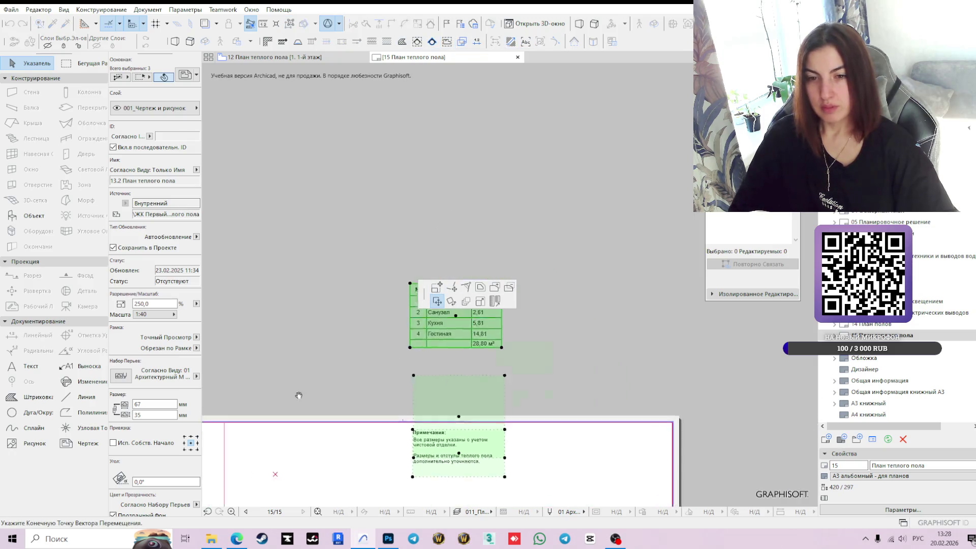
pyautogui.scroll(5, 458, 340)
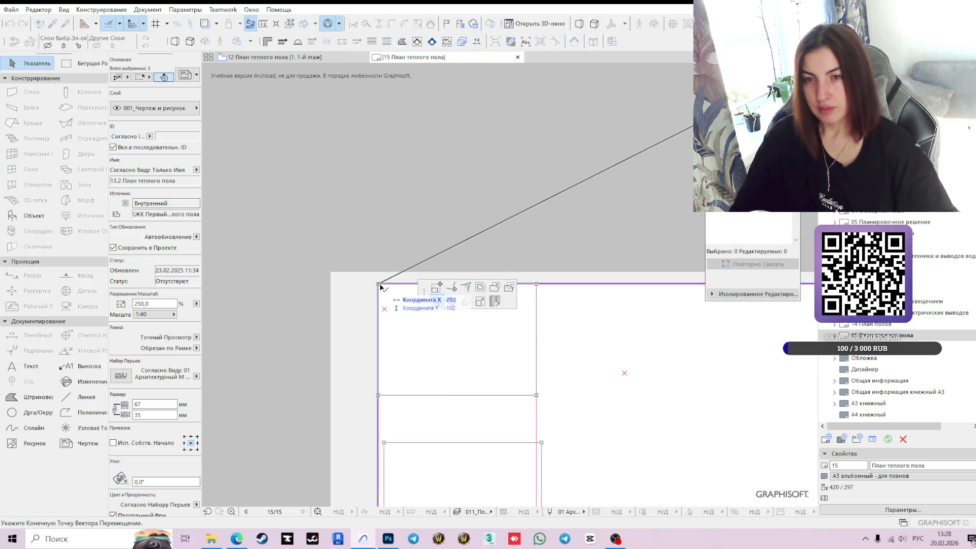
pyautogui.click(377, 283)
pyautogui.scroll(-2, 627, 402)
pyautogui.scroll(-1, 626, 401)
pyautogui.moveTo(626, 401); pyautogui.dragTo(549, 290, button='middle')
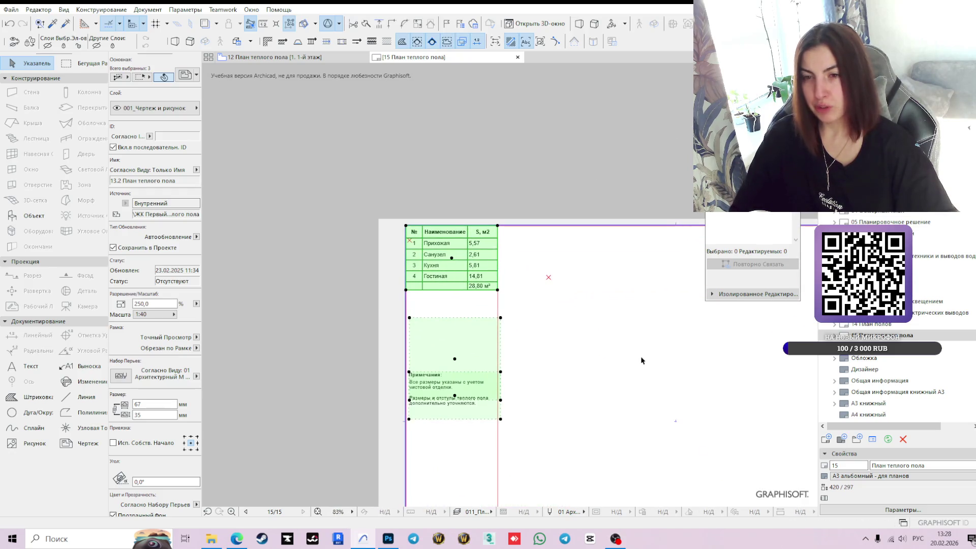
pyautogui.moveTo(643, 366); pyautogui.dragTo(500, 320, button='middle')
pyautogui.press('Escape')
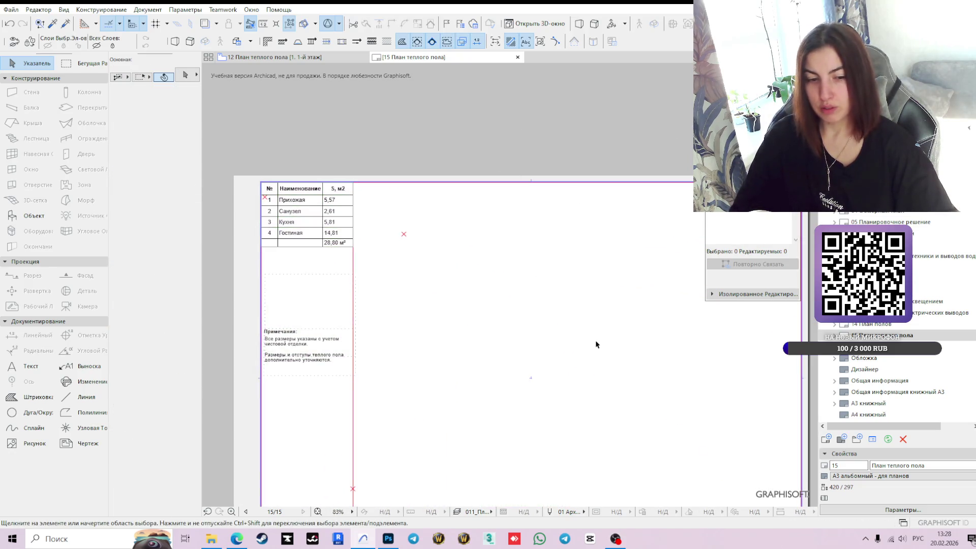
# - Select the upper and lower notes drawings on the sheet
pyautogui.scroll(-5, 551, 332)
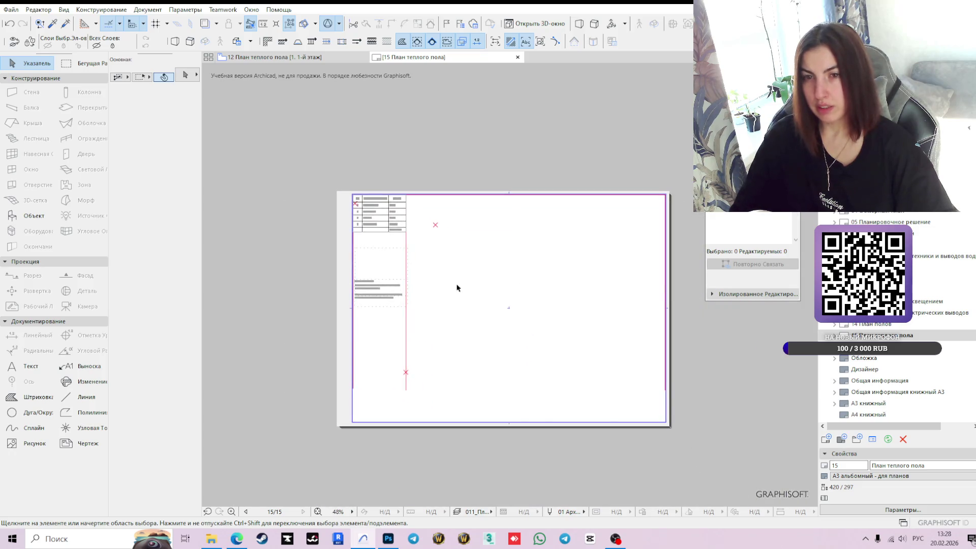
pyautogui.scroll(6, 574, 332)
pyautogui.scroll(-2, 573, 332)
pyautogui.scroll(-1, 574, 331)
pyautogui.click(408, 268)
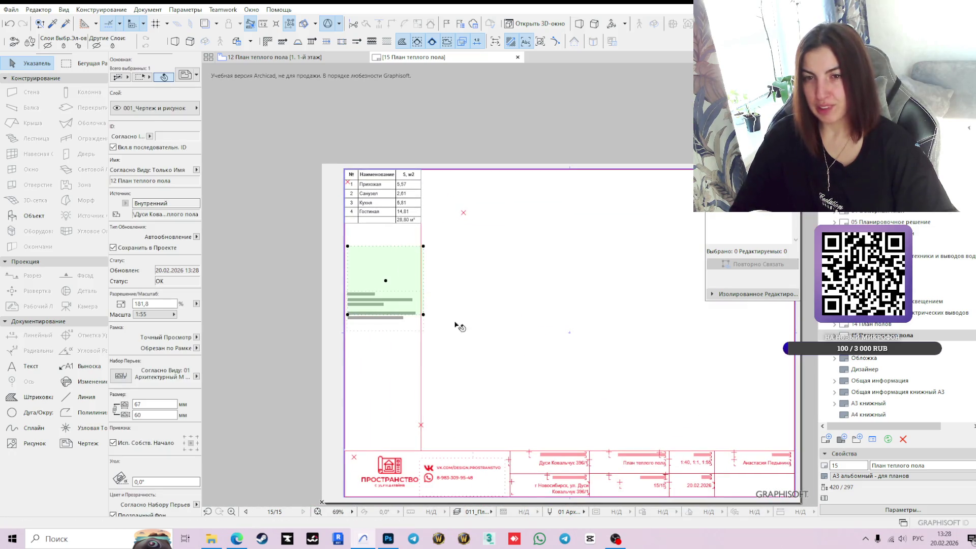
pyautogui.scroll(6, 435, 333)
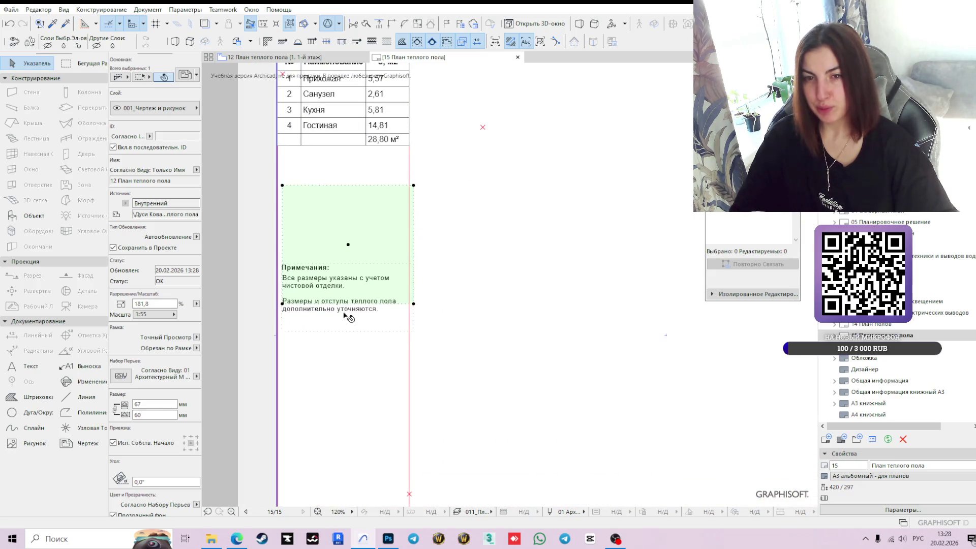
pyautogui.keyDown('shift'); pyautogui.click(363, 315); pyautogui.keyUp('shift')
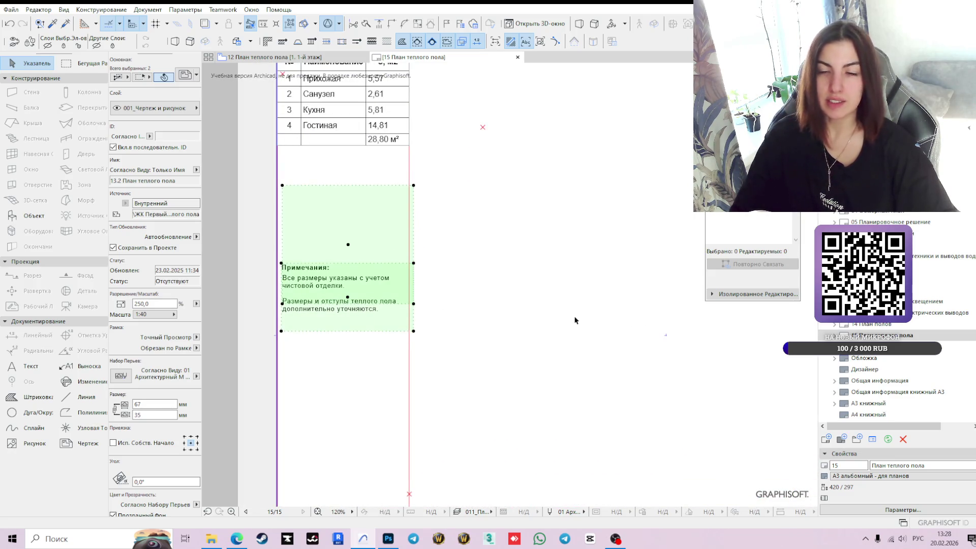
pyautogui.scroll(-4, 548, 291)
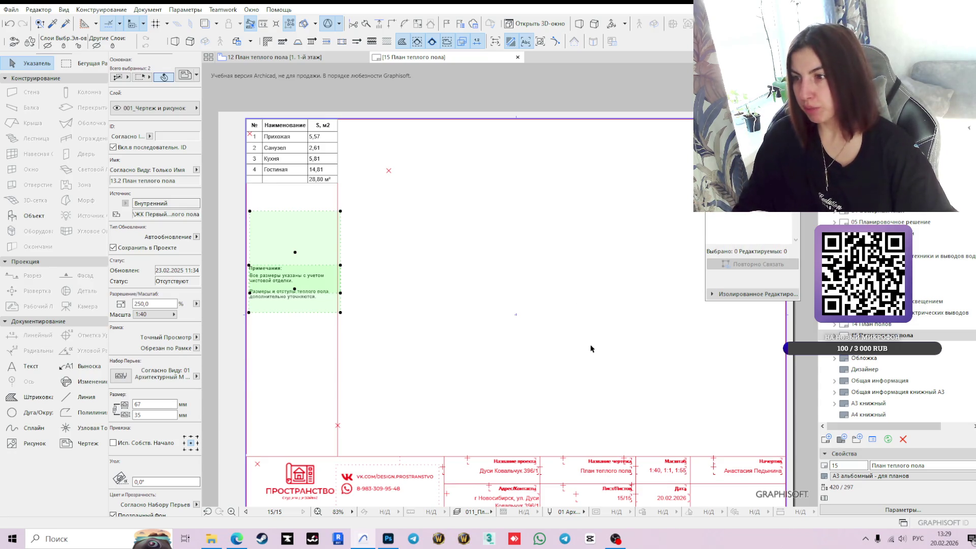
pyautogui.scroll(-2, 585, 361)
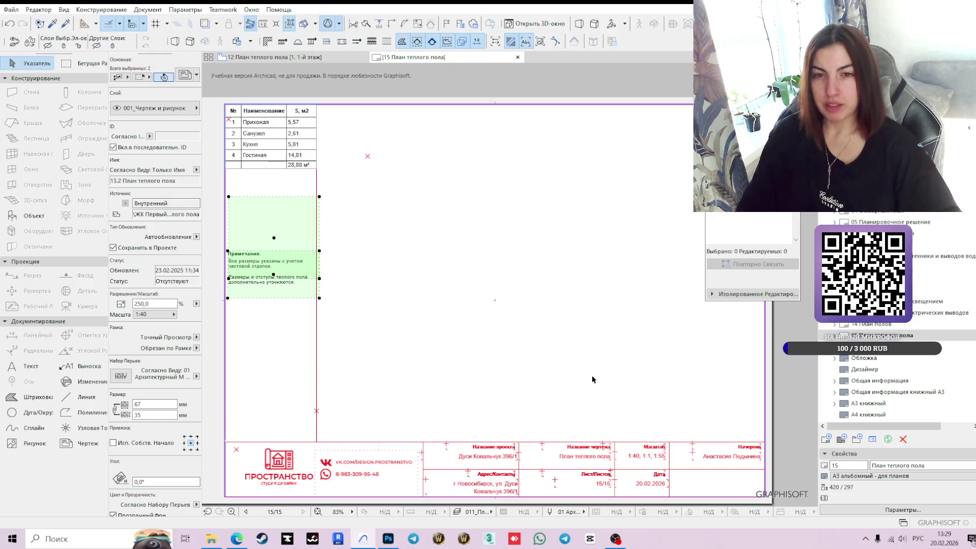
# - Select the floor plan drawing on layout 14 План полов, then return to layout 15
pyautogui.click(723, 352)
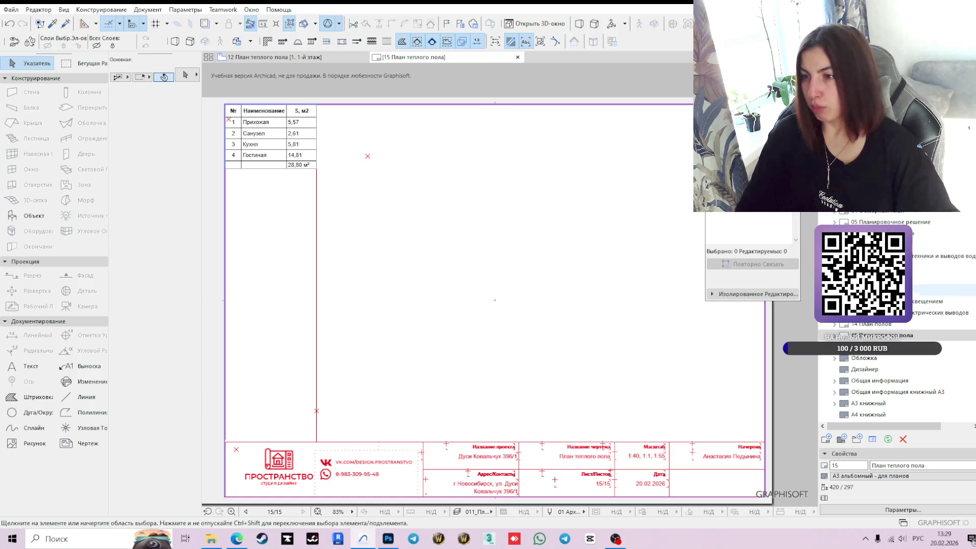
pyautogui.click(888, 326)
pyautogui.doubleClick(887, 326)
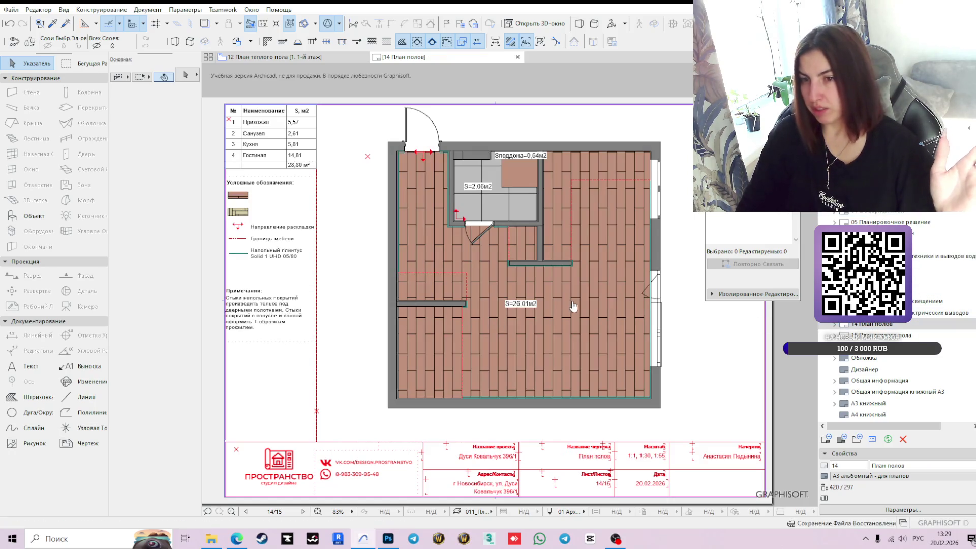
pyautogui.click(585, 310)
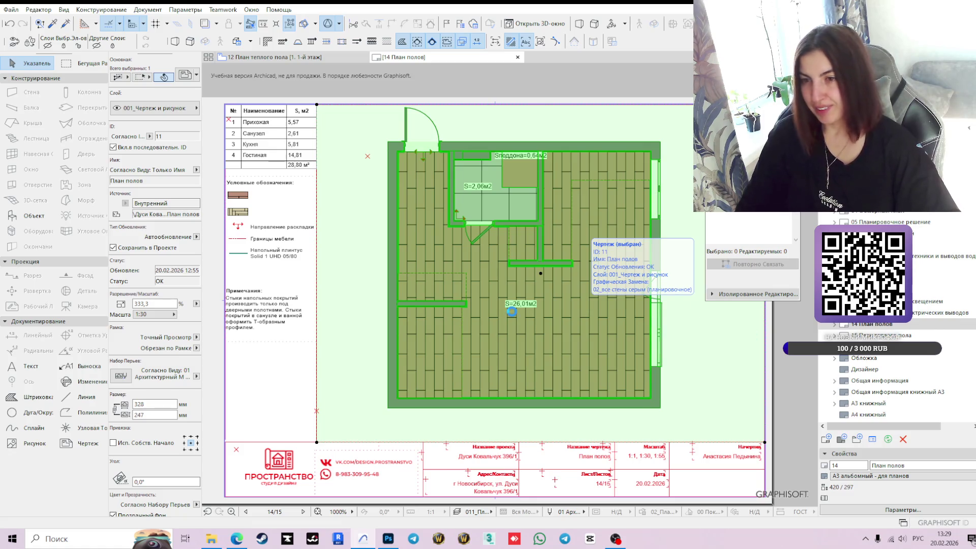
pyautogui.press('pagedown')
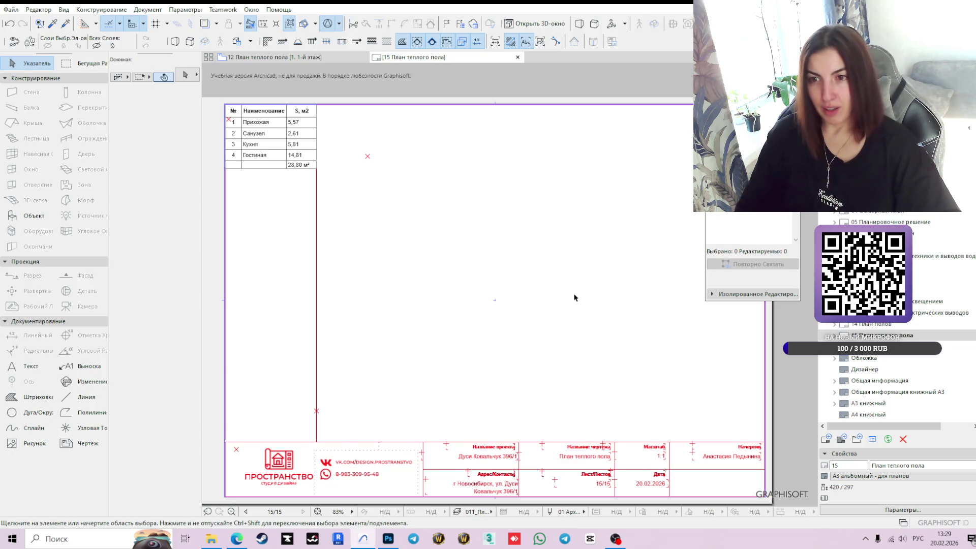
pyautogui.scroll(-1, 575, 297)
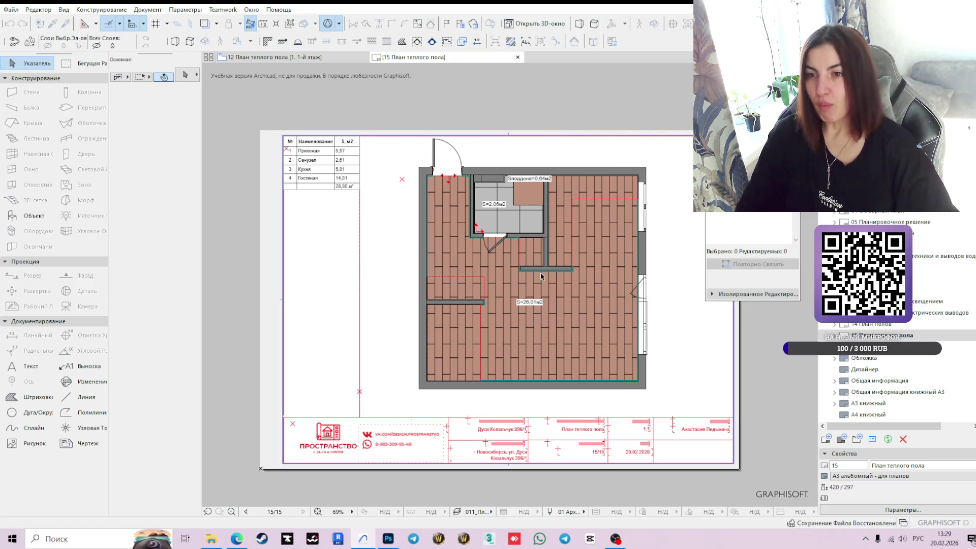
# - Switch to the 12 План теплого пола plan view, zoomed out to the whole room
pyautogui.click(527, 290)
pyautogui.click(281, 66)
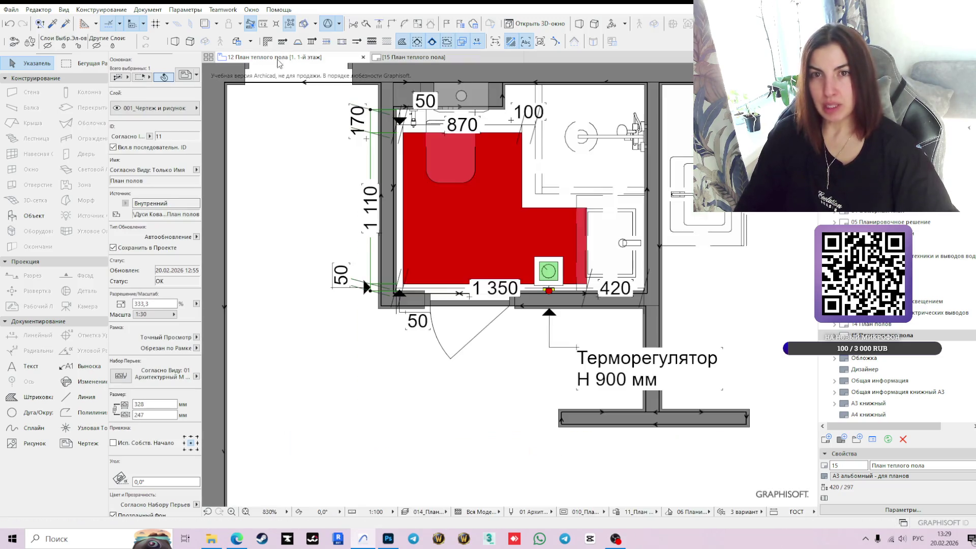
pyautogui.scroll(-6, 534, 417)
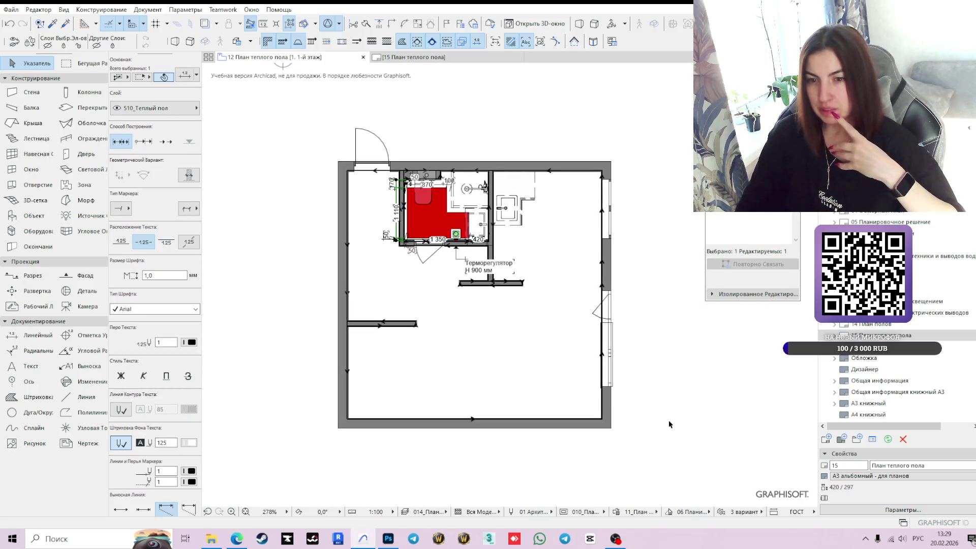
pyautogui.click(916, 509)
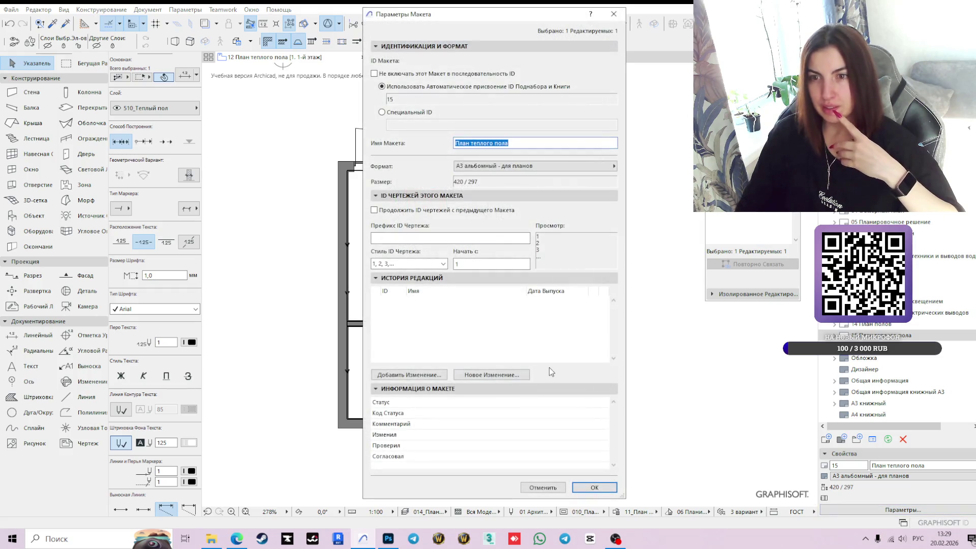
pyautogui.click(615, 13)
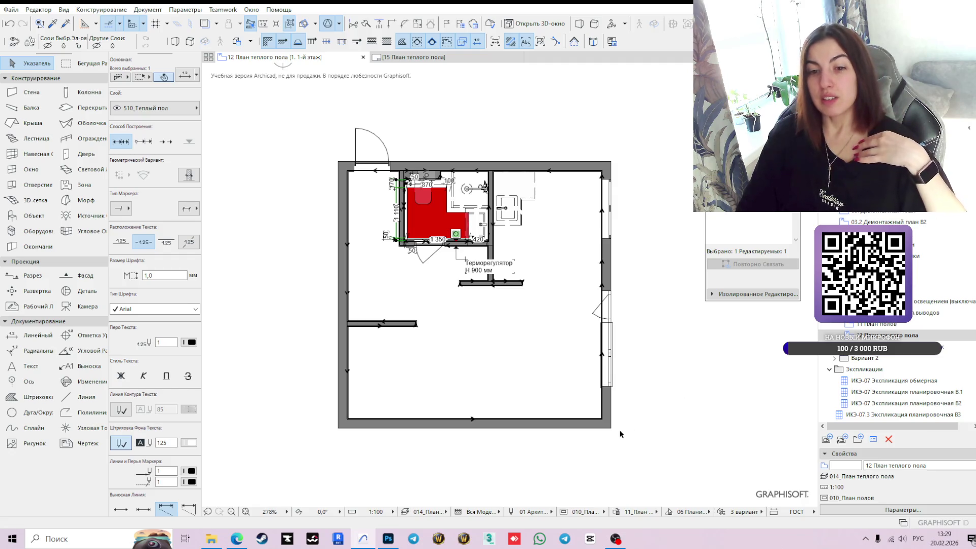
pyautogui.press('XF86AudioLowerVolume')
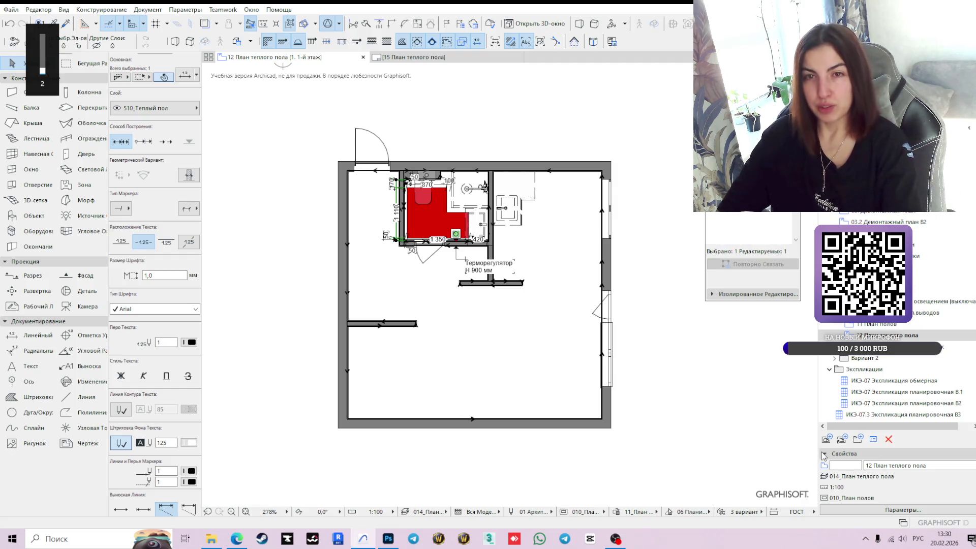
# - Uncheck 'Ignore zoom and rotation' in the 12 План теплого пола view settings
pyautogui.click(883, 510)
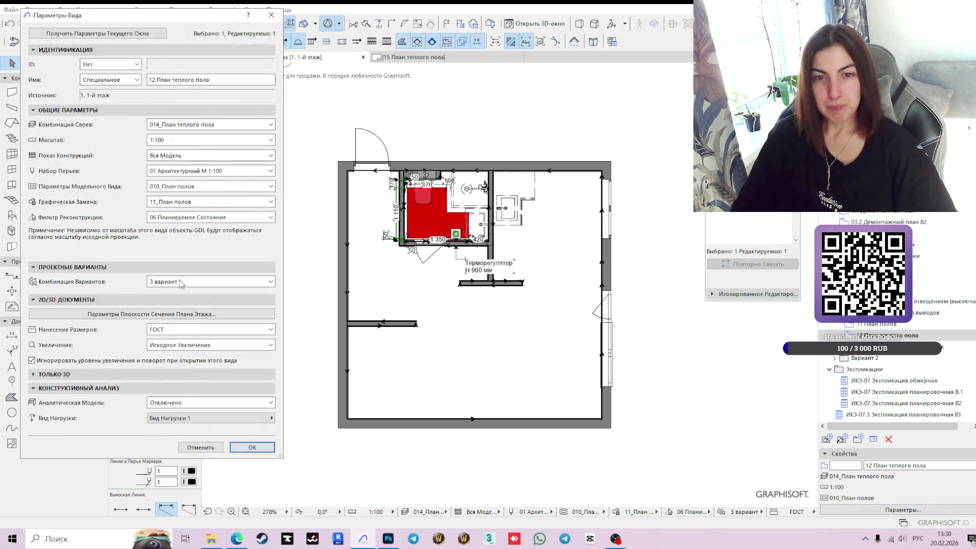
pyautogui.click(168, 314)
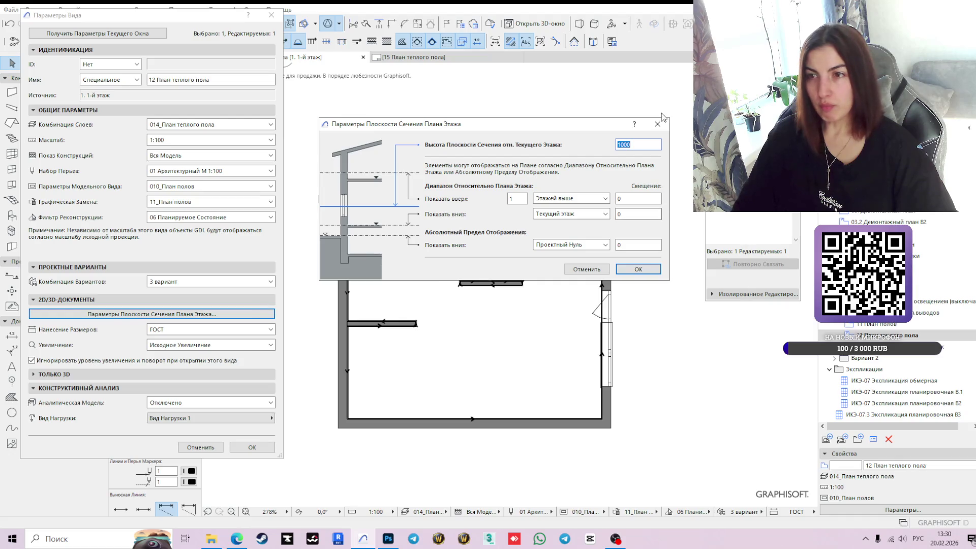
pyautogui.click(208, 361)
pyautogui.click(252, 447)
pyautogui.moveTo(508, 428); pyautogui.dragTo(472, 362, button='middle')
pyautogui.scroll(-3, 472, 362)
# - Set the plan orientation to 0° and re-save the view settings
pyautogui.click(339, 512)
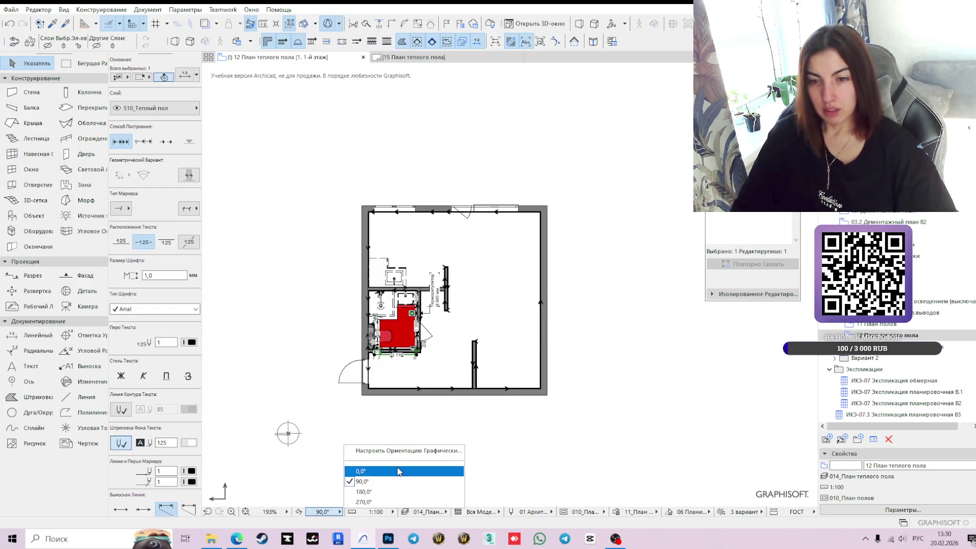
pyautogui.click(377, 471)
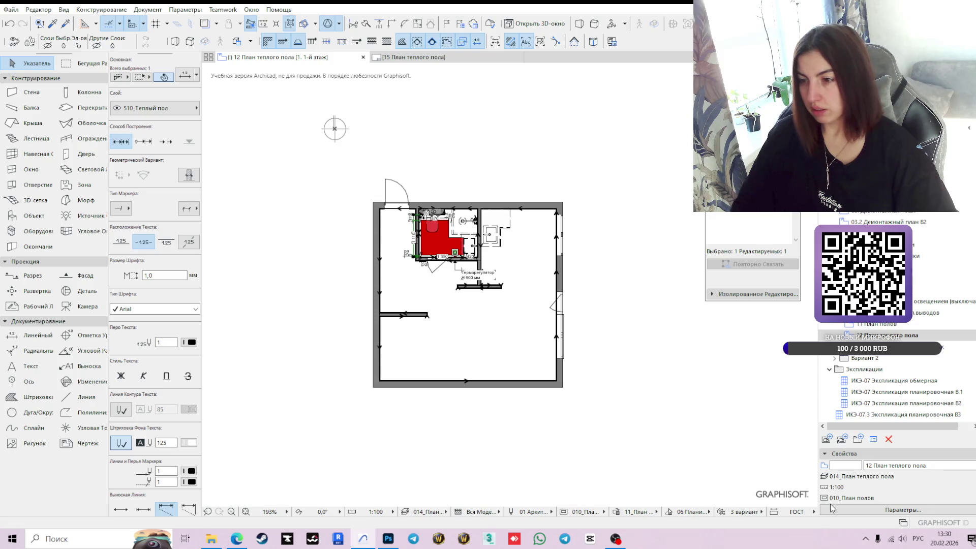
pyautogui.click(897, 510)
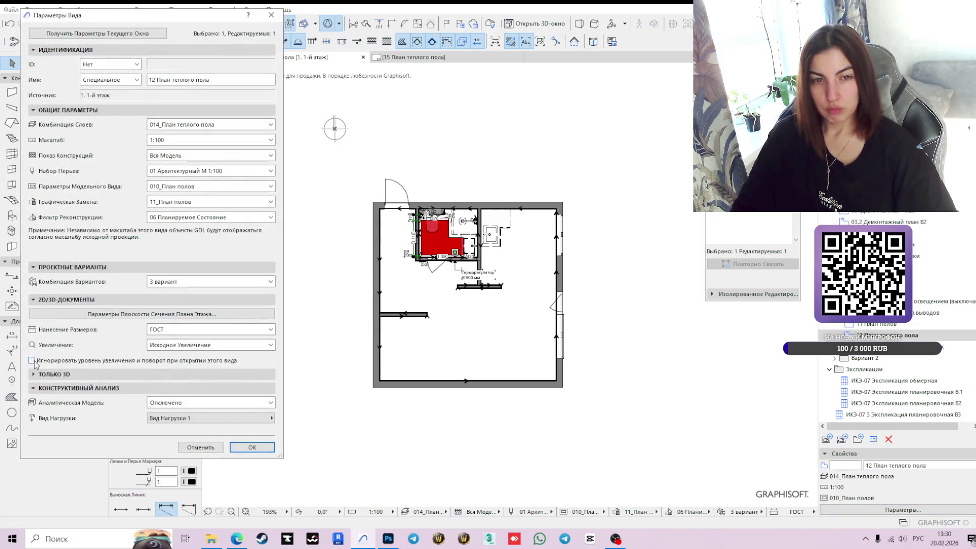
pyautogui.click(249, 448)
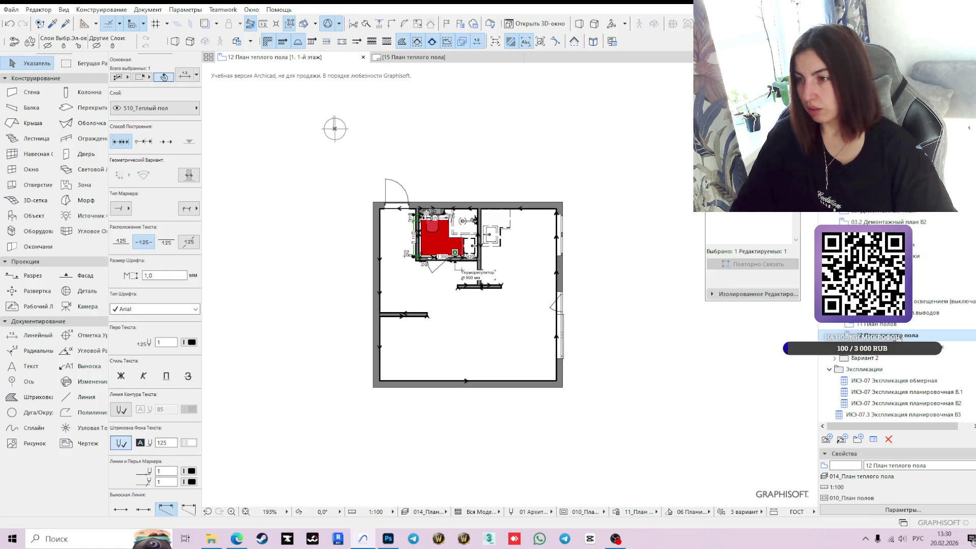
pyautogui.rightClick(900, 336)
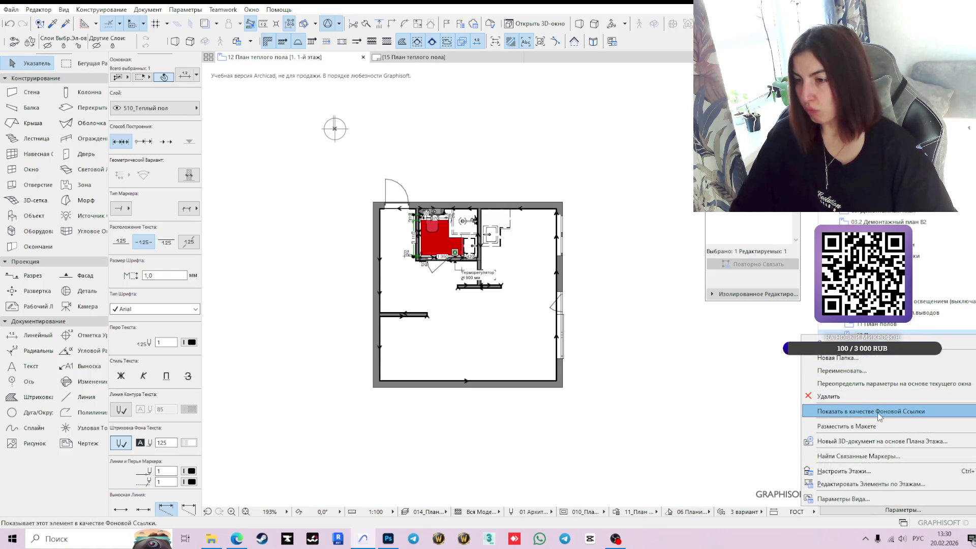
pyautogui.click(348, 356)
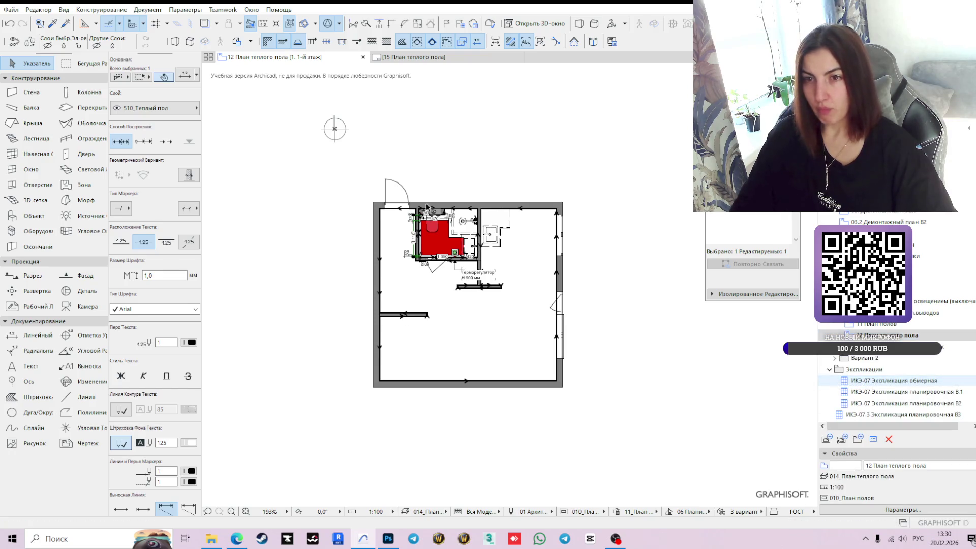
# - On layout 15, relink the placed drawing to the 12 План теплого пола view
pyautogui.click(447, 57)
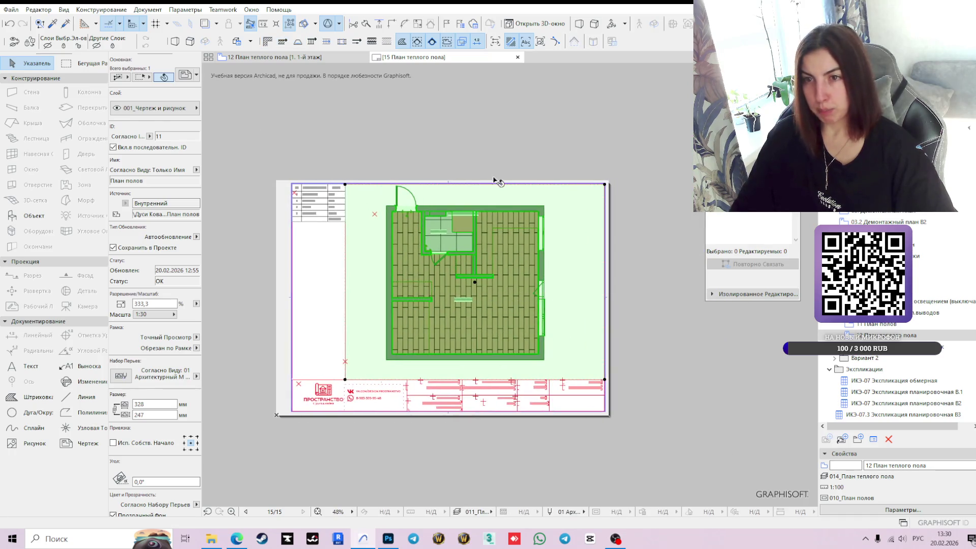
pyautogui.click(484, 233)
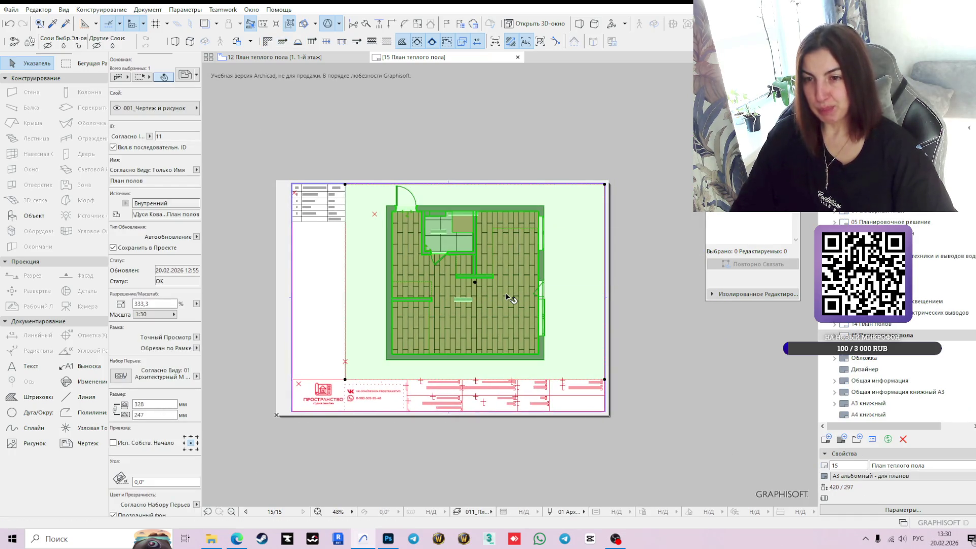
pyautogui.rightClick(506, 295)
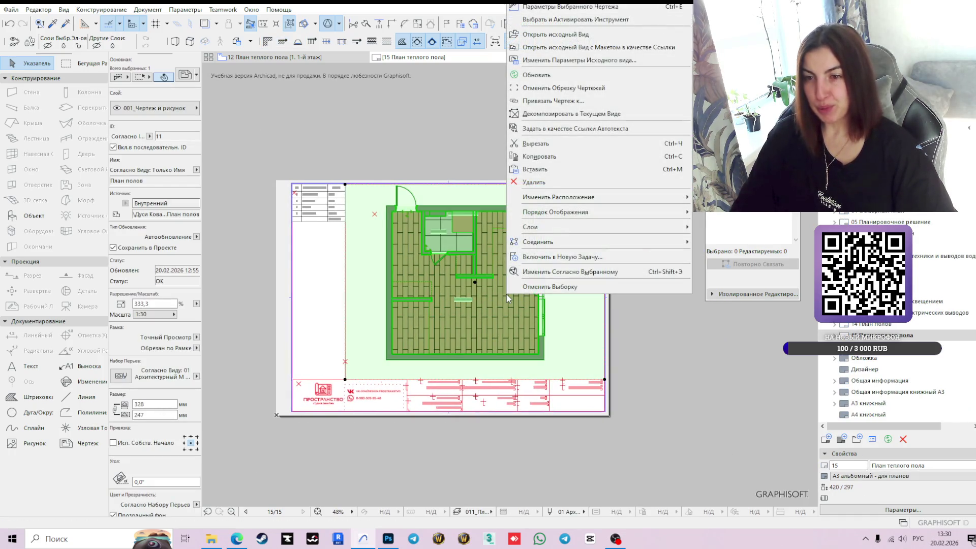
pyautogui.click(551, 104)
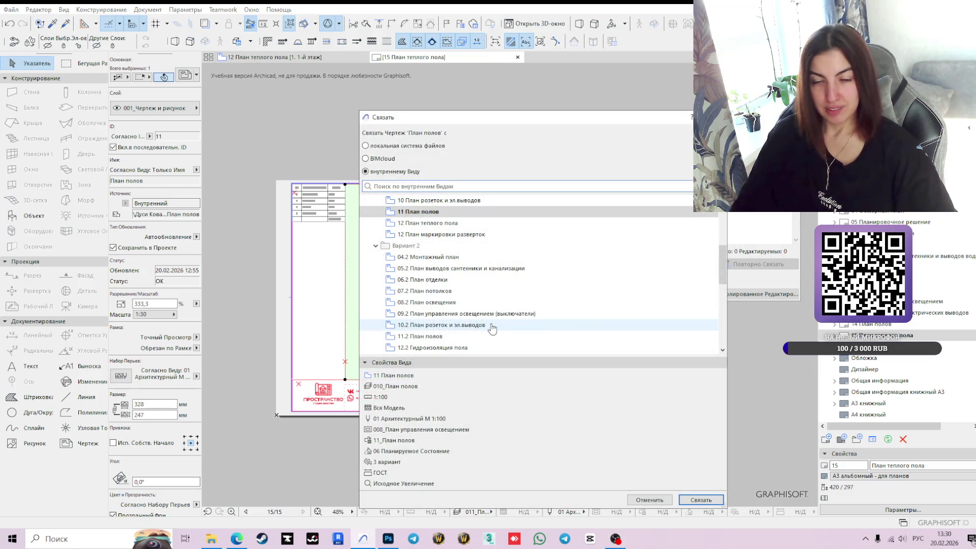
pyautogui.doubleClick(427, 223)
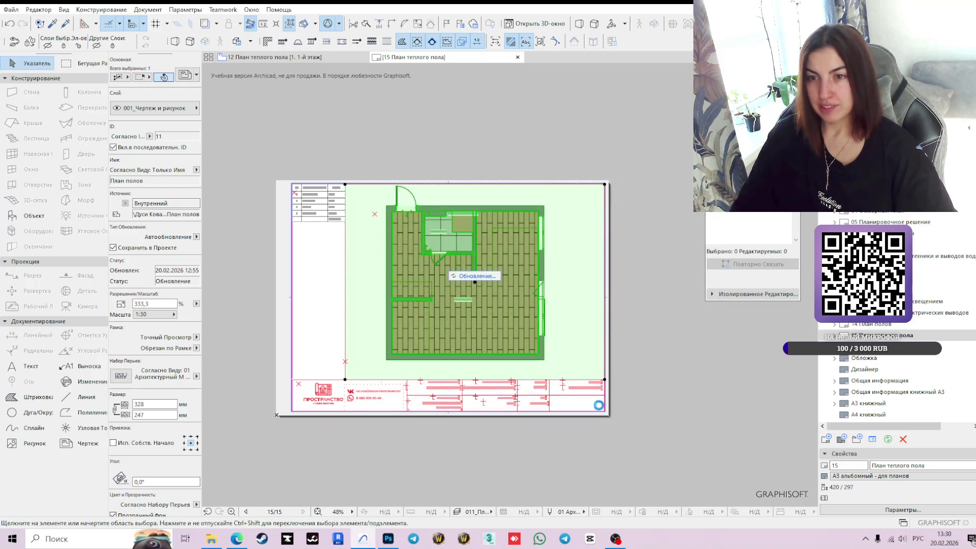
pyautogui.click(656, 385)
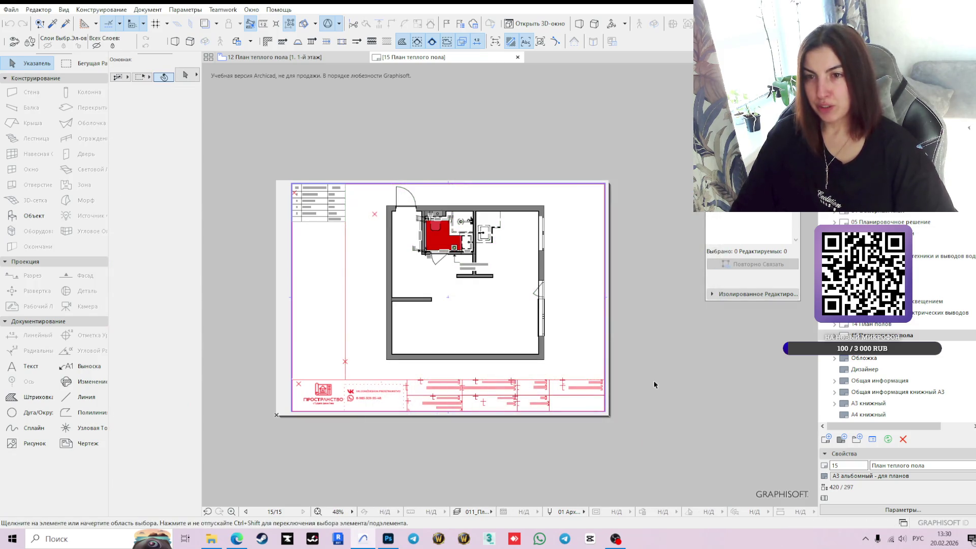
pyautogui.moveTo(427, 369); pyautogui.dragTo(464, 368, button='middle')
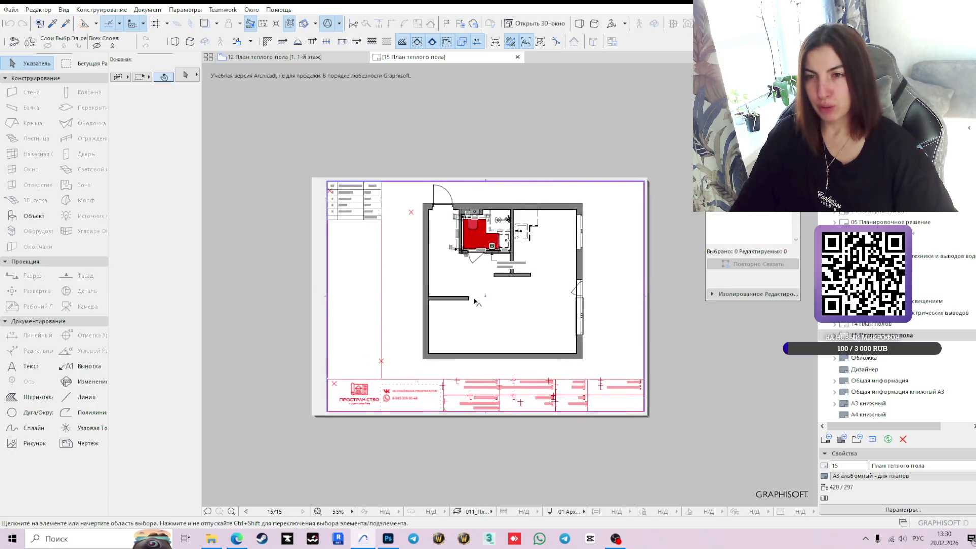
pyautogui.scroll(2, 509, 287)
pyautogui.scroll(-1, 509, 287)
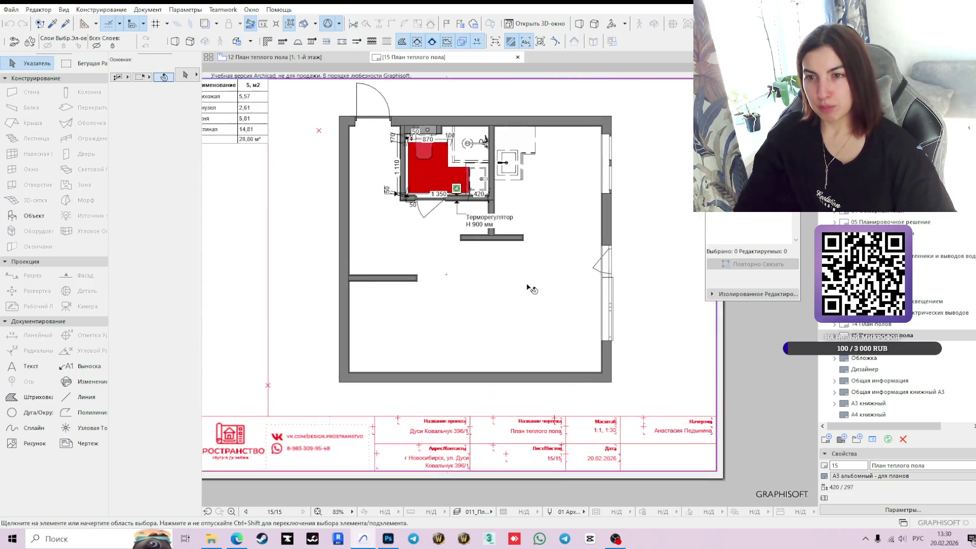
pyautogui.moveTo(665, 316); pyautogui.dragTo(687, 329)
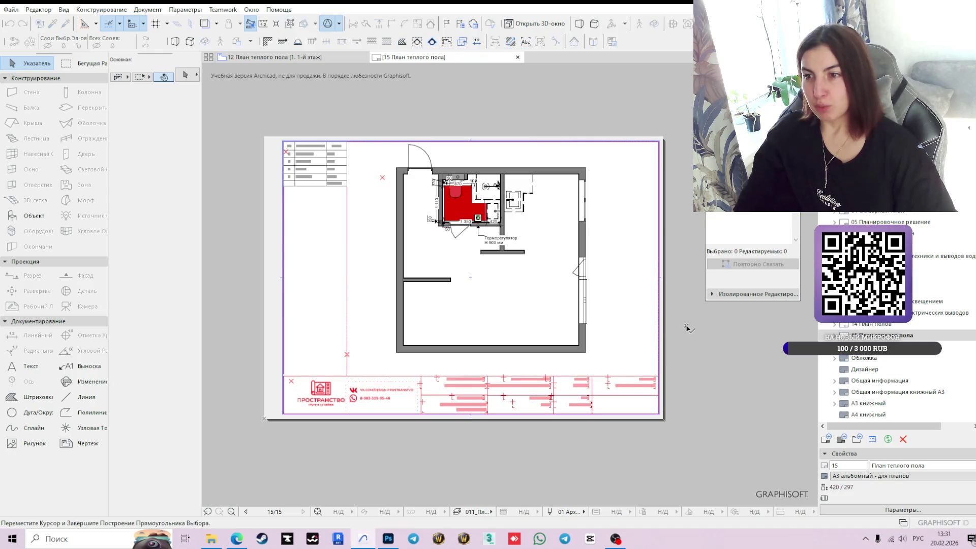
pyautogui.click(694, 359)
pyautogui.click(496, 275)
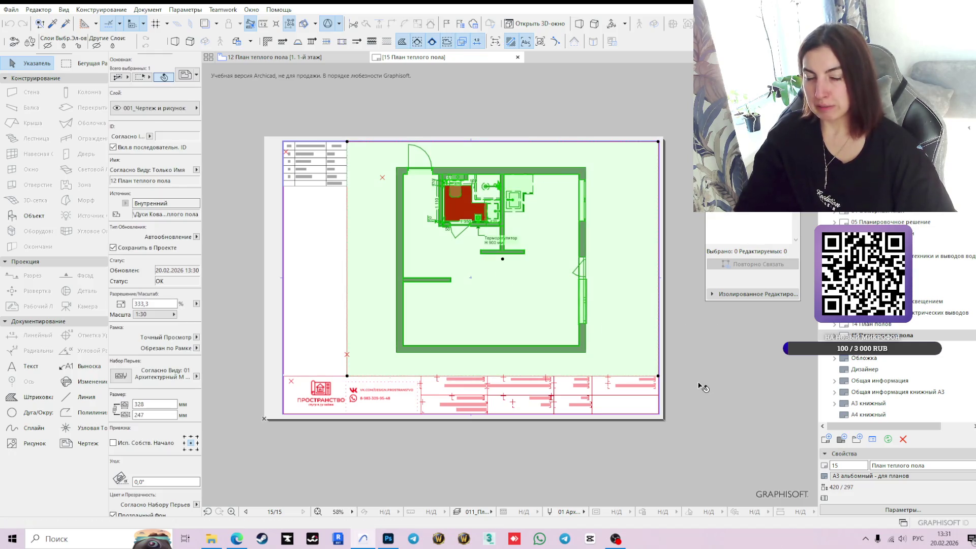
pyautogui.click(696, 333)
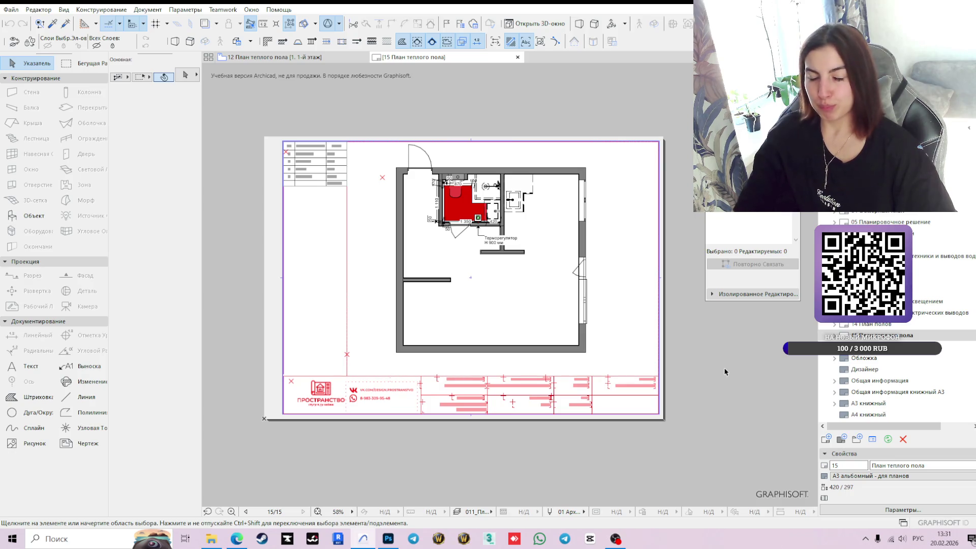
pyautogui.scroll(3, 498, 234)
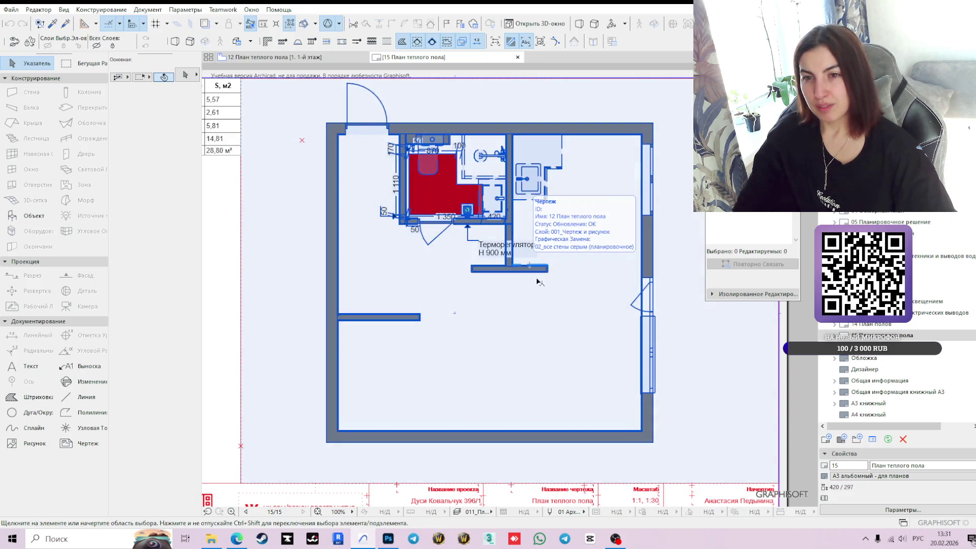
pyautogui.scroll(-2, 534, 275)
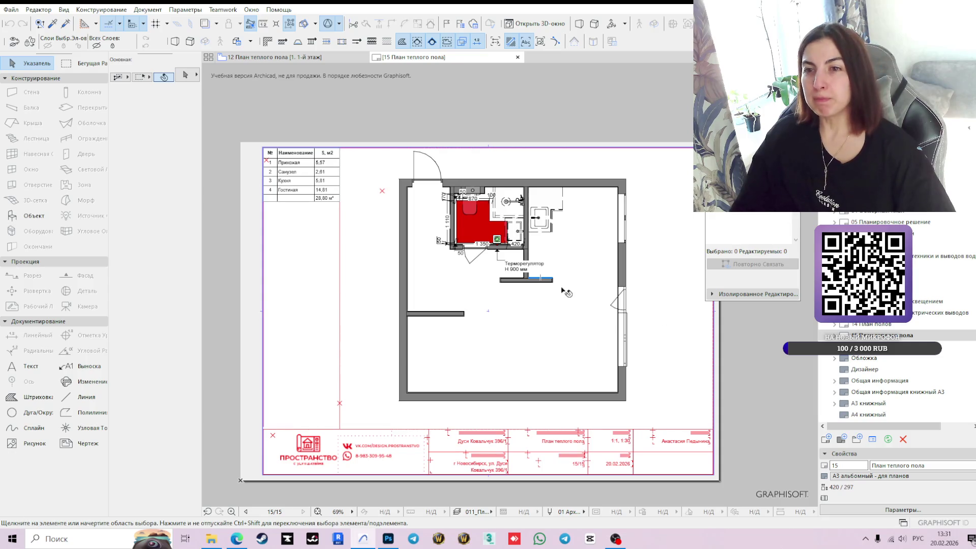
pyautogui.scroll(2, 562, 287)
pyautogui.scroll(-2, 562, 289)
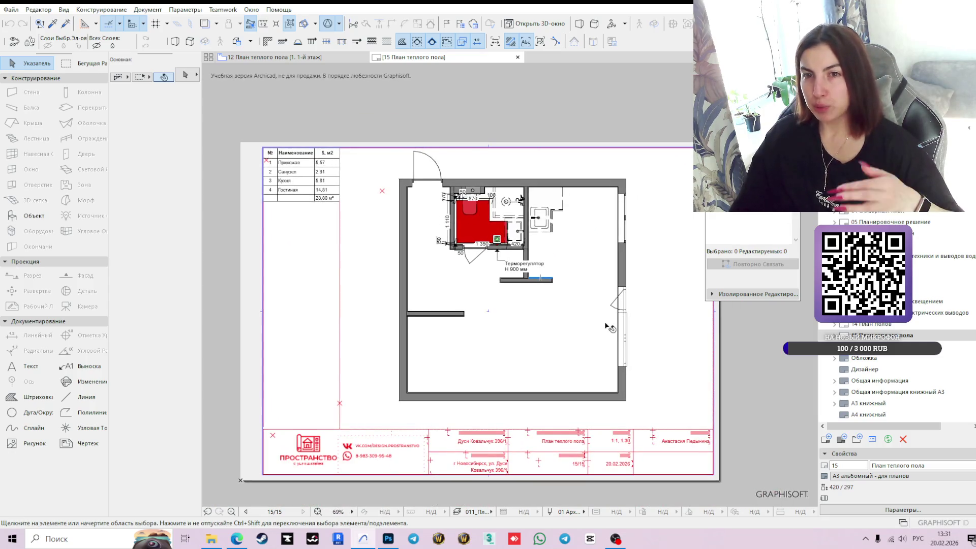
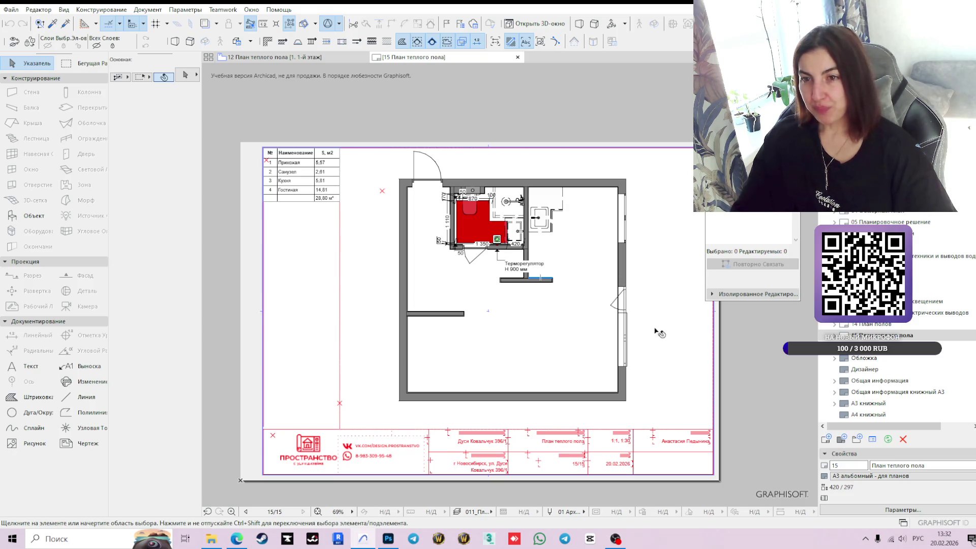
# - Open plumbing outlets layout 08 and turn on Suspend Groups
pyautogui.click(526, 284)
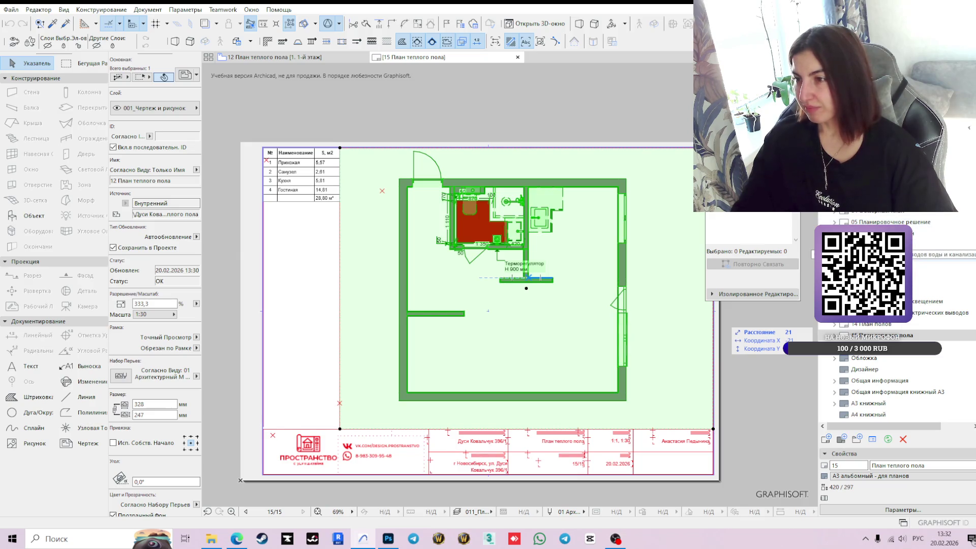
pyautogui.doubleClick(941, 256)
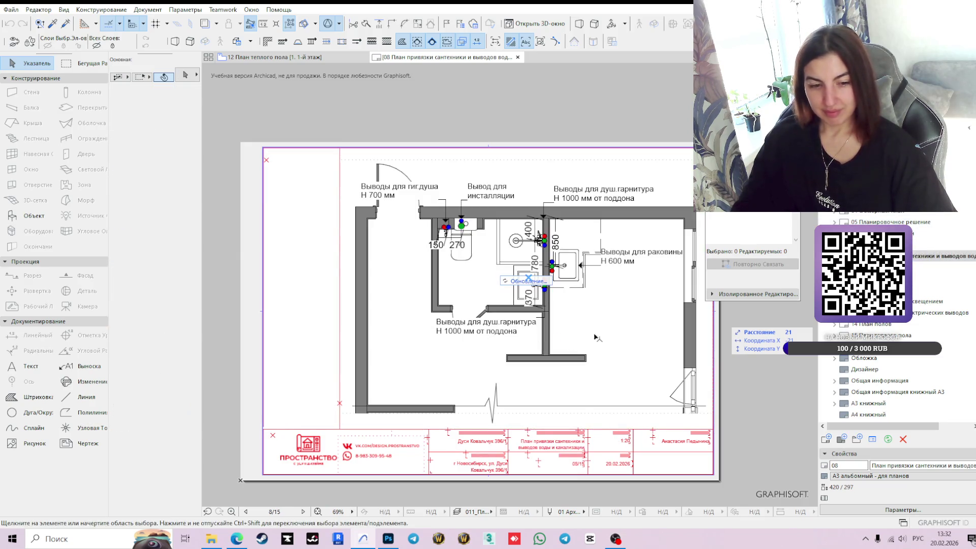
pyautogui.click(548, 406)
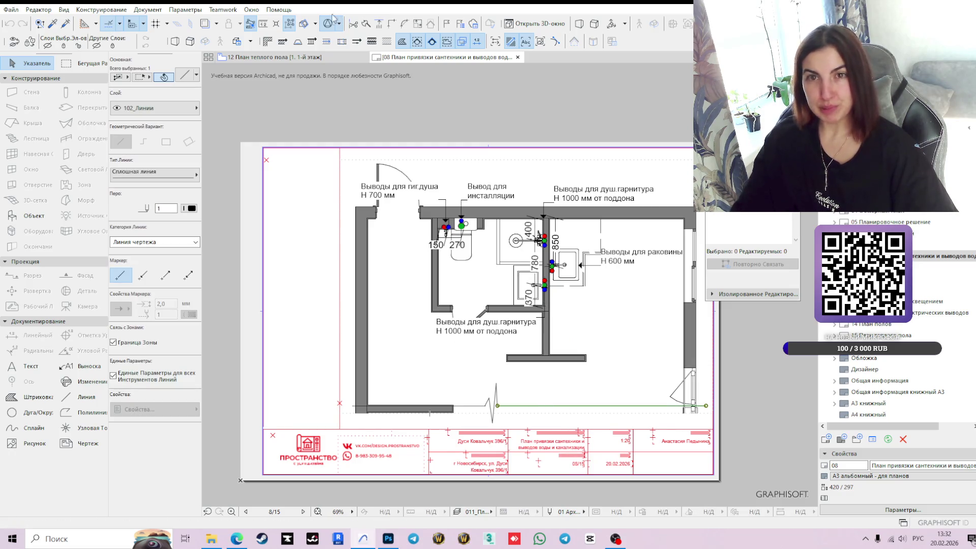
pyautogui.click(291, 24)
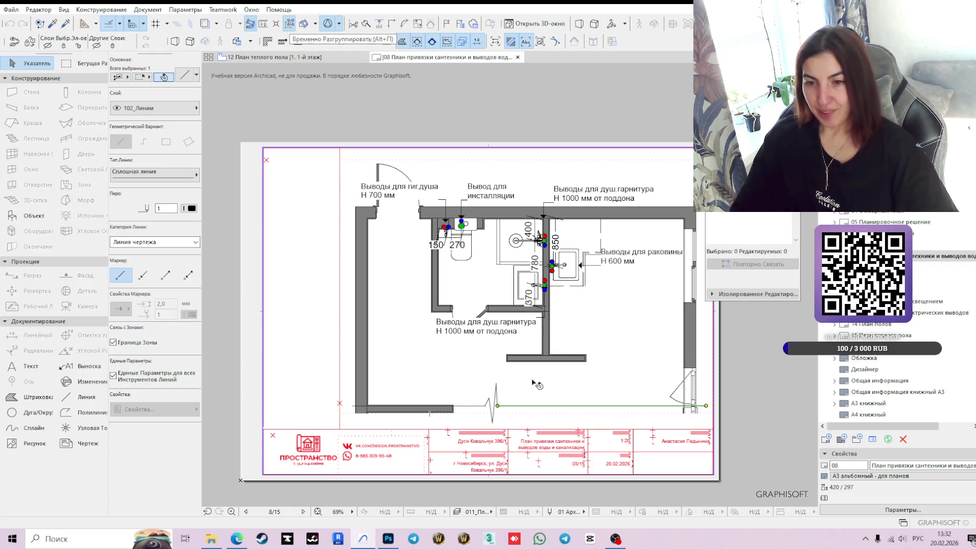
# - Select the bottom break line segments together with the zigzag break symbol
pyautogui.click(496, 400)
pyautogui.scroll(3, 513, 405)
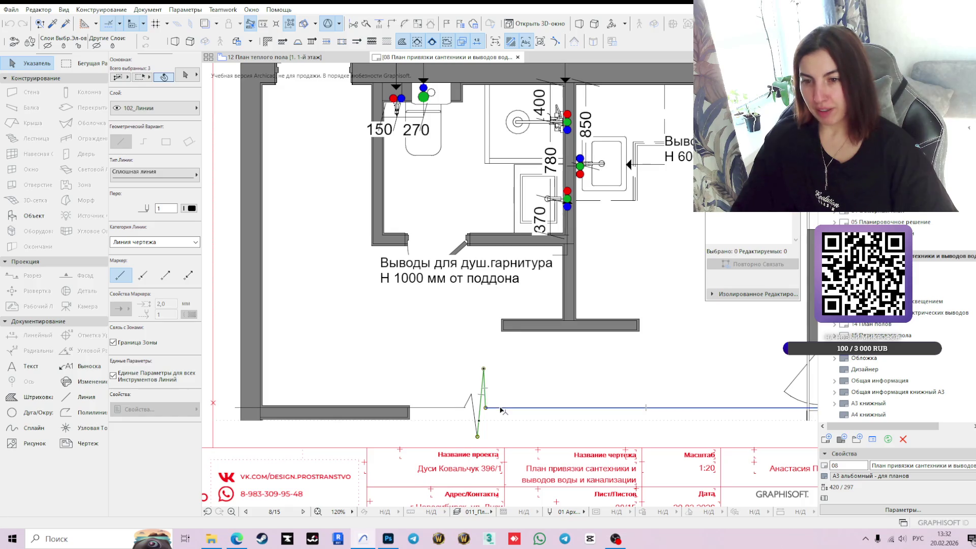
pyautogui.keyDown('shift'); pyautogui.click(502, 408); pyautogui.keyUp('shift')
pyautogui.keyDown('shift'); pyautogui.click(467, 407); pyautogui.keyUp('shift')
pyautogui.keyDown('shift'); pyautogui.click(470, 402); pyautogui.keyUp('shift')
pyautogui.keyDown('shift'); pyautogui.click(476, 422); pyautogui.keyUp('shift')
# - Pan to see the whole plan, then open heated floor plan layout 15
pyautogui.scroll(-3, 721, 391)
pyautogui.scroll(-1, 722, 391)
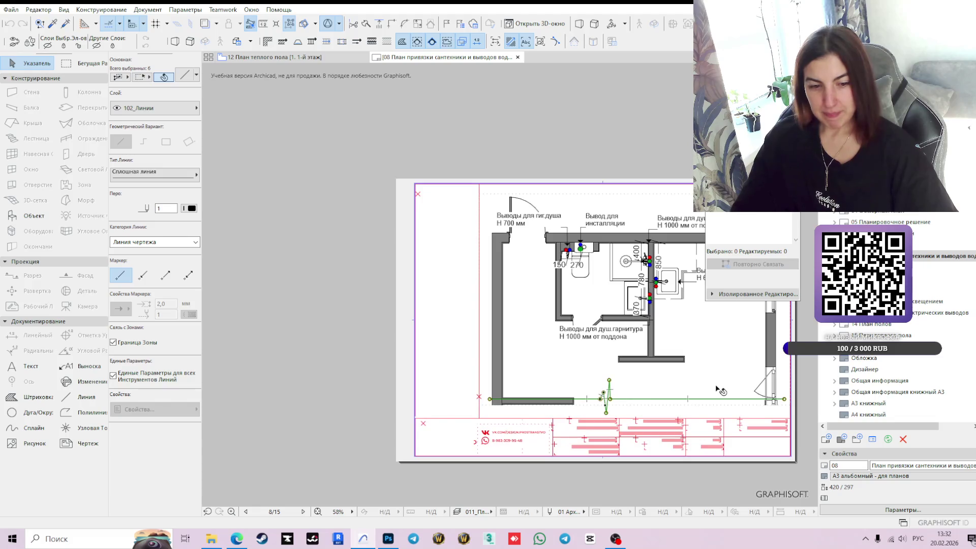
pyautogui.scroll(-1, 720, 388)
pyautogui.moveTo(720, 389); pyautogui.dragTo(604, 385, button='middle')
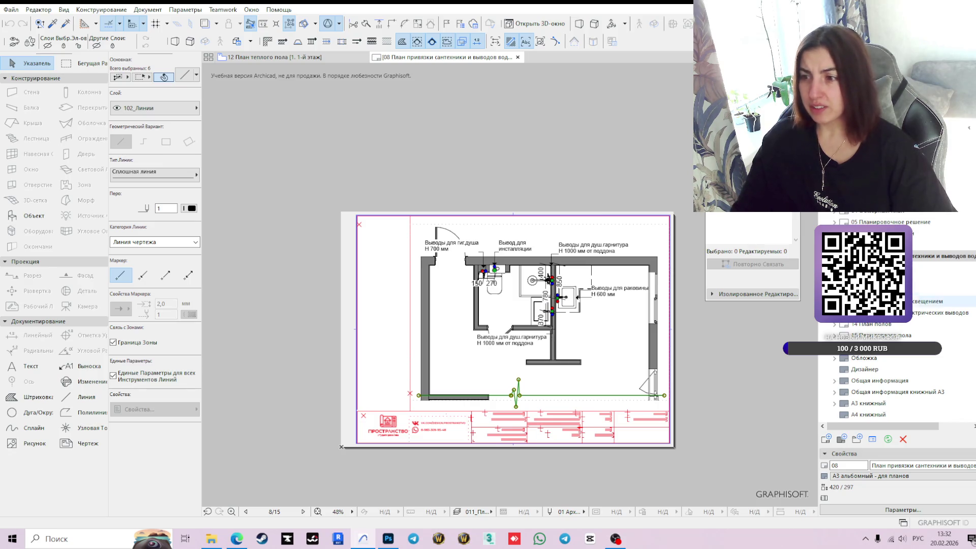
pyautogui.doubleClick(899, 336)
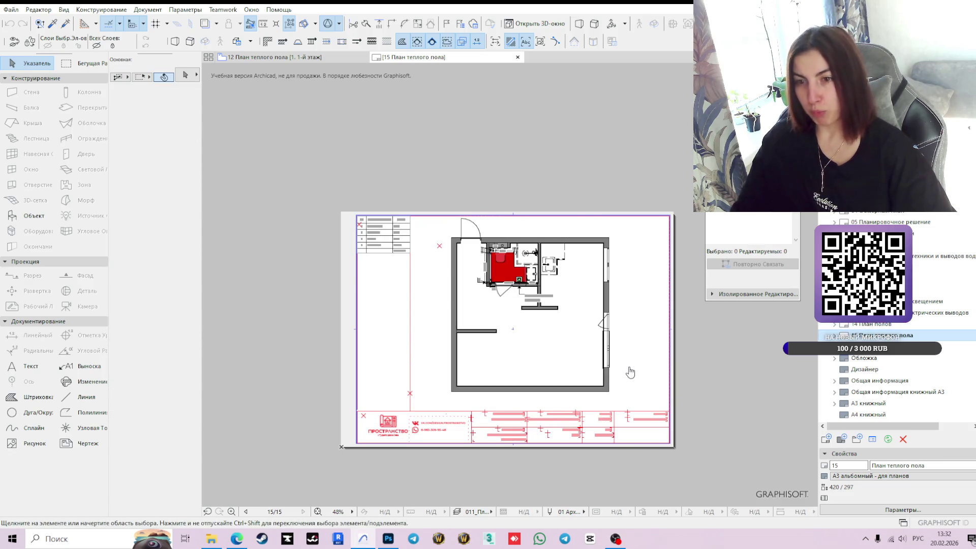
# - Paste the copied break line and zigzag symbol onto layout 15
pyautogui.moveTo(632, 370)
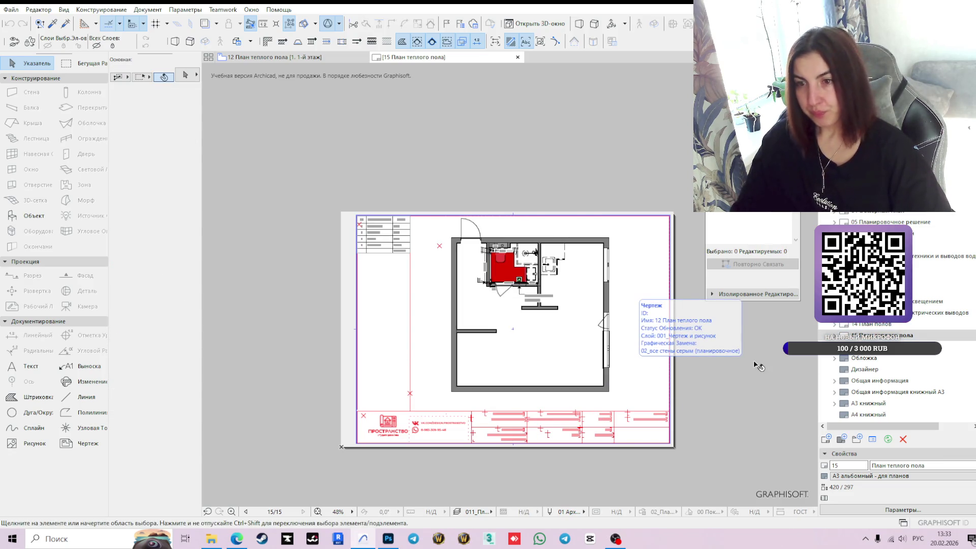
pyautogui.hotkey('ctrl', 'v')
pyautogui.click(717, 406)
# - Select the heated floor plan drawing, view its context menu, then deselect it
pyautogui.click(562, 309)
pyautogui.moveTo(563, 312)
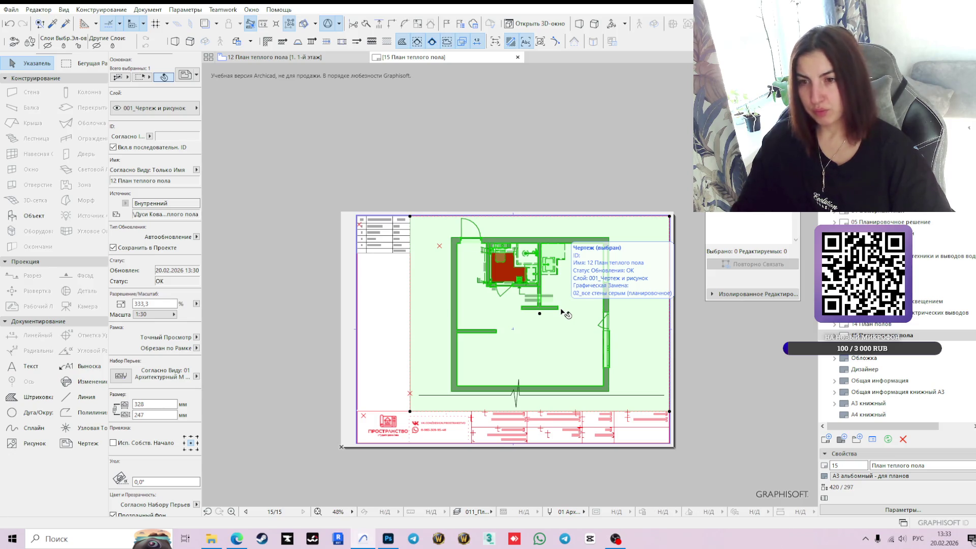
pyautogui.rightClick(562, 311)
pyautogui.click(742, 398)
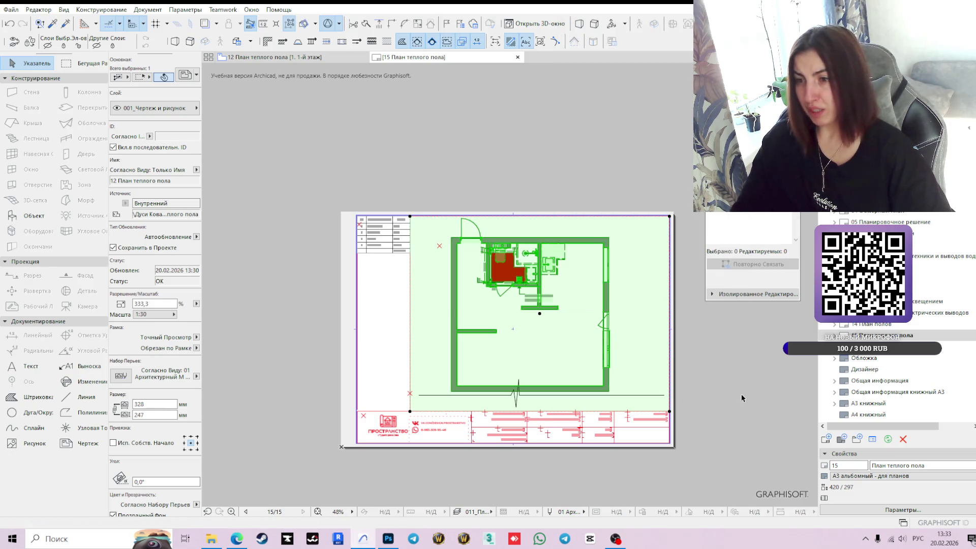
pyautogui.click(724, 390)
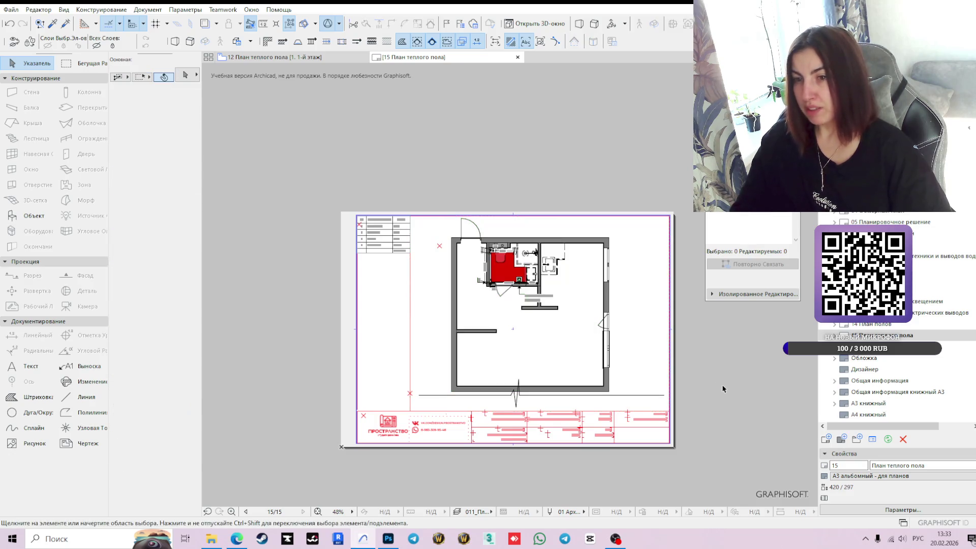
pyautogui.scroll(3, 549, 359)
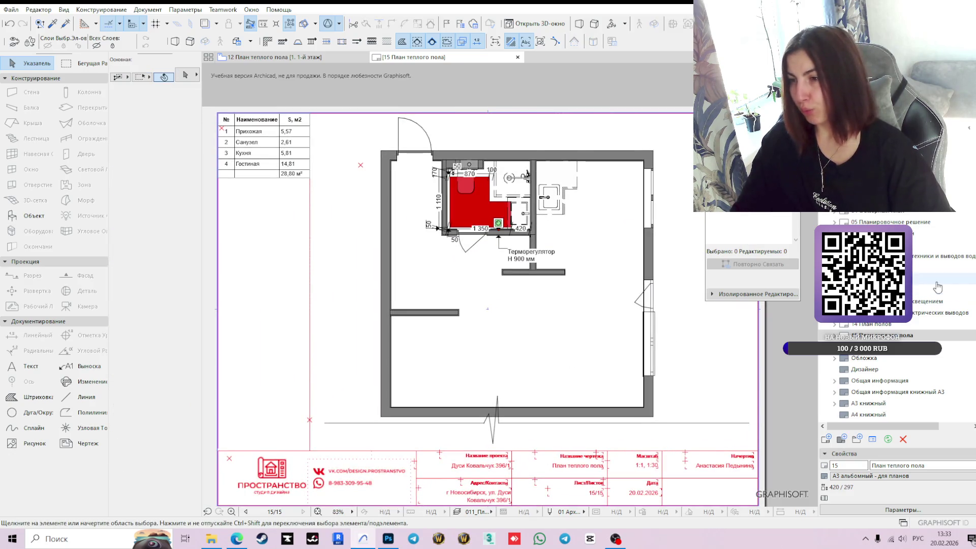
# - Go to layout 08, select the drawing and bring up its context menu
pyautogui.click(895, 256)
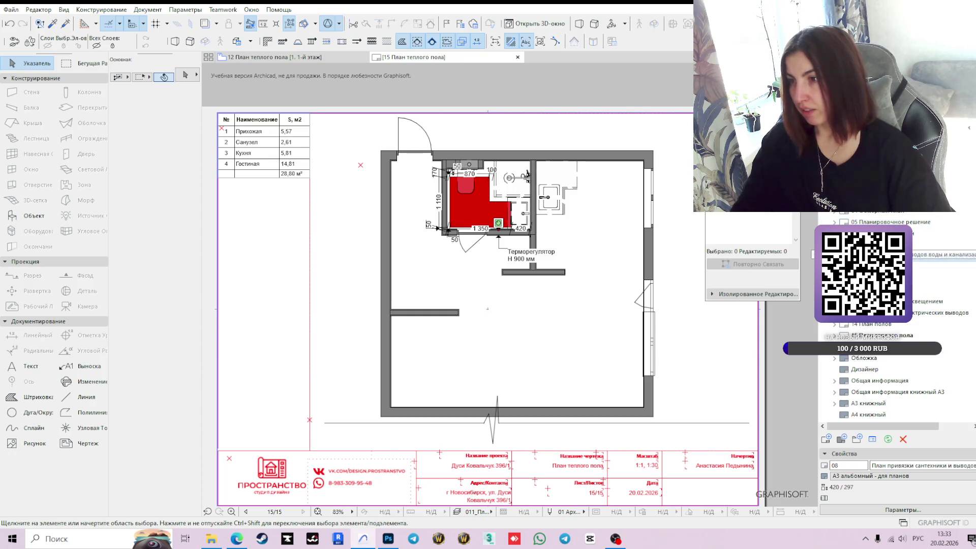
pyautogui.click(534, 281)
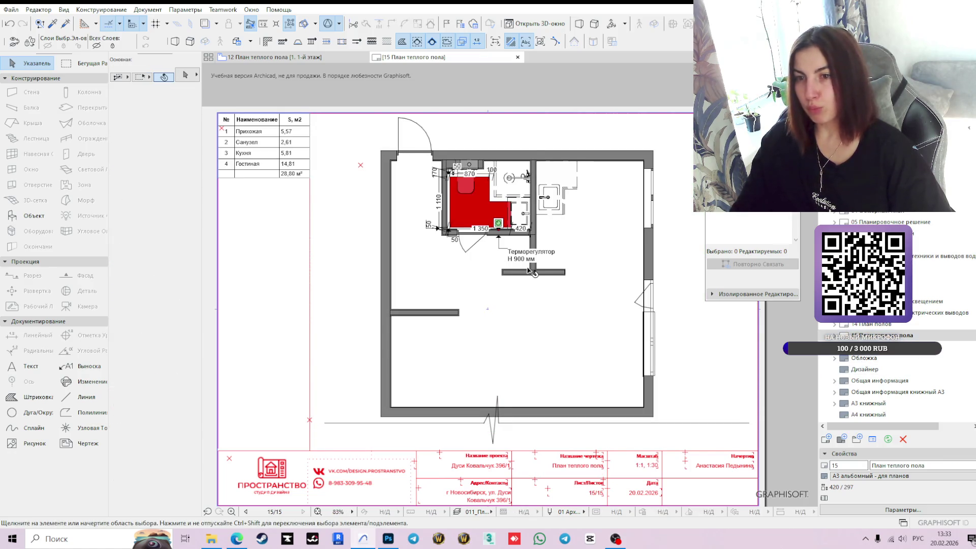
pyautogui.click(533, 273)
pyautogui.rightClick(581, 334)
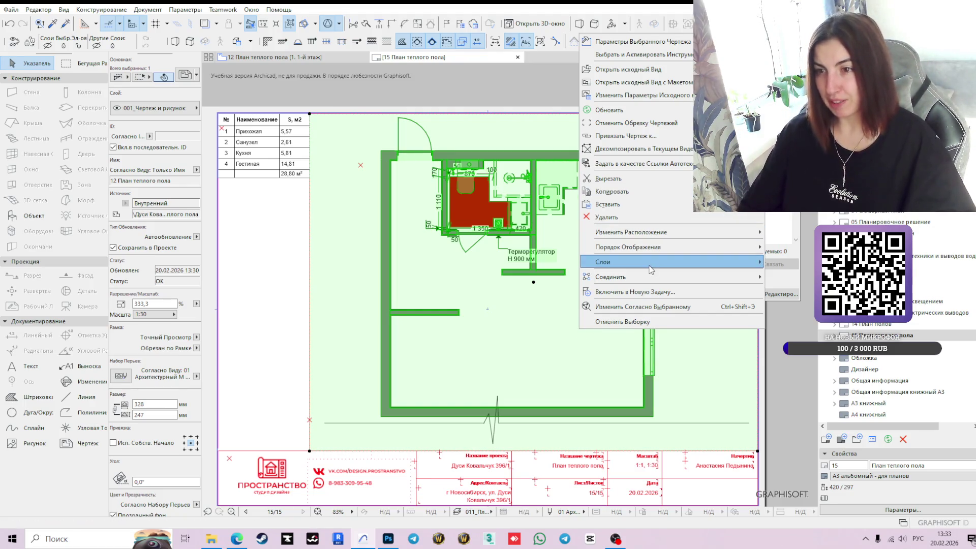
# - Set the selected drawing's scale to 1:20 in Selected Drawing Settings
pyautogui.moveTo(652, 281)
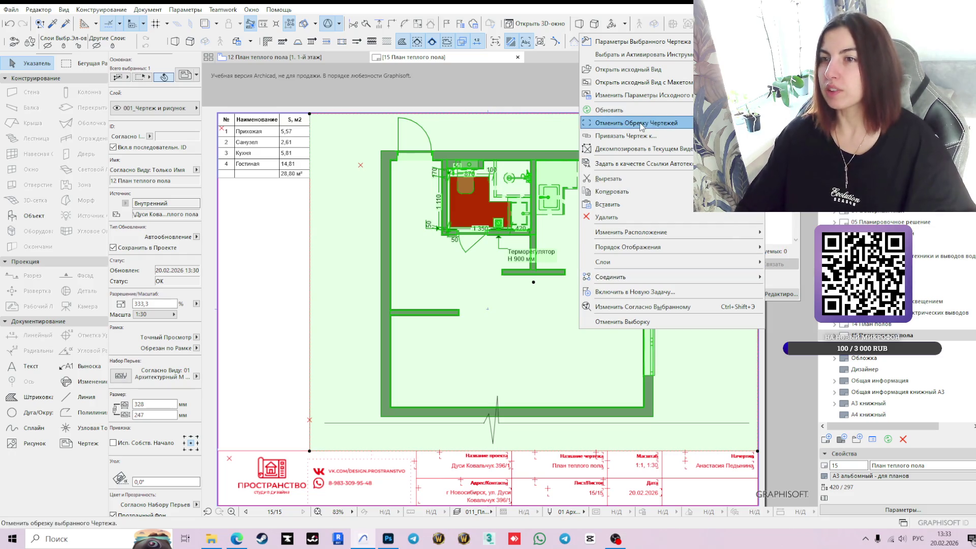
pyautogui.click(651, 46)
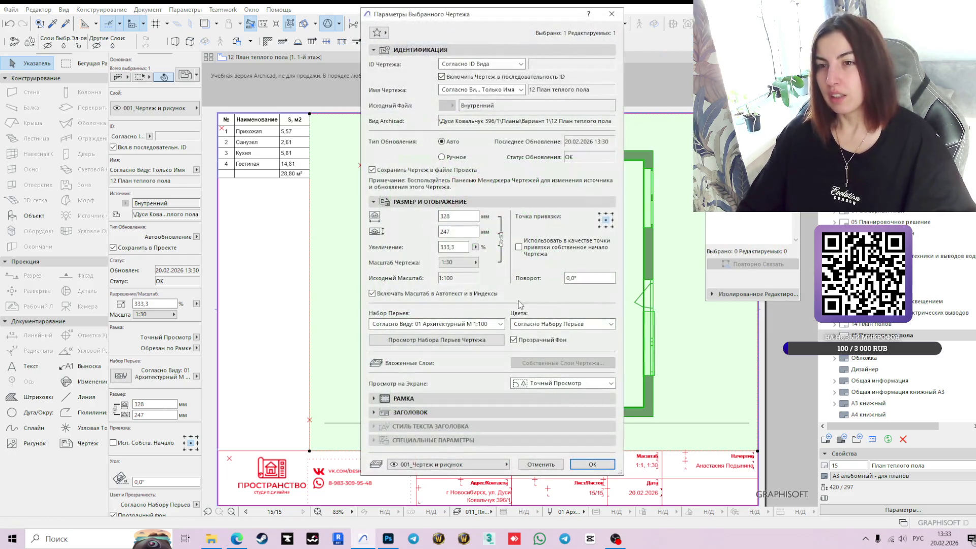
pyautogui.click(476, 263)
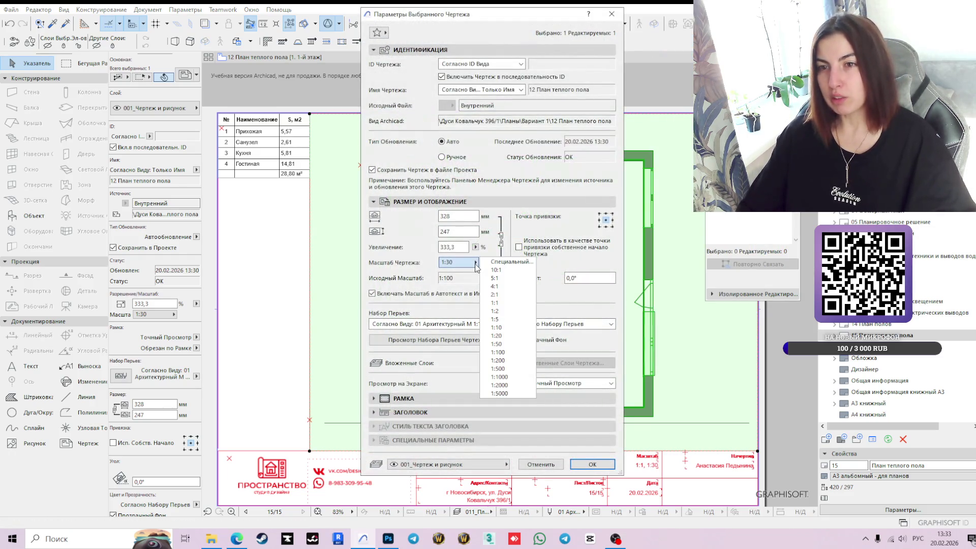
pyautogui.click(508, 338)
pyautogui.click(592, 465)
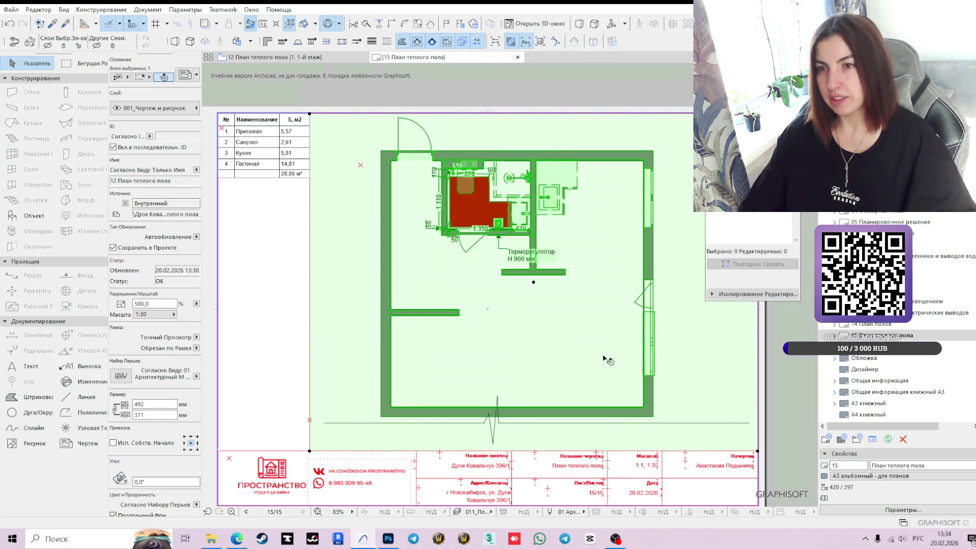
# - Delete the heated floor plan drawing from layout 15
pyautogui.scroll(-5, 630, 394)
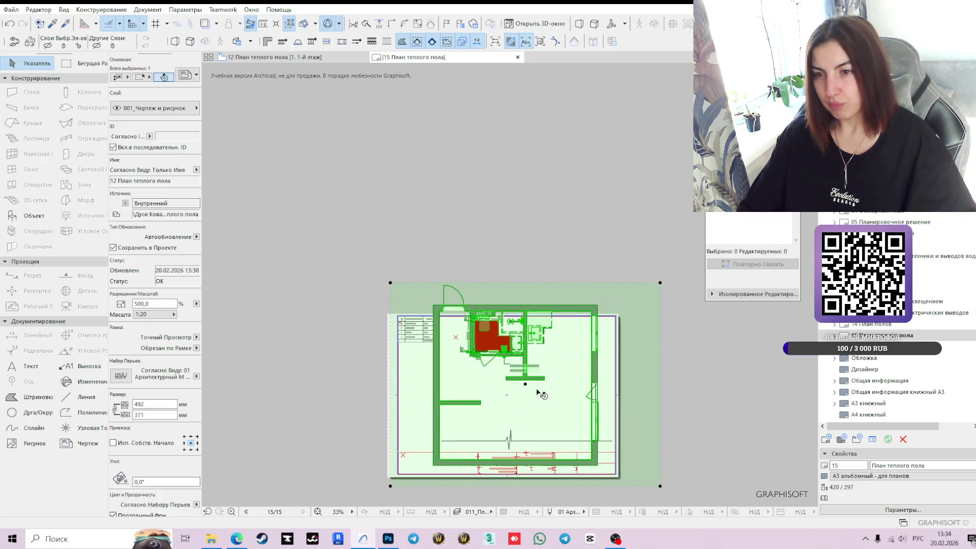
pyautogui.scroll(2, 536, 390)
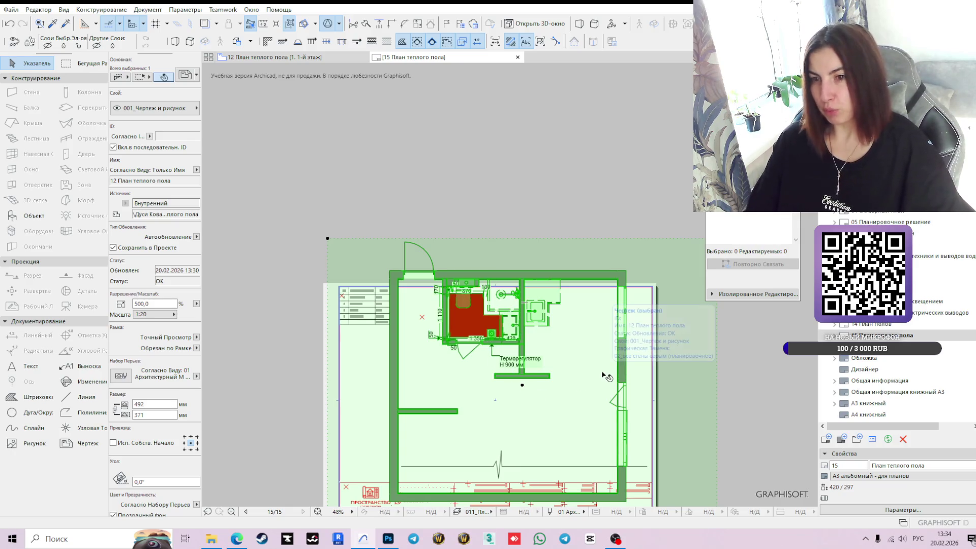
pyautogui.press('Delete')
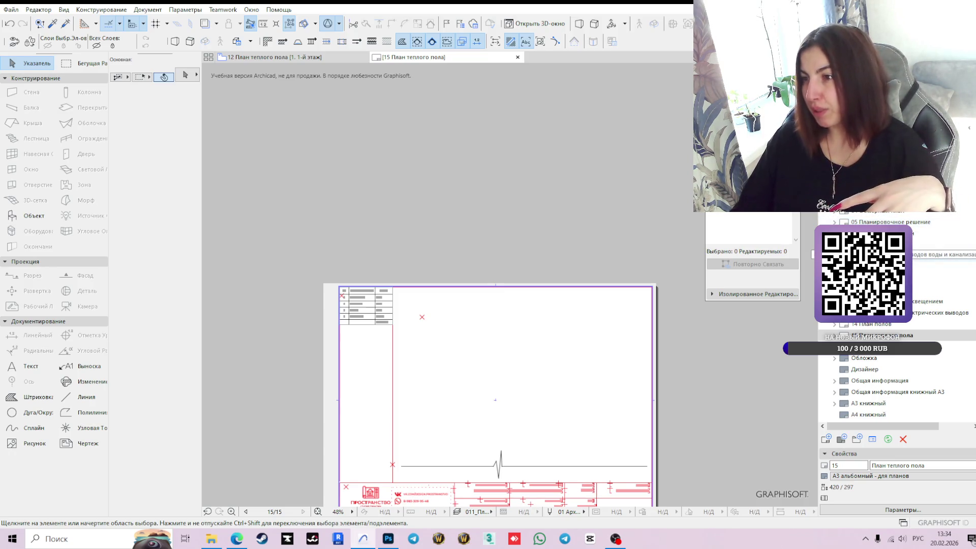
# - Copy the 'Выводы сантехники' drawing from layout 08 and paste it onto layout 15
pyautogui.doubleClick(936, 255)
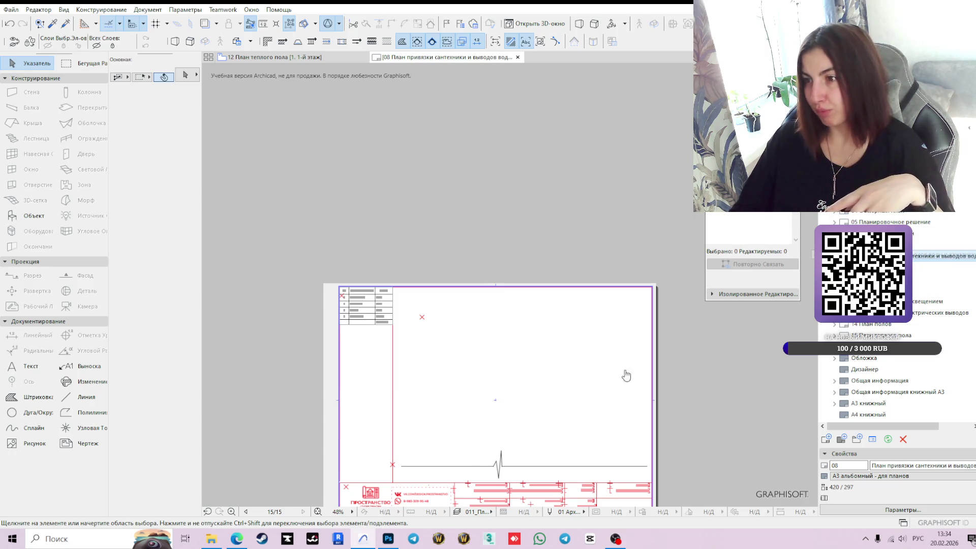
pyautogui.click(580, 370)
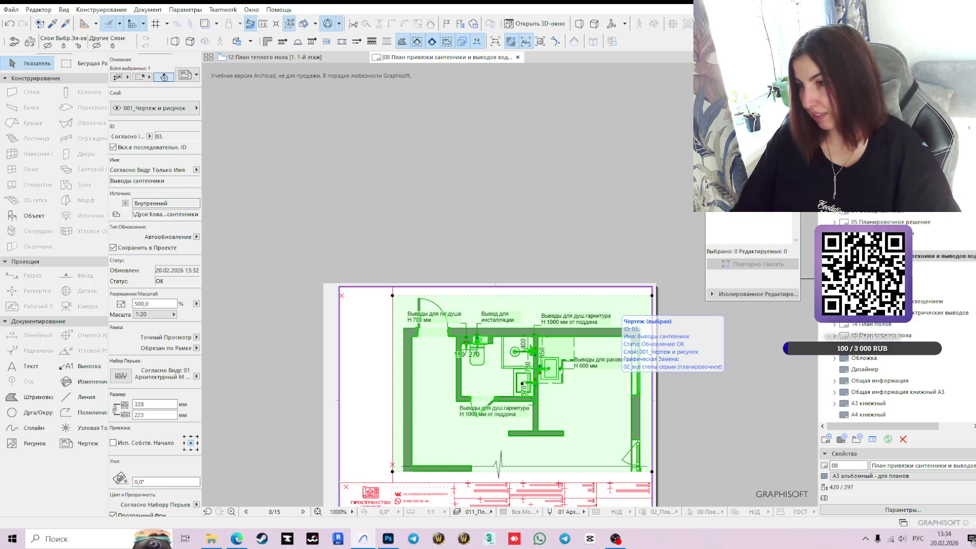
pyautogui.doubleClick(875, 336)
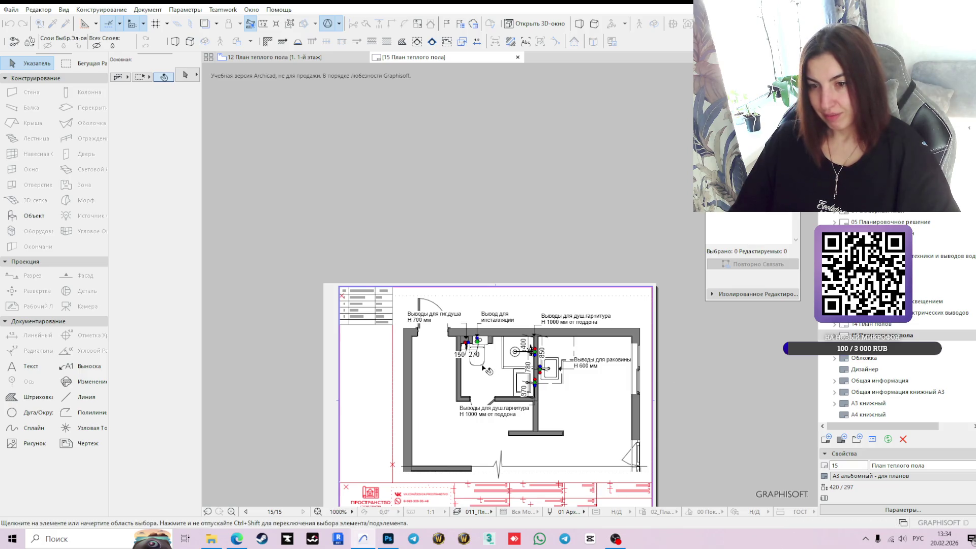
pyautogui.click(514, 380)
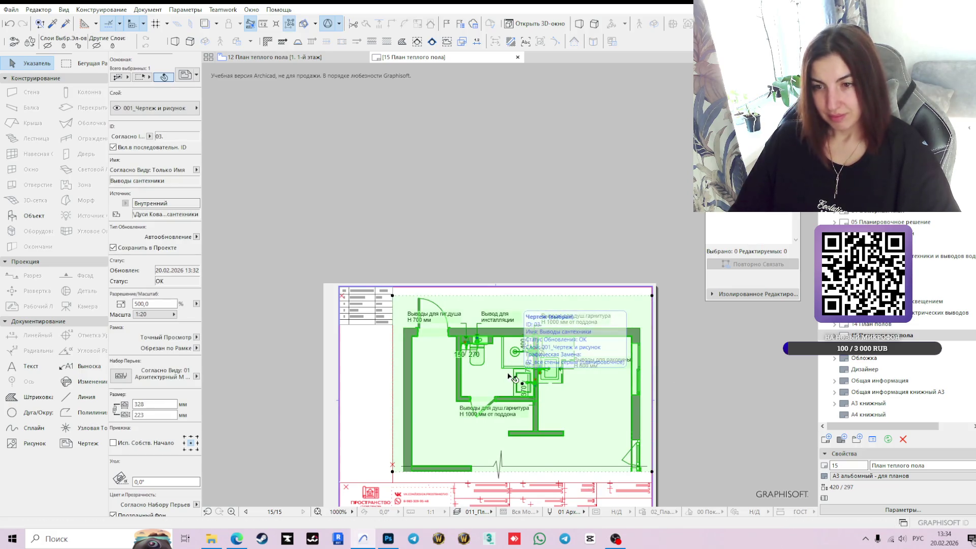
# - Relink the pasted drawing to the '12 План теплого пола' view via Link Drawing To
pyautogui.rightClick(509, 375)
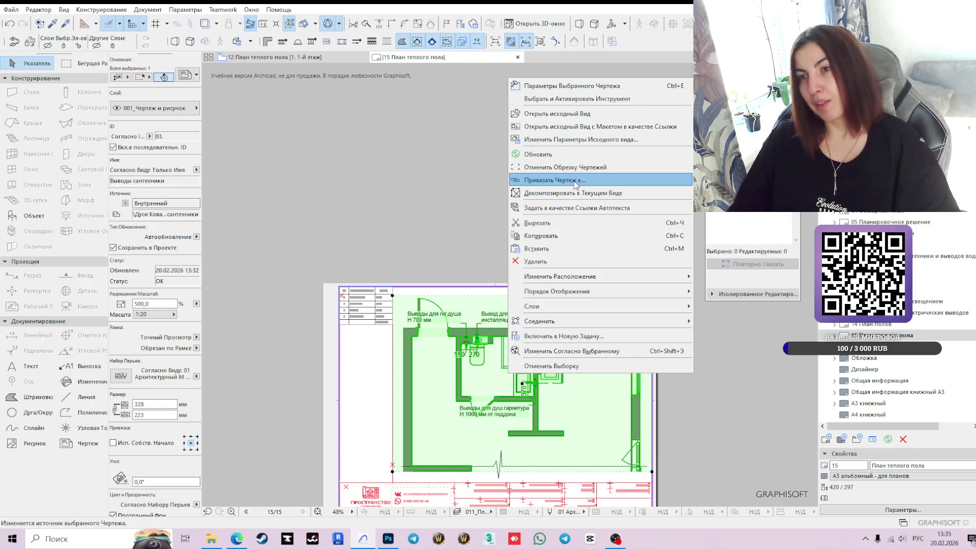
pyautogui.click(576, 185)
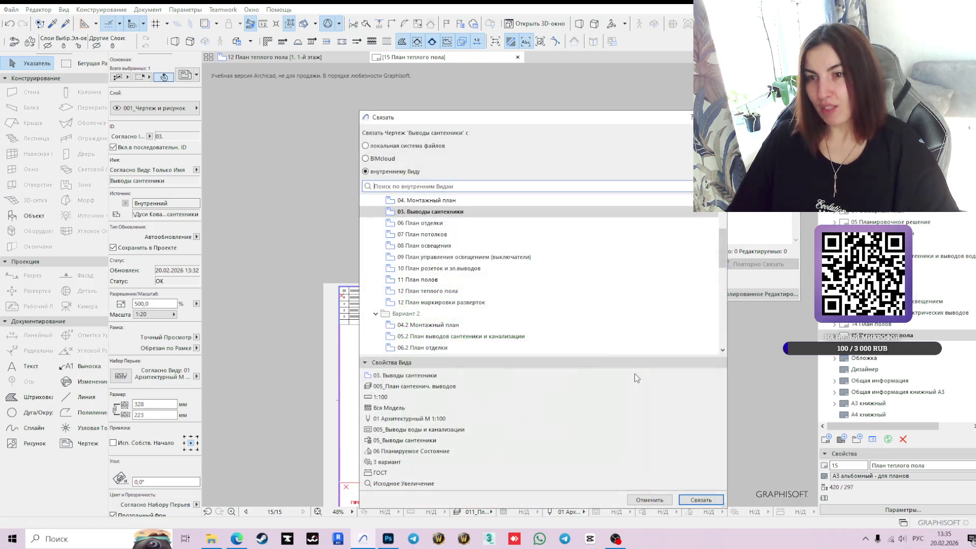
pyautogui.doubleClick(441, 294)
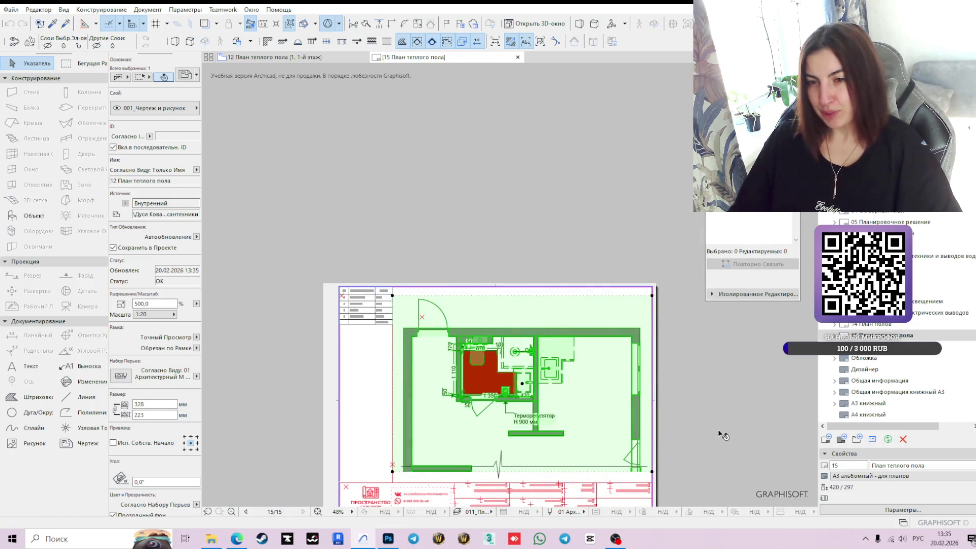
pyautogui.scroll(2, 686, 411)
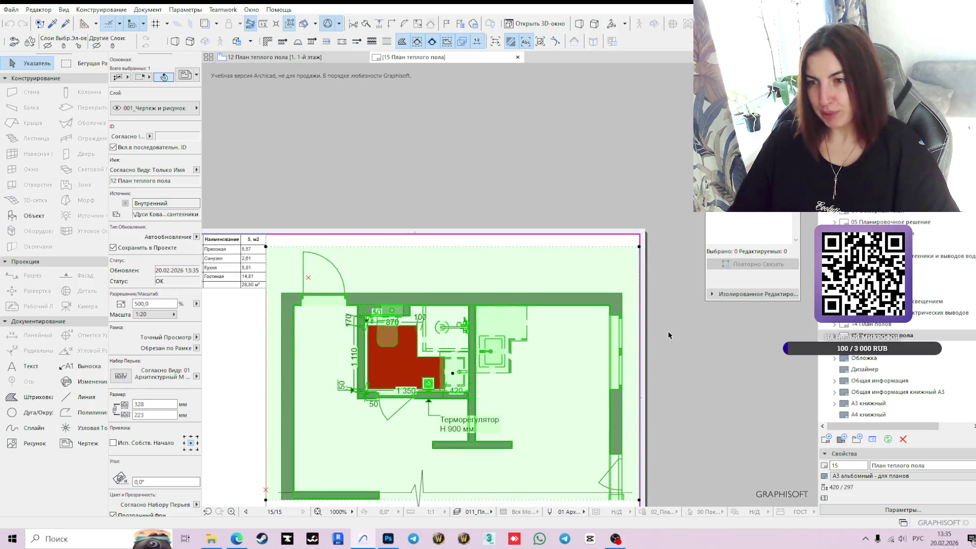
pyautogui.click(695, 436)
pyautogui.scroll(-3, 691, 429)
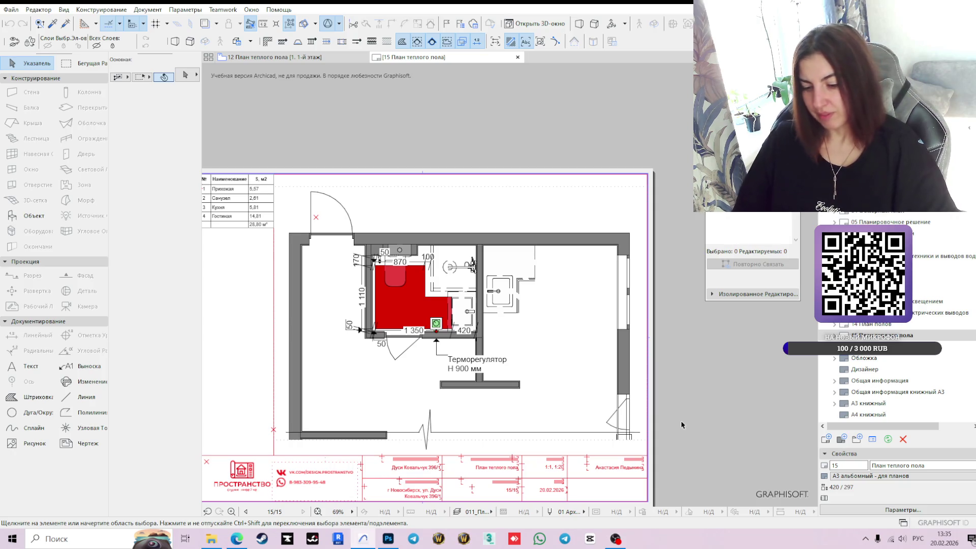
# - Select and deselect the placed warm-floor drawing on layout 15 several times to check it
pyautogui.press('XF86AudioLowerVolume')
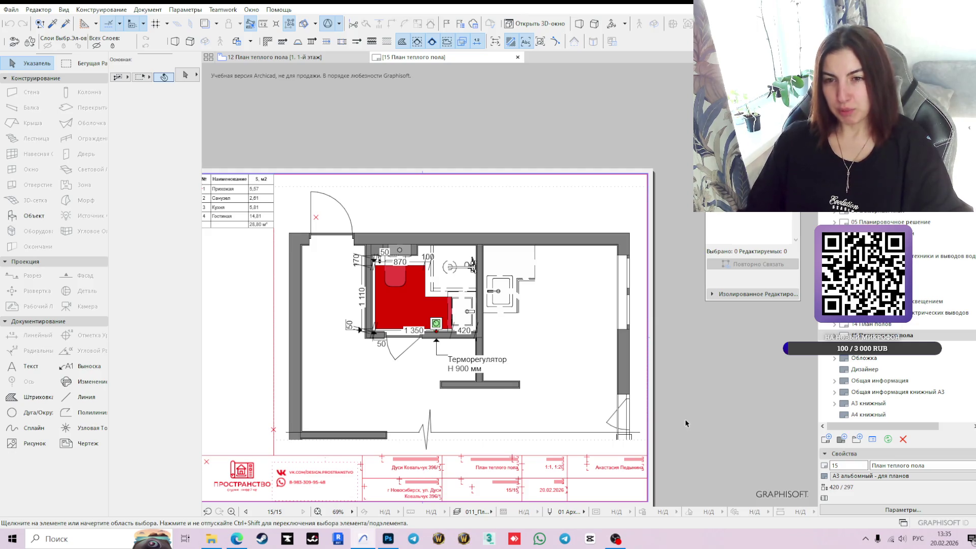
pyautogui.click(557, 207)
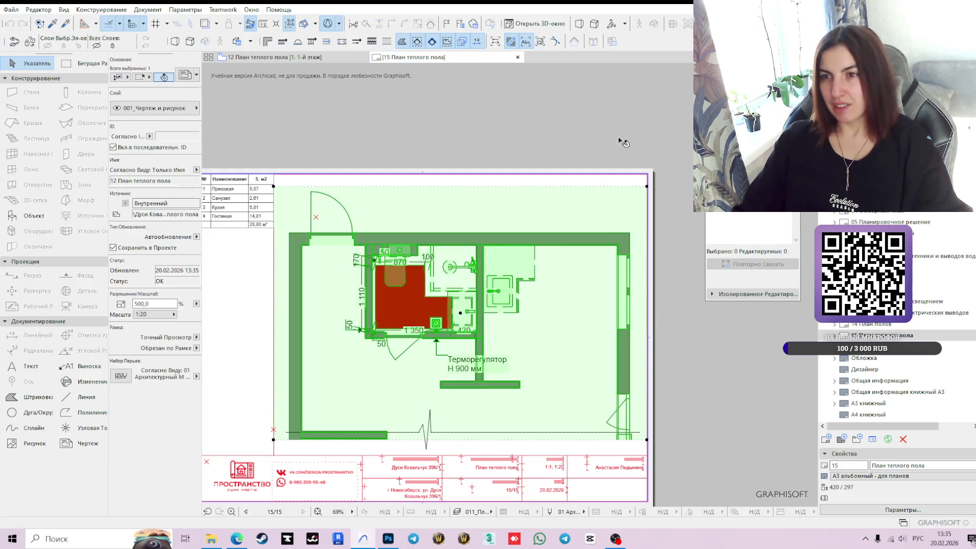
pyautogui.click(671, 274)
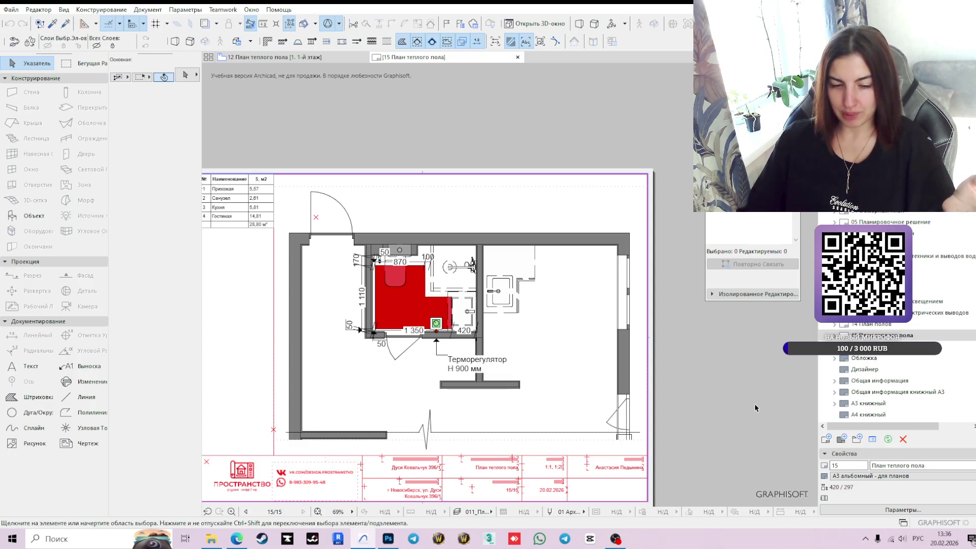
pyautogui.click(471, 220)
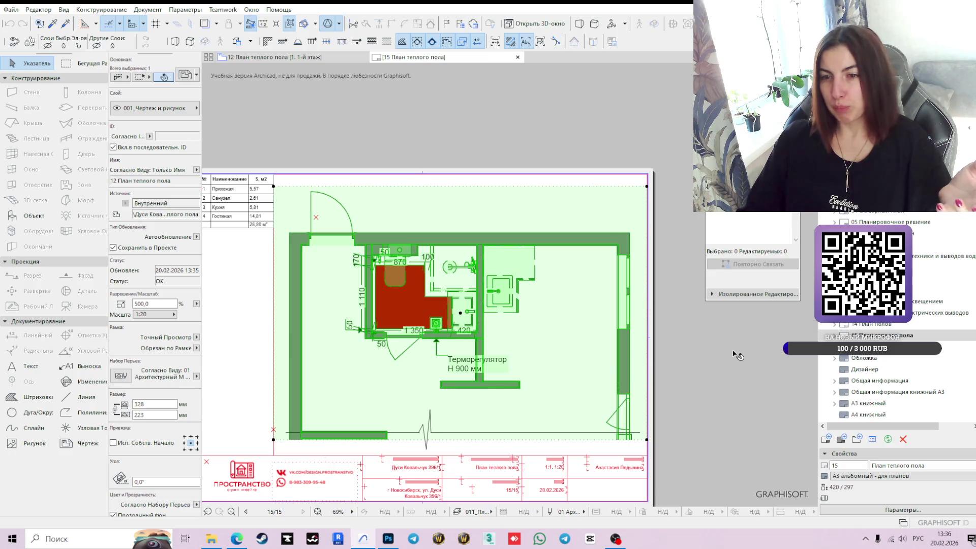
pyautogui.click(678, 376)
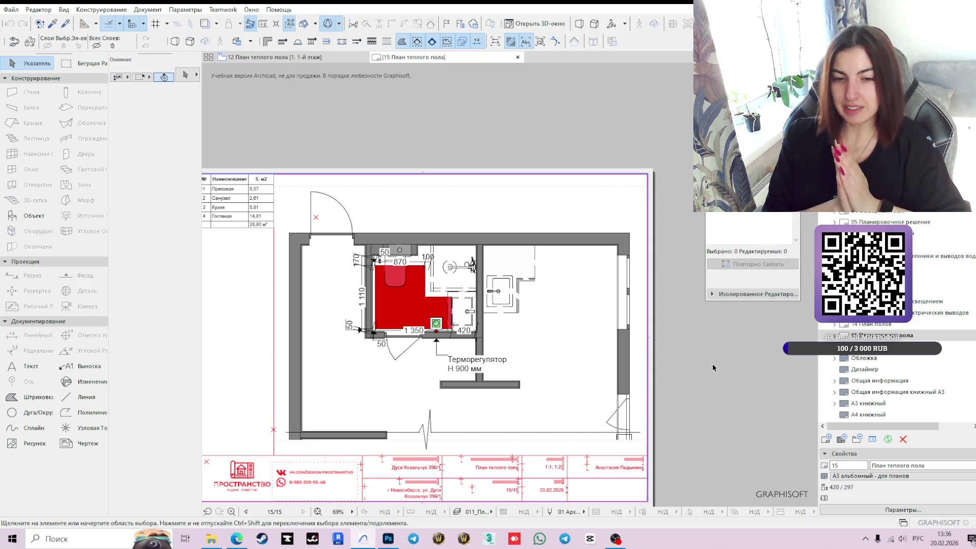
pyautogui.click(497, 216)
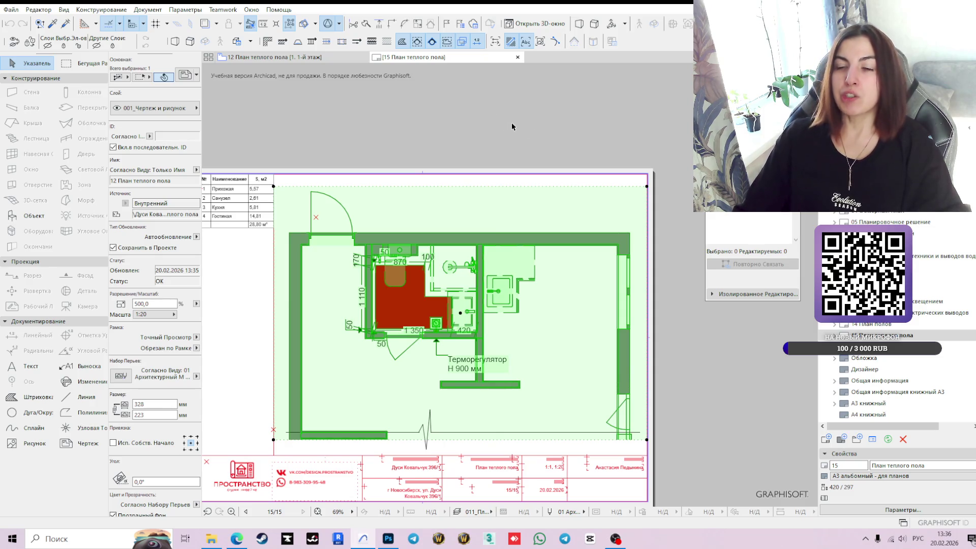
pyautogui.click(518, 125)
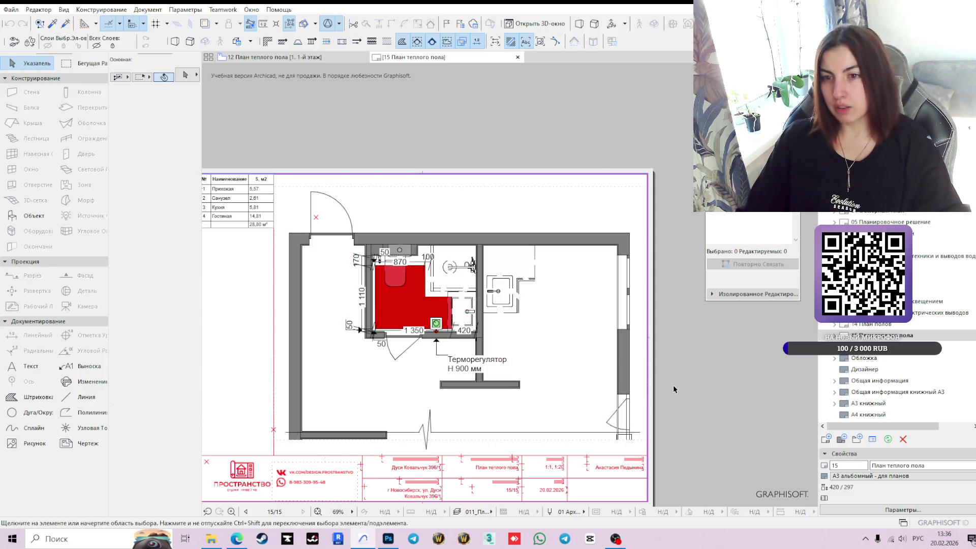
pyautogui.moveTo(675, 388)
pyautogui.mouseDown(button='middle')
pyautogui.moveTo(673, 337)
pyautogui.moveTo(715, 418)
pyautogui.mouseUp(button='middle')
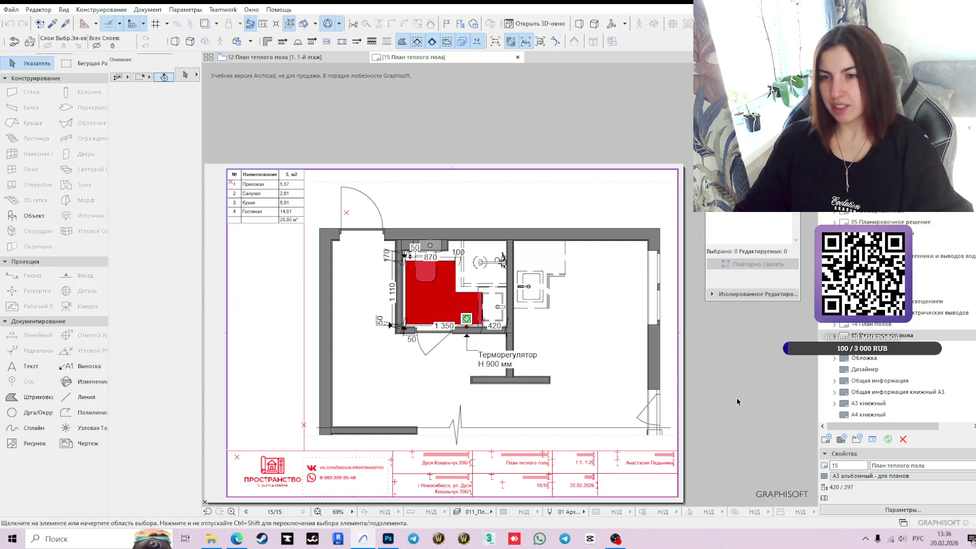
pyautogui.scroll(-2, 737, 401)
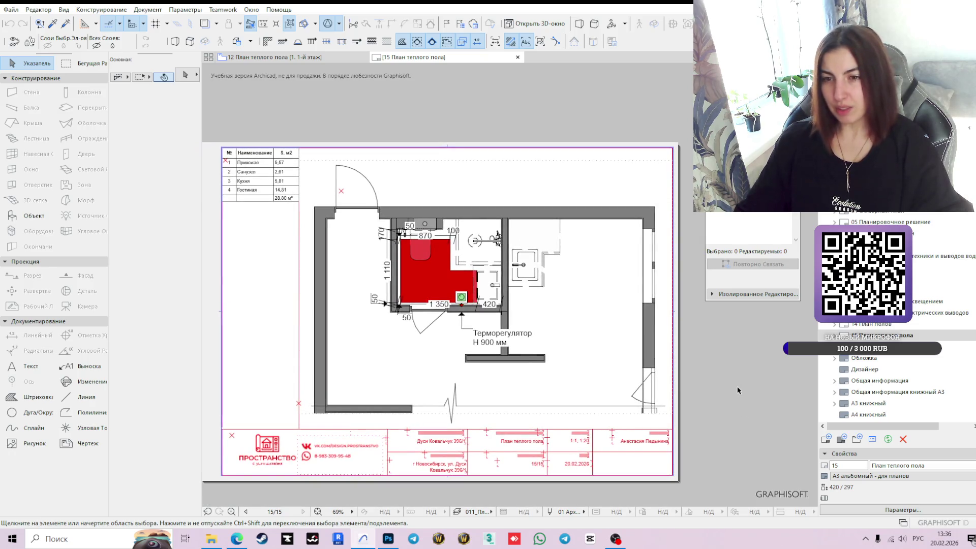
pyautogui.click(486, 183)
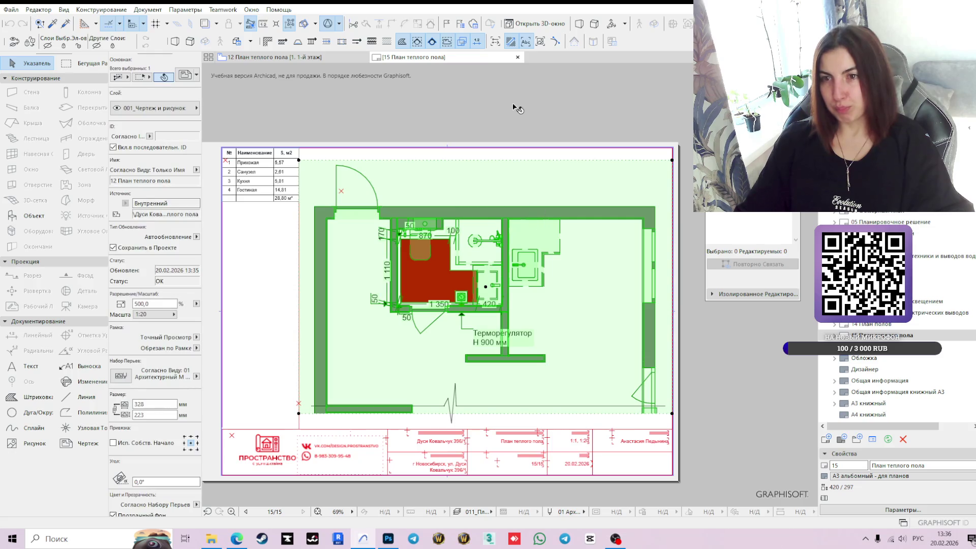
pyautogui.press('Escape')
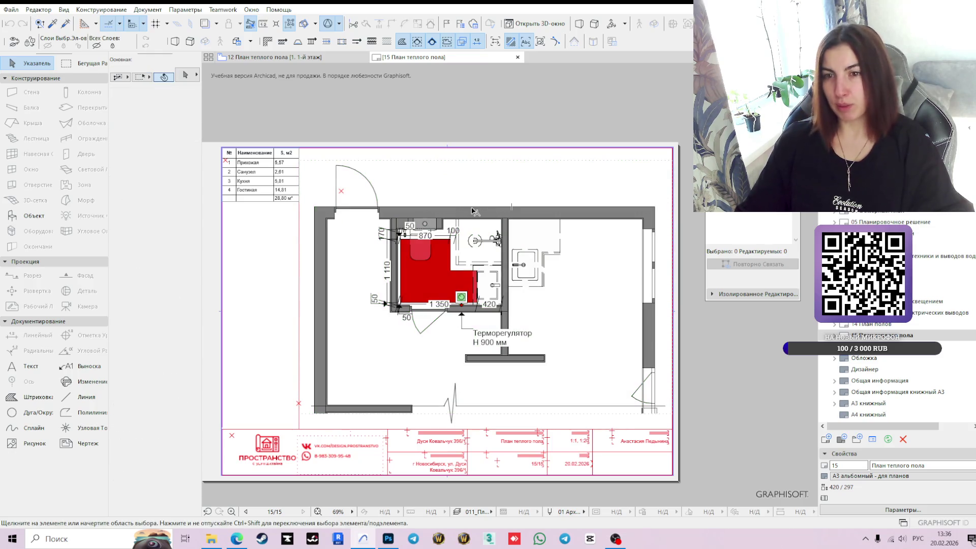
# - Switch between the 12 План теплого пола plan and the layout, then return to the plan
pyautogui.click(314, 58)
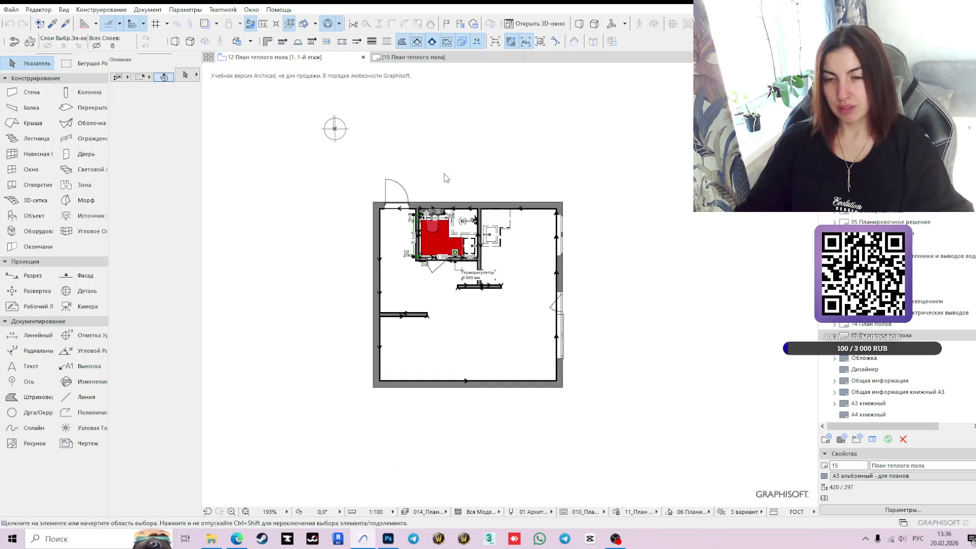
pyautogui.scroll(2, 423, 291)
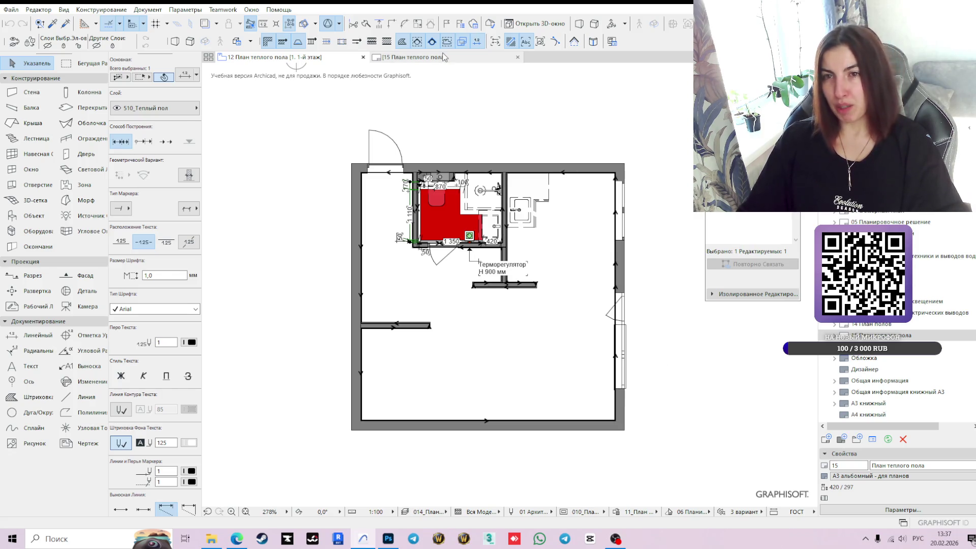
pyautogui.moveTo(434, 57)
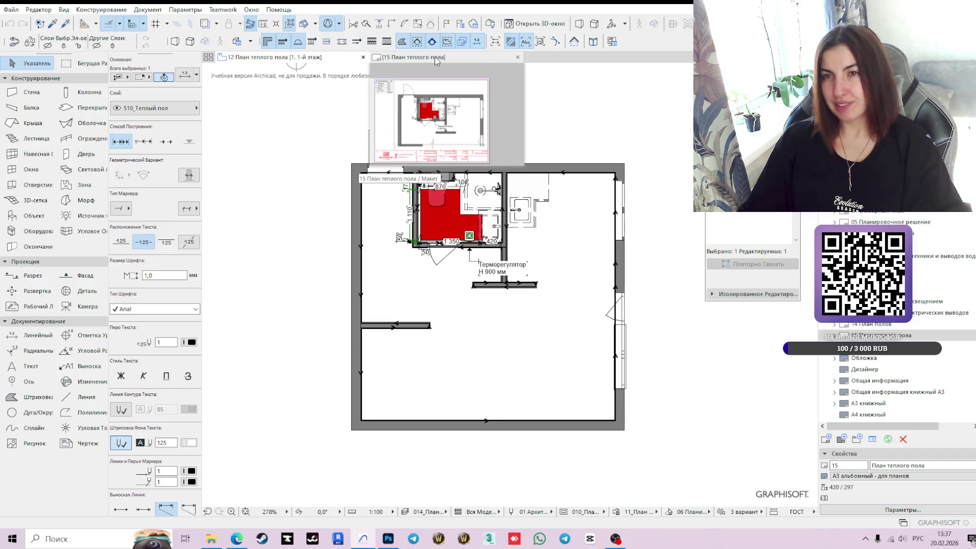
pyautogui.click(435, 57)
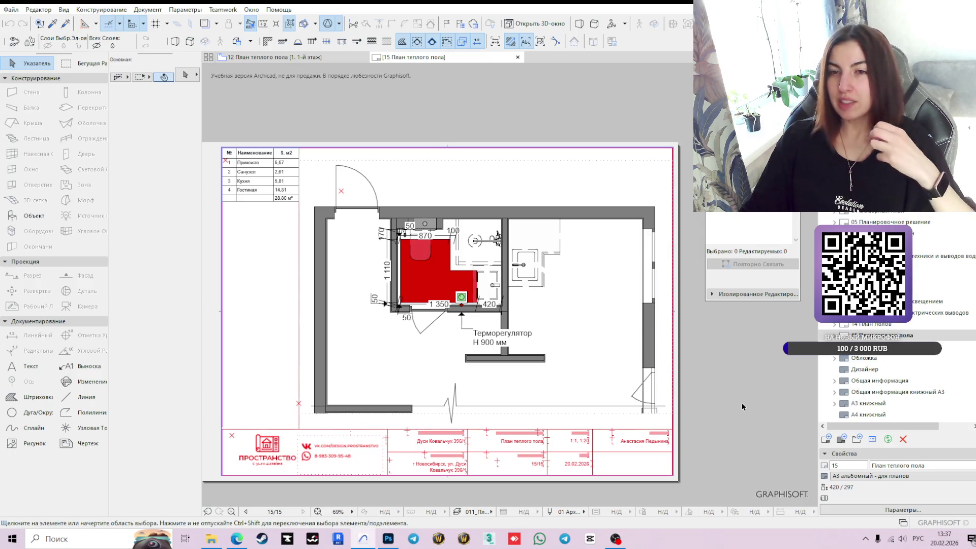
pyautogui.click(467, 179)
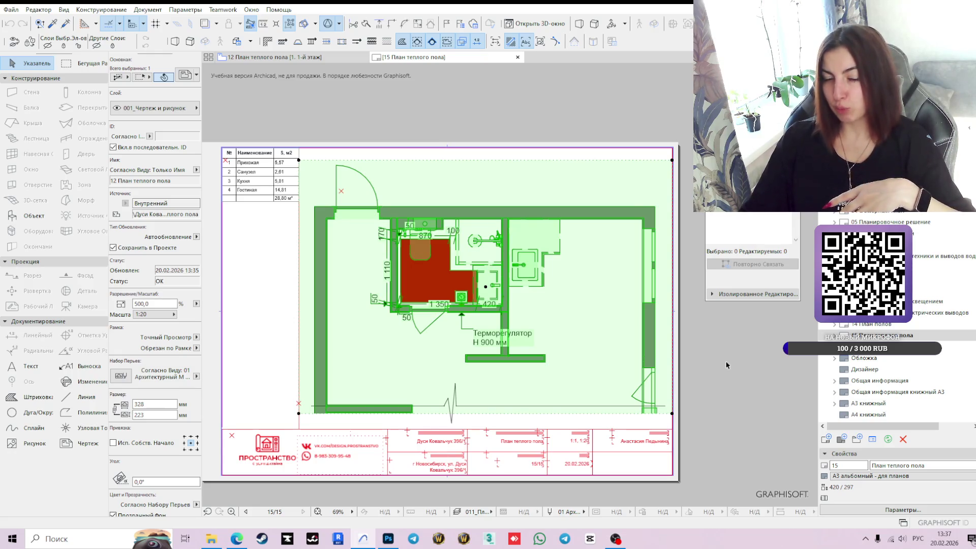
pyautogui.click(543, 120)
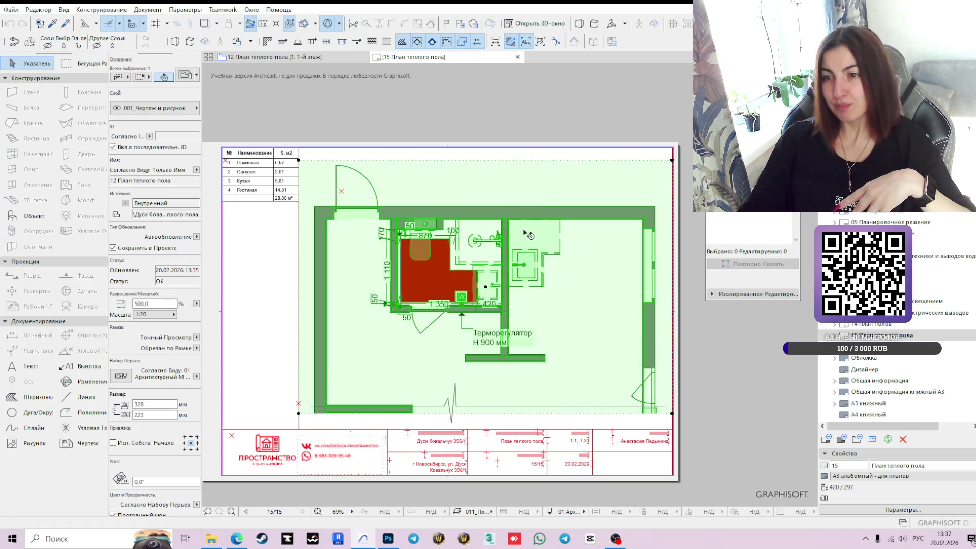
pyautogui.click(739, 350)
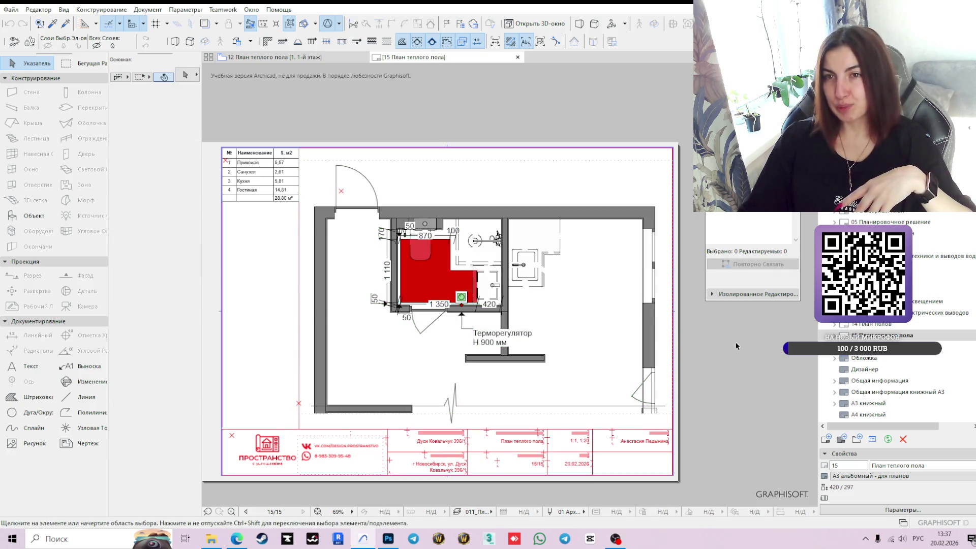
pyautogui.click(283, 58)
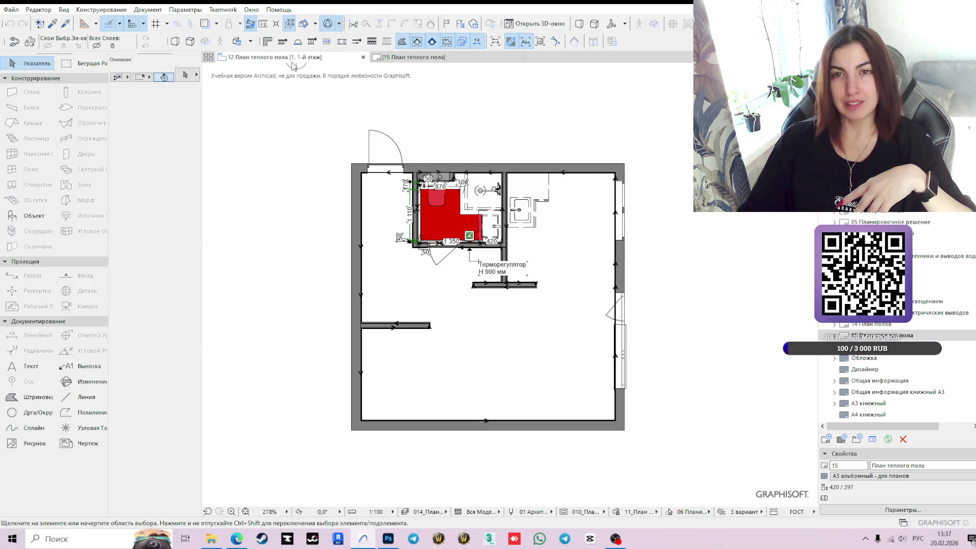
pyautogui.scroll(2, 498, 293)
pyautogui.moveTo(441, 289); pyautogui.dragTo(441, 313, button='middle')
pyautogui.scroll(1, 446, 305)
pyautogui.scroll(3, 454, 289)
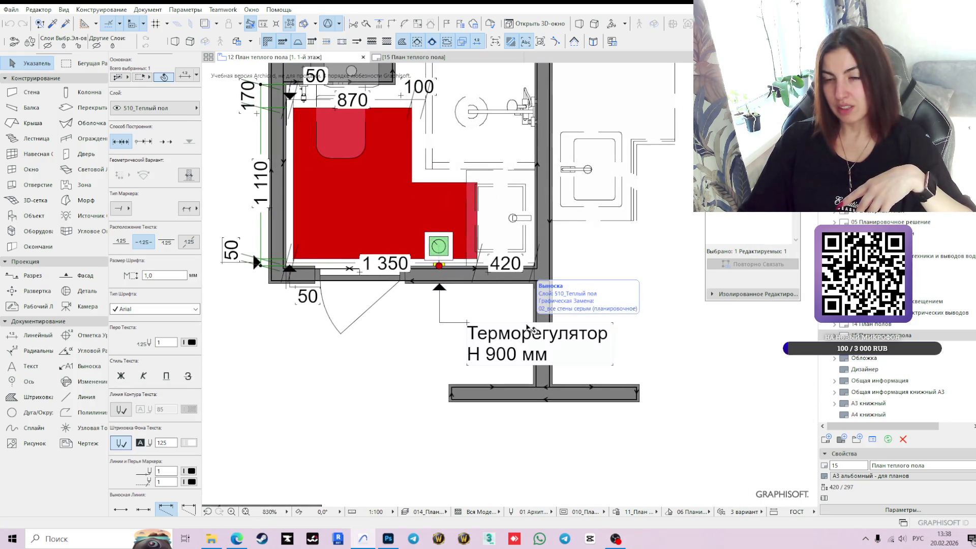
pyautogui.scroll(-2, 630, 312)
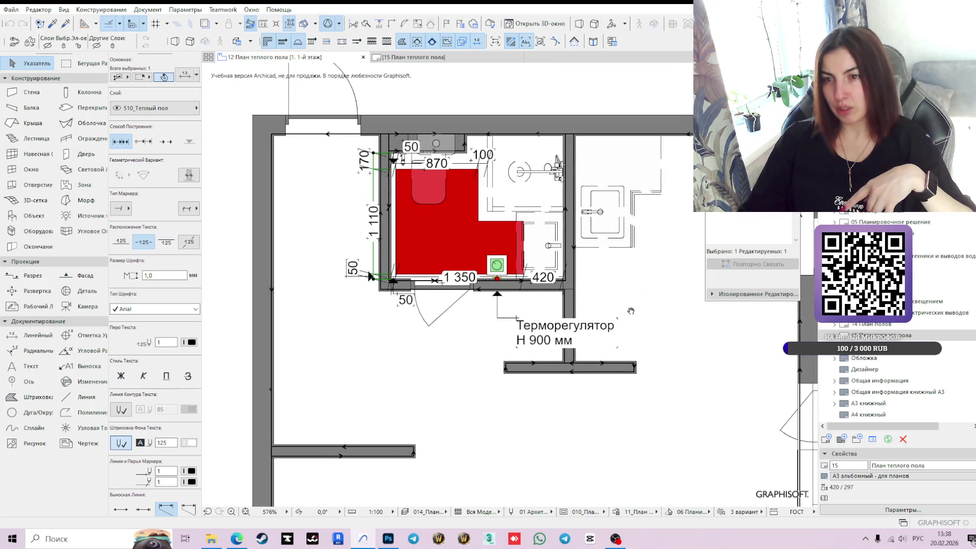
pyautogui.moveTo(630, 311); pyautogui.dragTo(612, 299, button='middle')
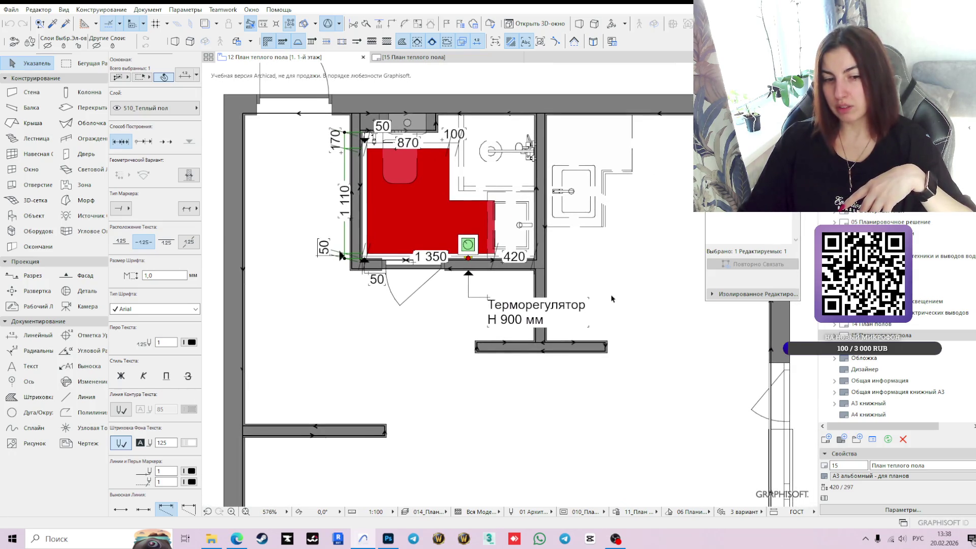
pyautogui.scroll(-1, 663, 305)
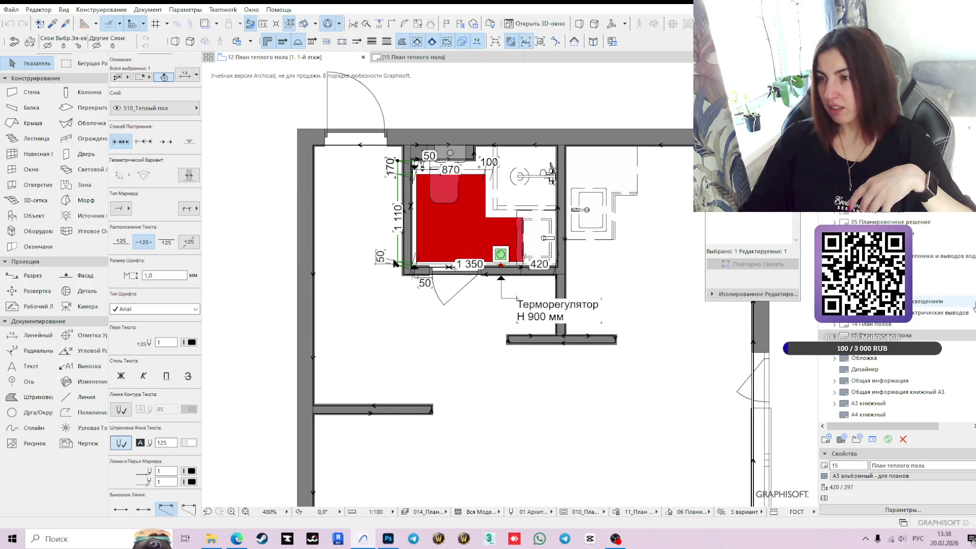
pyautogui.moveTo(604, 317)
pyautogui.mouseDown(button='middle')
pyautogui.moveTo(607, 332)
pyautogui.moveTo(570, 366)
pyautogui.mouseUp(button='middle')
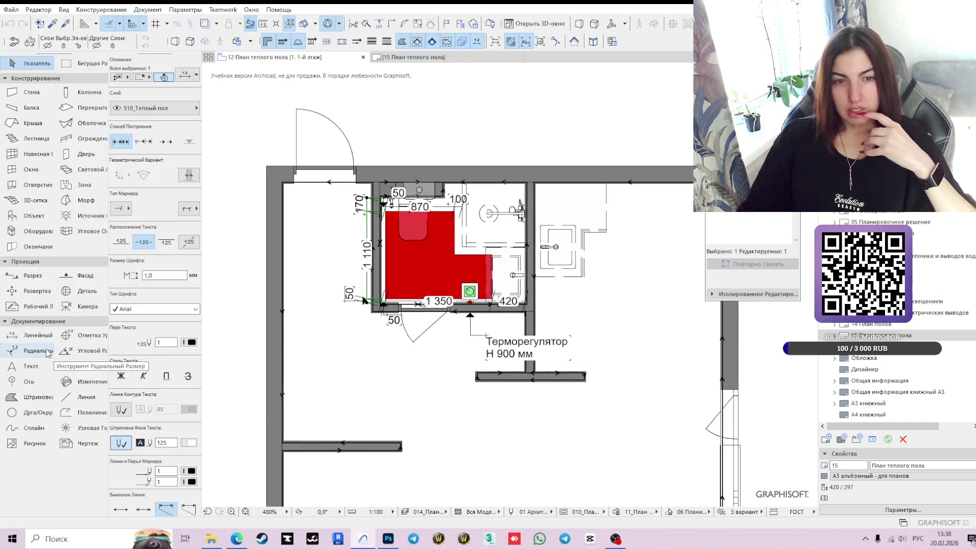
pyautogui.click(30, 335)
pyautogui.scroll(3, 427, 246)
pyautogui.scroll(1, 424, 259)
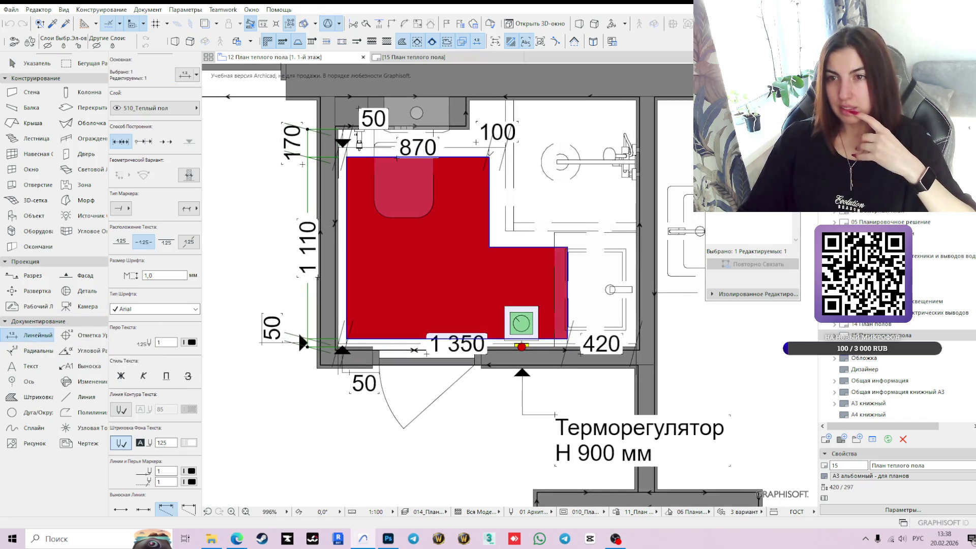
pyautogui.press('Escape')
pyautogui.click(489, 157)
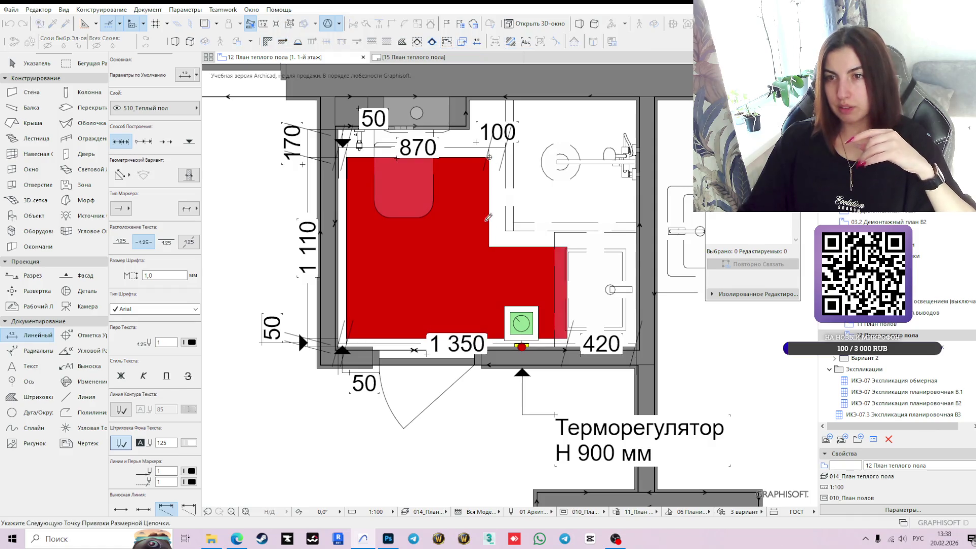
pyautogui.click(489, 248)
pyautogui.doubleClick(517, 192)
pyautogui.click(512, 200)
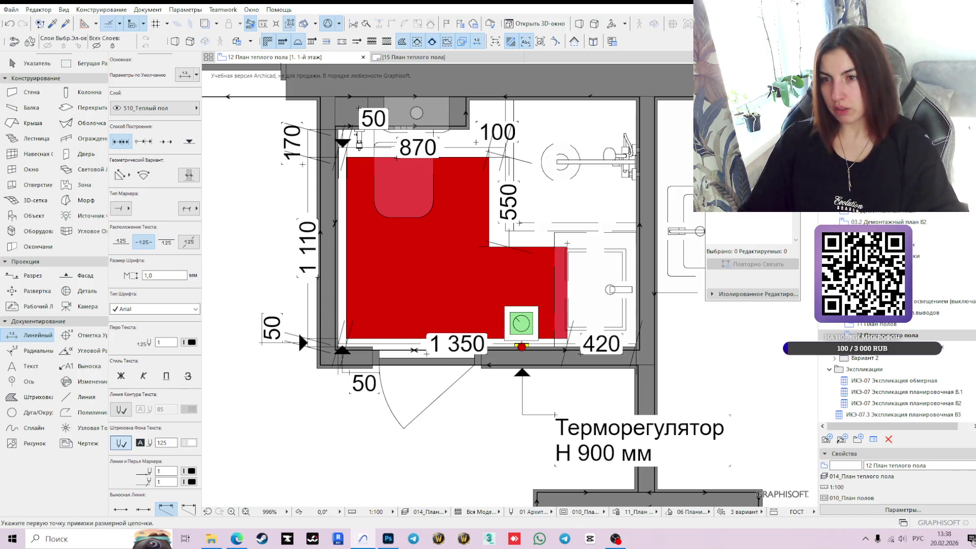
pyautogui.click(570, 336)
pyautogui.doubleClick(568, 248)
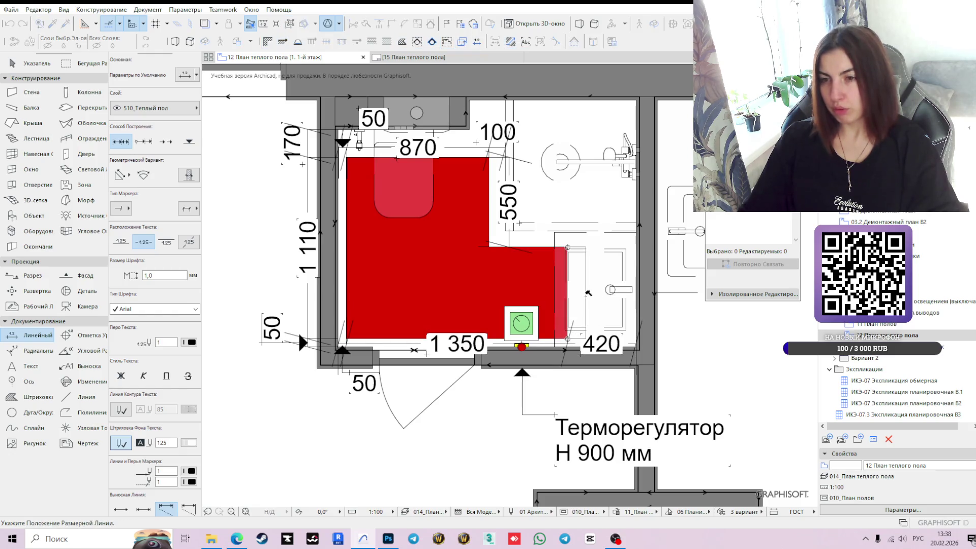
pyautogui.click(589, 293)
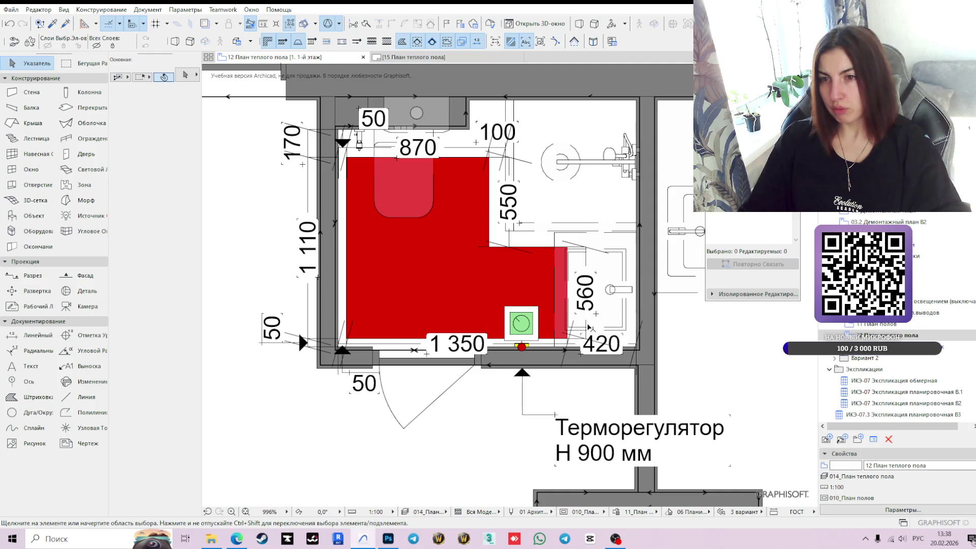
pyautogui.click(510, 238)
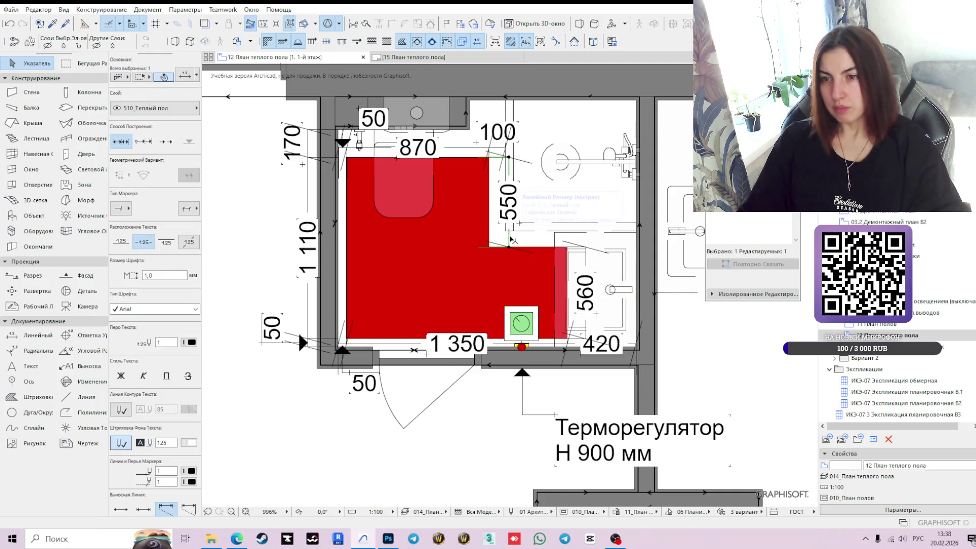
pyautogui.click(510, 238)
pyautogui.click(510, 239)
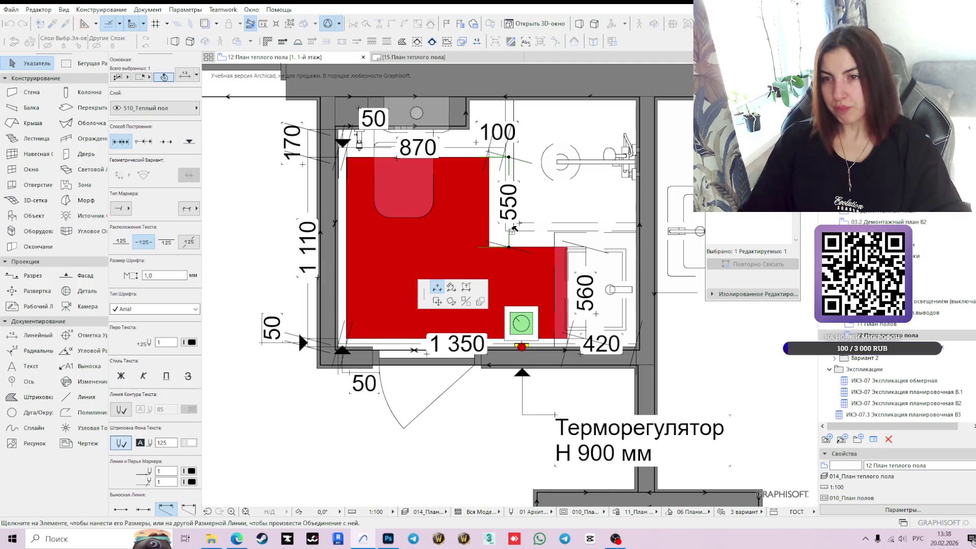
pyautogui.click(509, 247)
pyautogui.scroll(-2, 523, 238)
pyautogui.scroll(5, 529, 229)
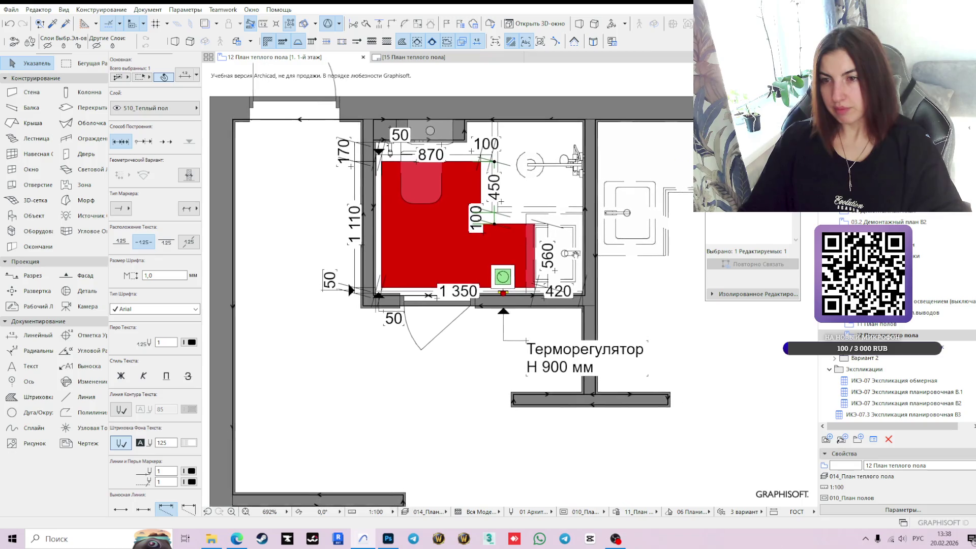
pyautogui.scroll(-4, 478, 220)
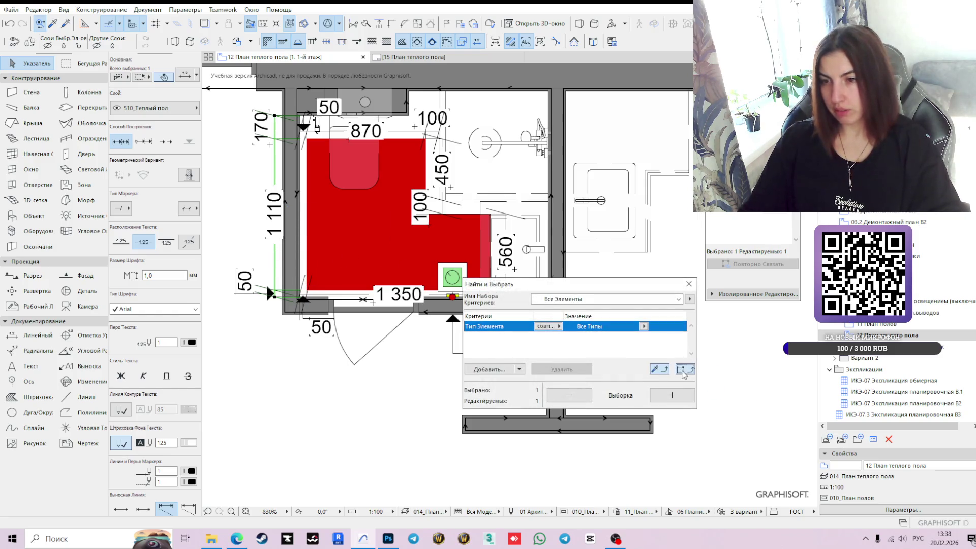
# - Select all linear dimensions via Find and Select and set their text size to 0,8
pyautogui.click(659, 369)
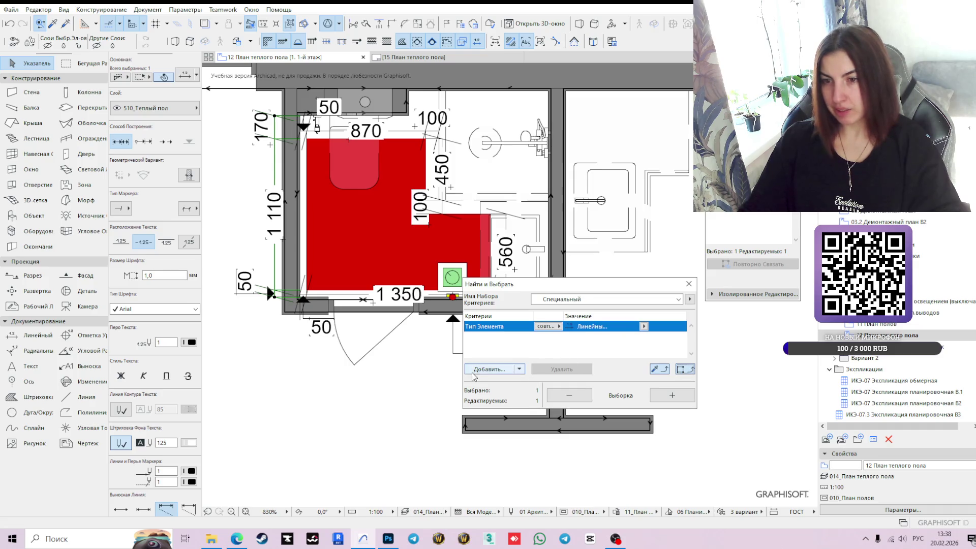
pyautogui.click(673, 396)
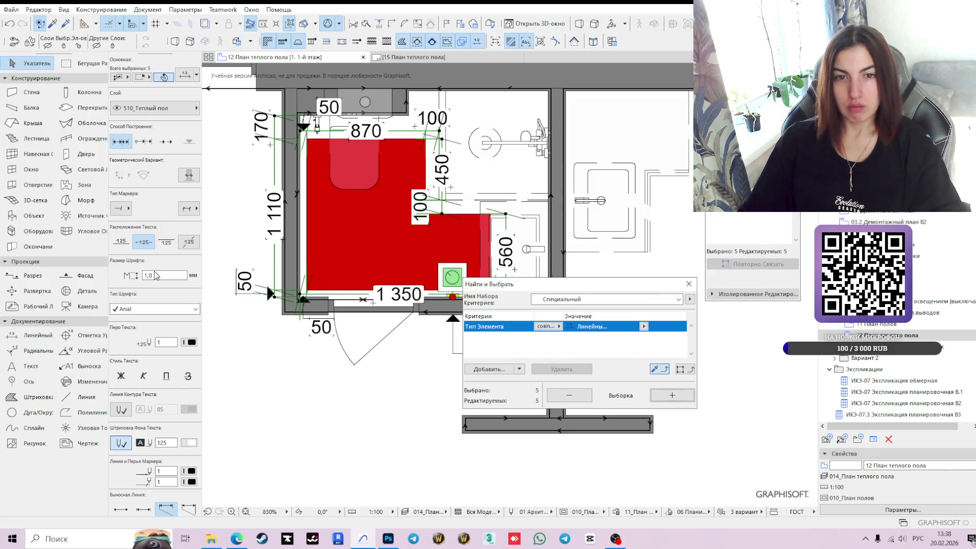
pyautogui.write('0,5')
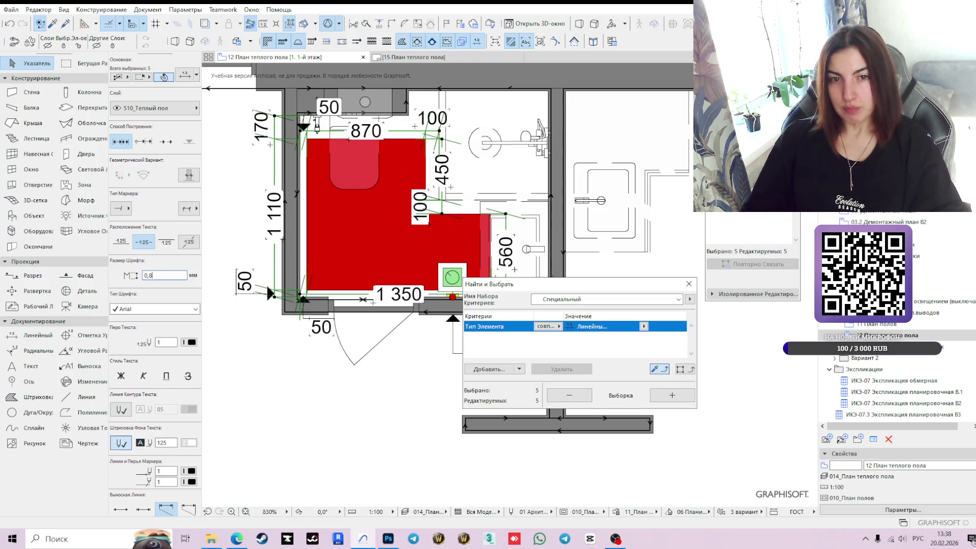
pyautogui.press('Return')
pyautogui.scroll(-2, 349, 270)
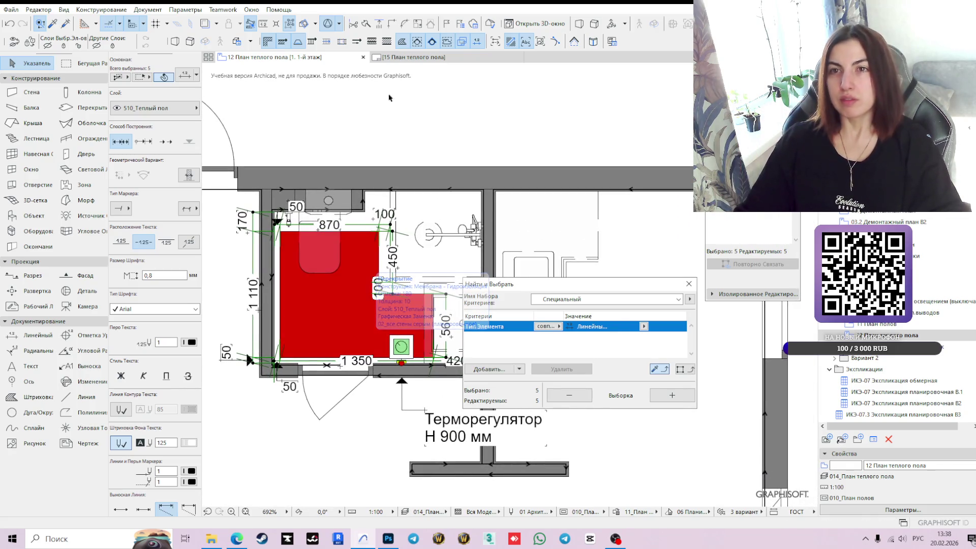
# - Check the smaller dimension text on the layout sheet, then return to the floor plan
pyautogui.click(465, 57)
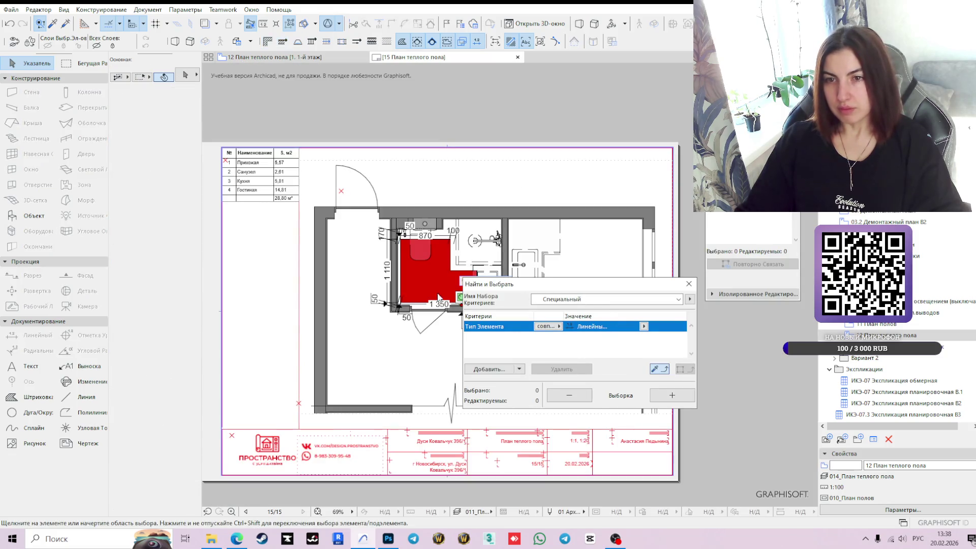
pyautogui.moveTo(571, 287); pyautogui.dragTo(653, 340)
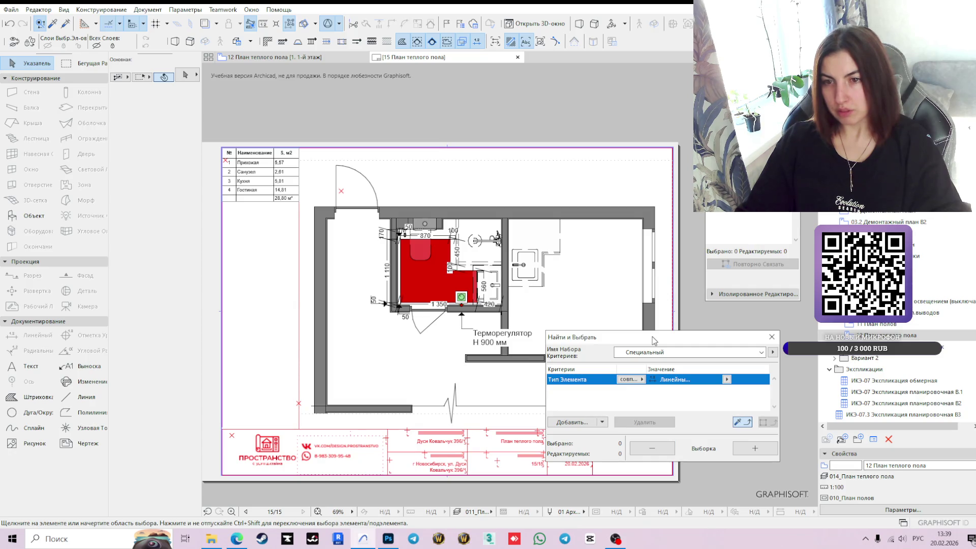
pyautogui.moveTo(652, 336); pyautogui.dragTo(636, 313)
pyautogui.scroll(4, 400, 279)
pyautogui.click(275, 57)
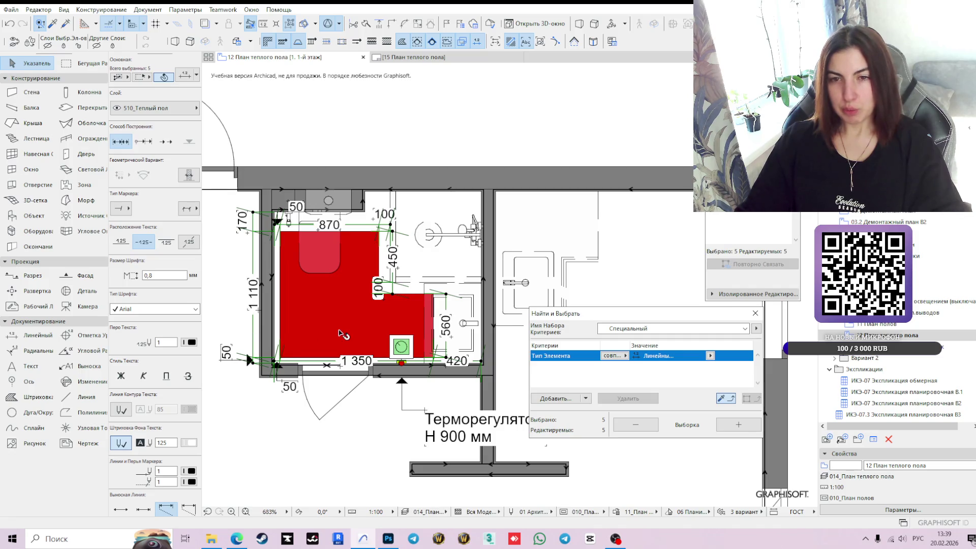
# - Give the left 50 dimension label a straight leader and reposition it
pyautogui.click(362, 120)
pyautogui.scroll(3, 346, 324)
pyautogui.click(345, 298)
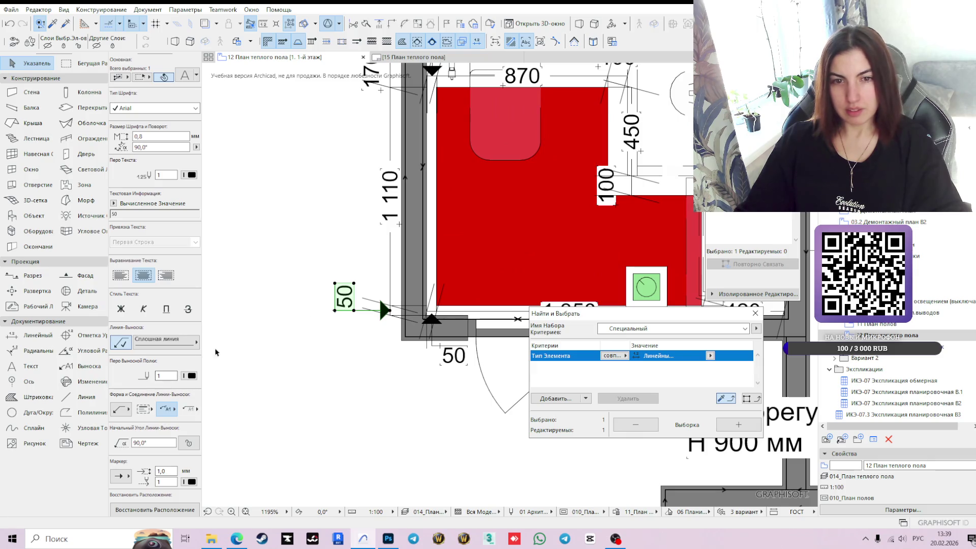
pyautogui.click(174, 412)
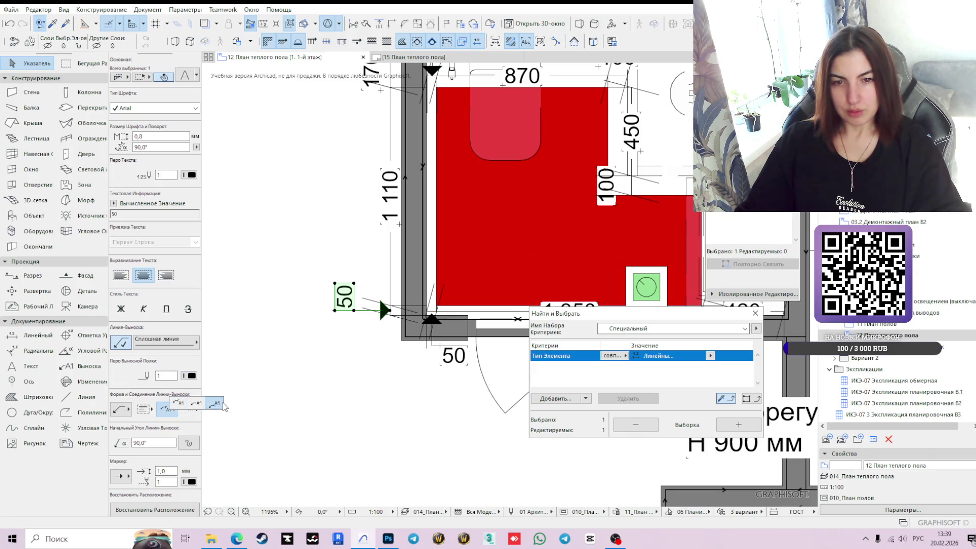
pyautogui.click(224, 405)
pyautogui.click(342, 311)
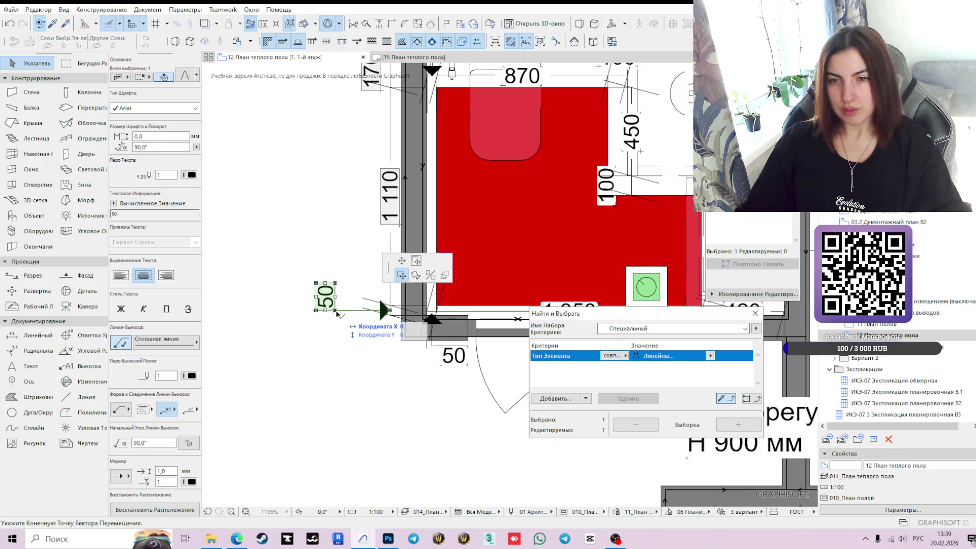
pyautogui.click(452, 287)
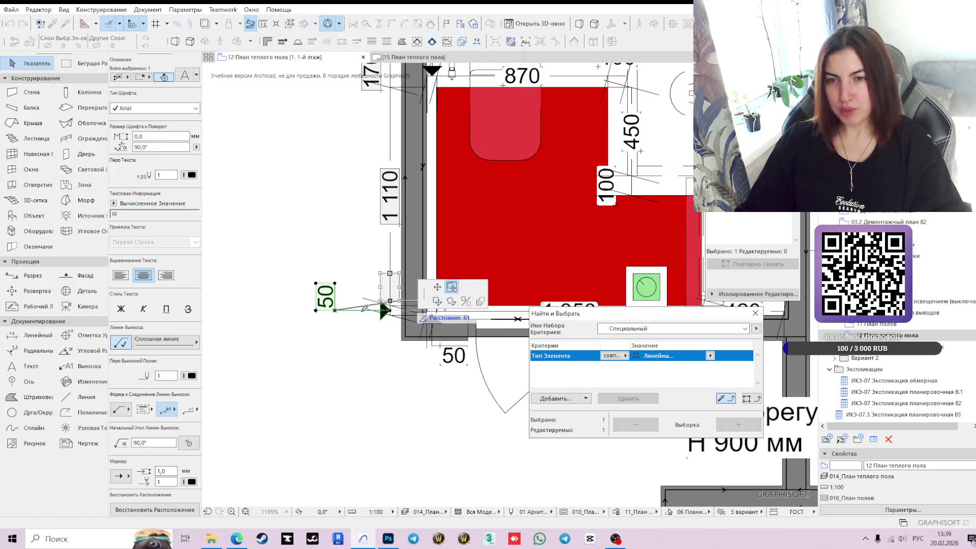
pyautogui.click(359, 310)
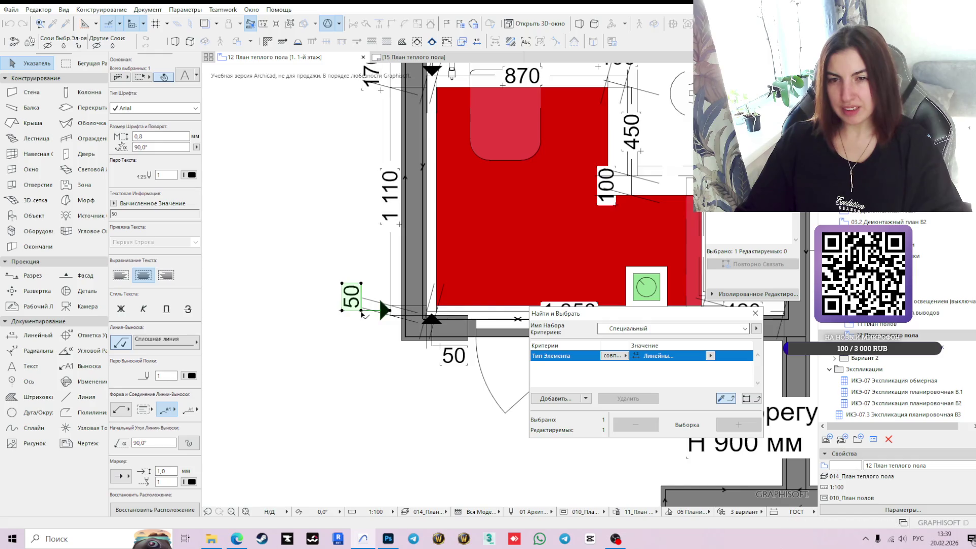
pyautogui.scroll(-3, 360, 300)
pyautogui.moveTo(405, 307); pyautogui.dragTo(374, 327, button='middle')
pyautogui.press('Escape')
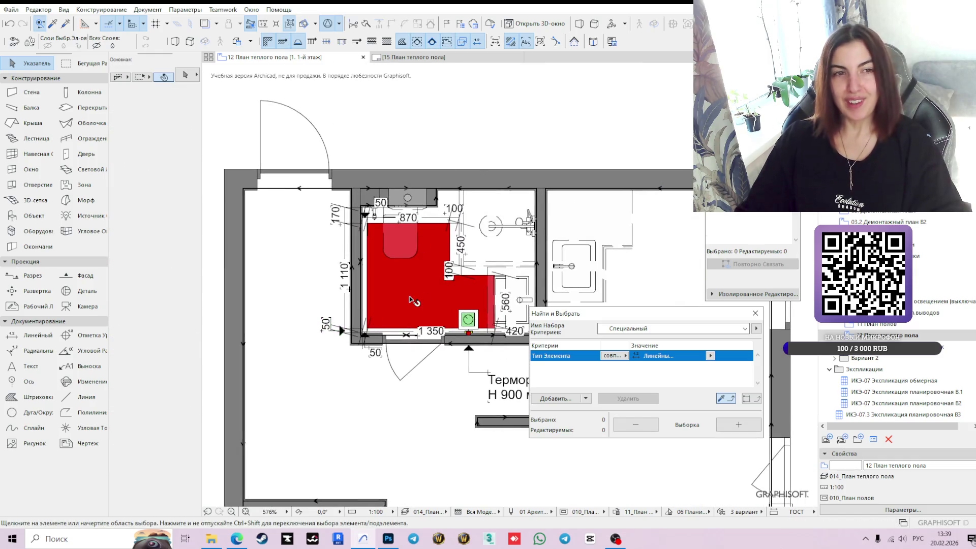
# - Give the 100 dimension label a leader line and choose its leader shape
pyautogui.moveTo(422, 294)
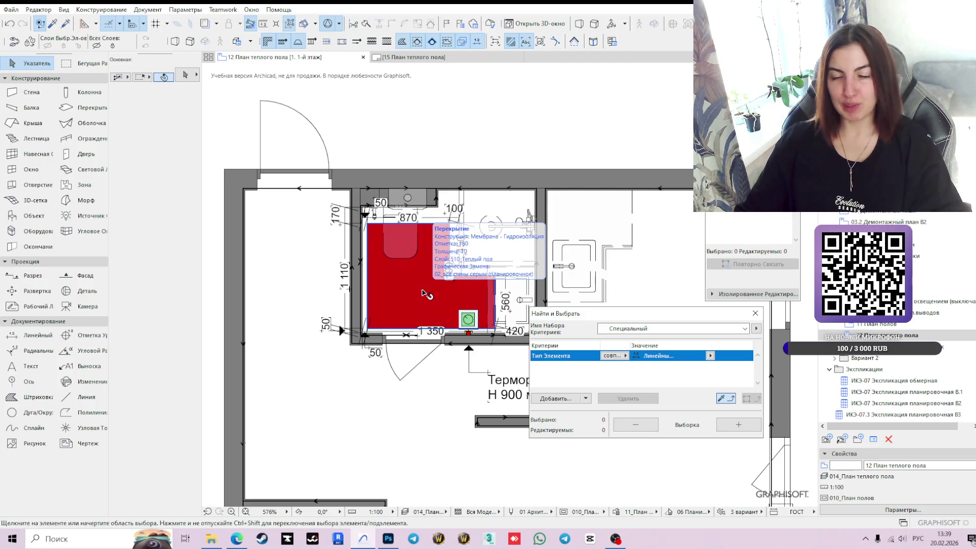
pyautogui.moveTo(434, 266); pyautogui.dragTo(383, 216, button='middle')
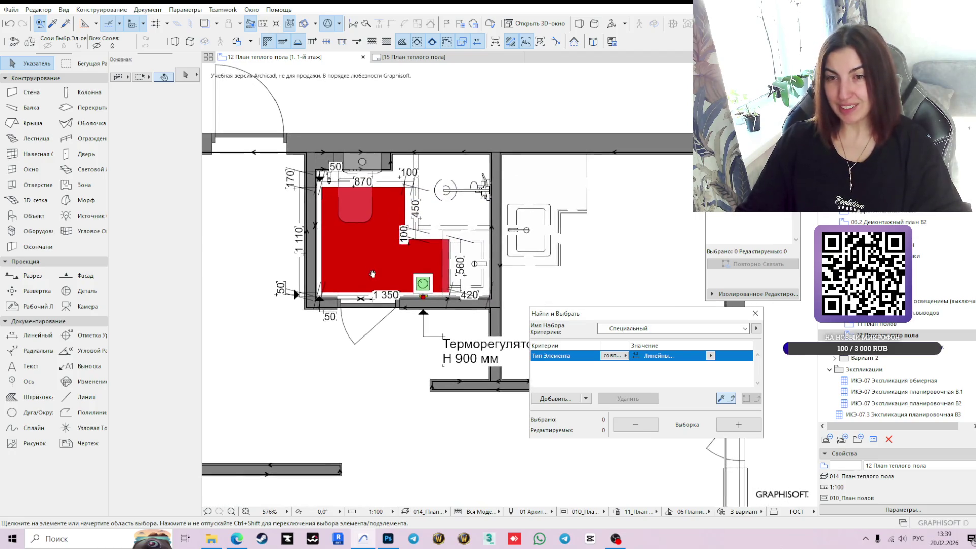
pyautogui.scroll(1, 383, 216)
pyautogui.scroll(1, 385, 216)
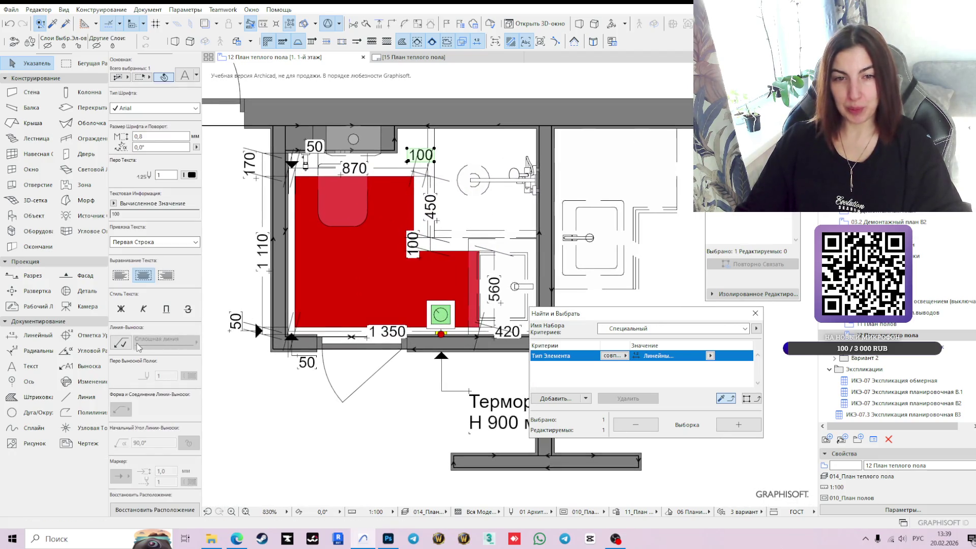
pyautogui.click(125, 345)
pyautogui.click(171, 411)
pyautogui.click(170, 411)
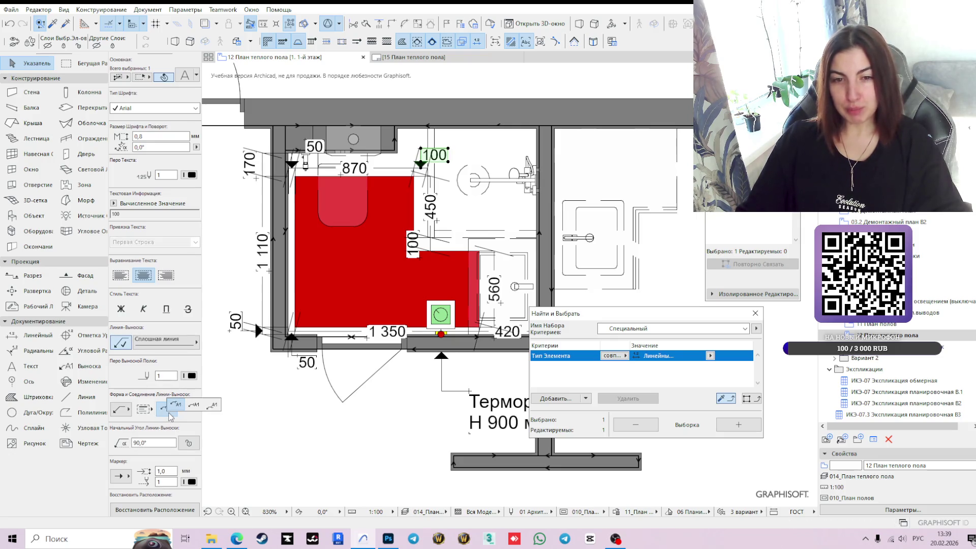
pyautogui.click(213, 405)
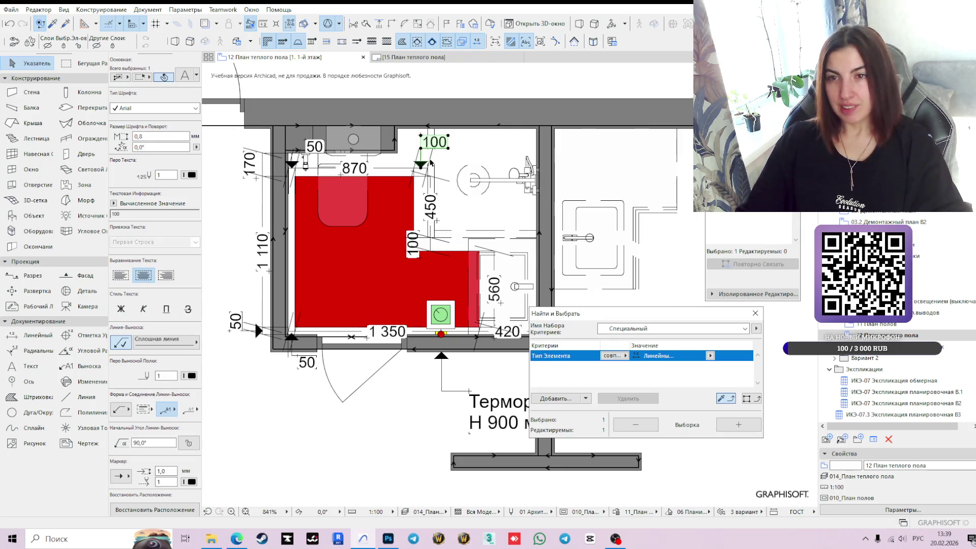
pyautogui.scroll(5, 424, 162)
pyautogui.scroll(-3, 425, 236)
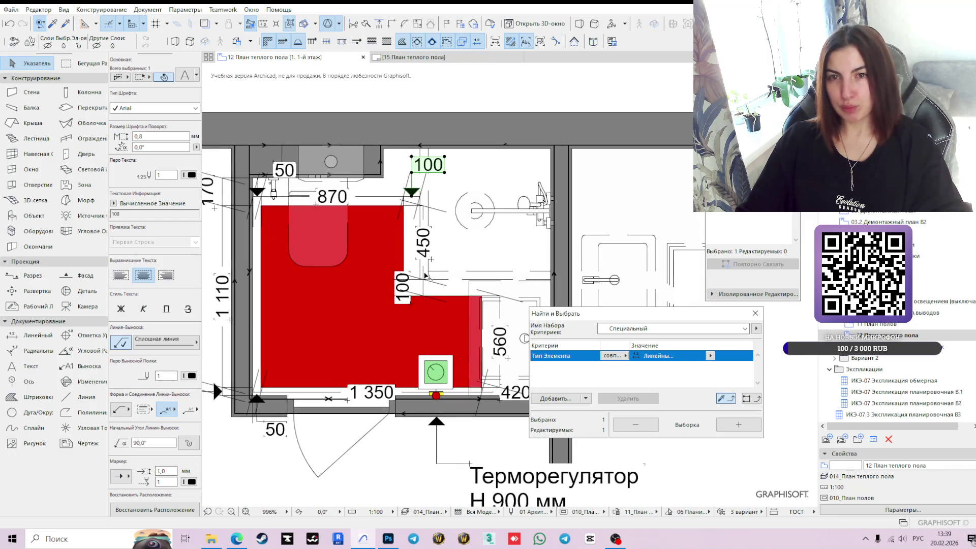
pyautogui.scroll(-1, 437, 246)
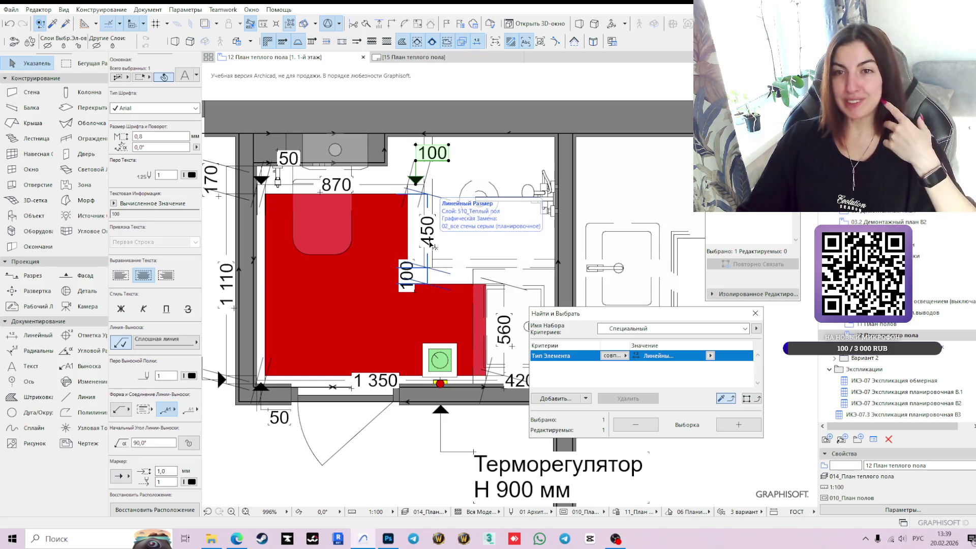
pyautogui.moveTo(371, 254); pyautogui.dragTo(316, 221, button='middle')
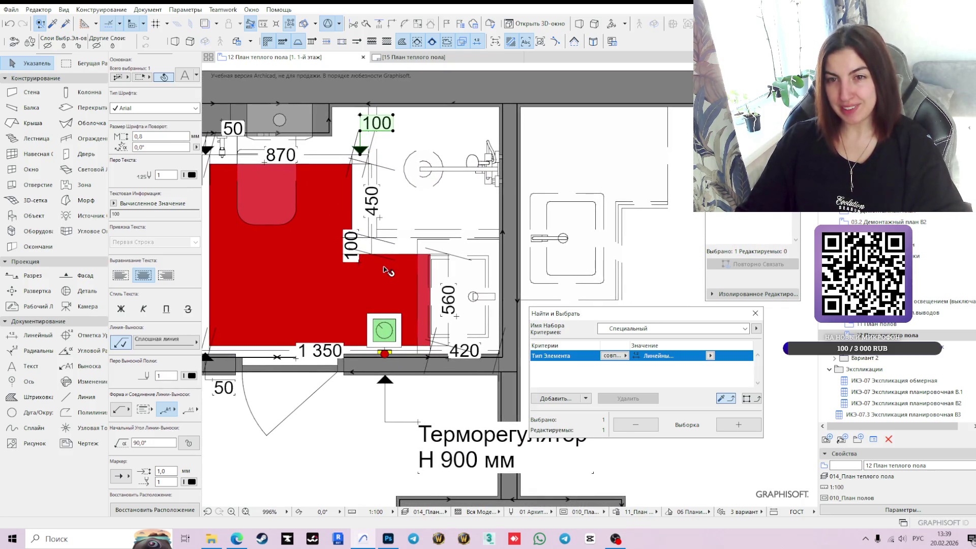
pyautogui.scroll(-5, 354, 259)
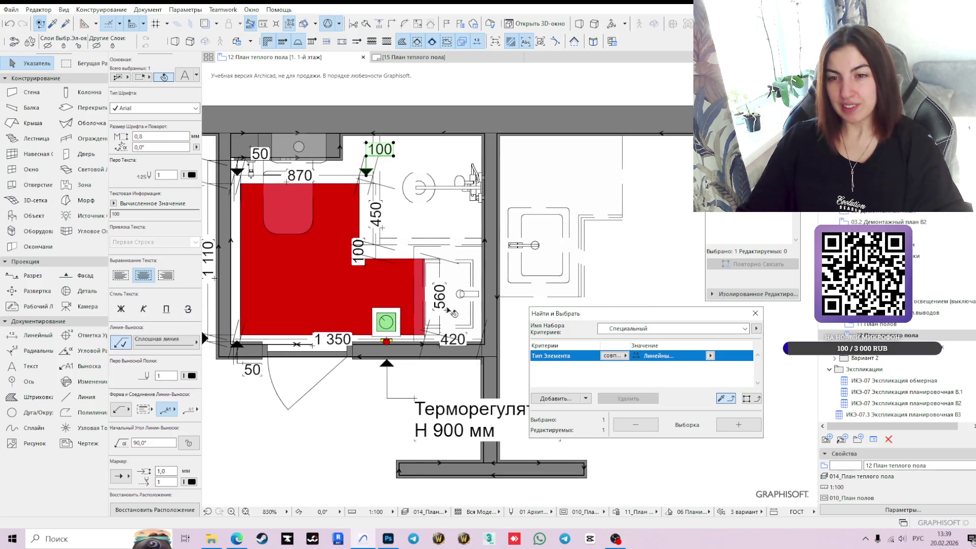
pyautogui.moveTo(479, 256); pyautogui.dragTo(425, 258, button='middle')
pyautogui.scroll(4, 402, 233)
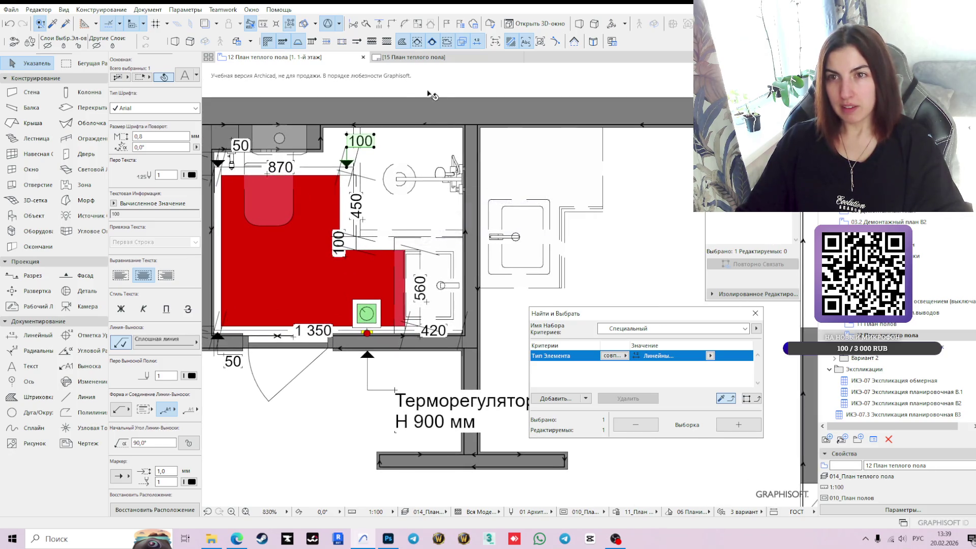
pyautogui.click(441, 200)
# - Move the 1 350 dimension line lower, below the bathroom's bottom wall
pyautogui.scroll(2, 427, 360)
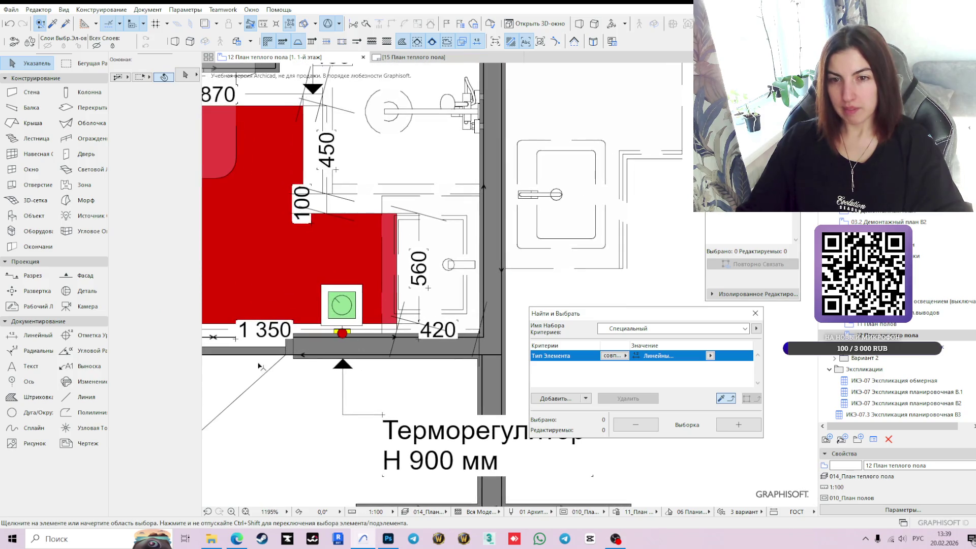
pyautogui.scroll(2, 325, 311)
pyautogui.click(312, 311)
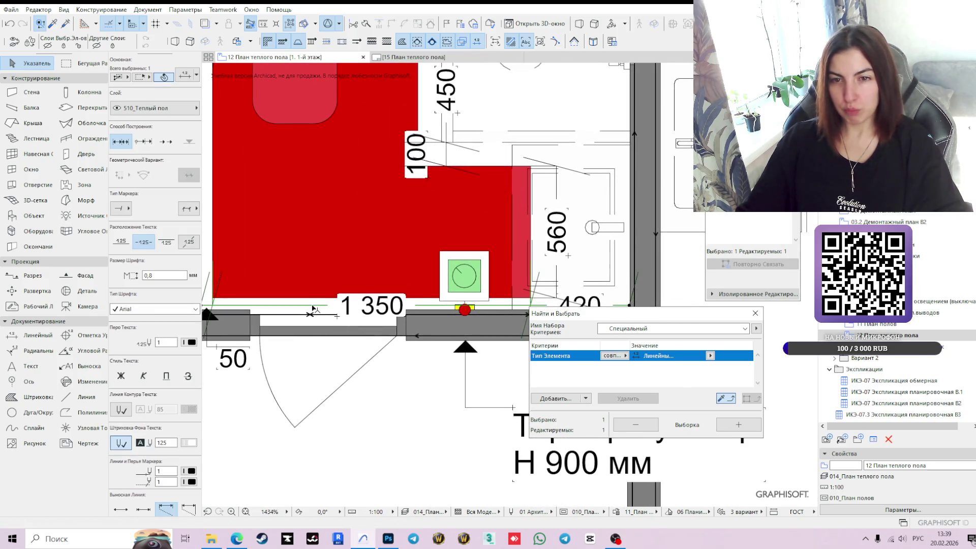
pyautogui.click(312, 312)
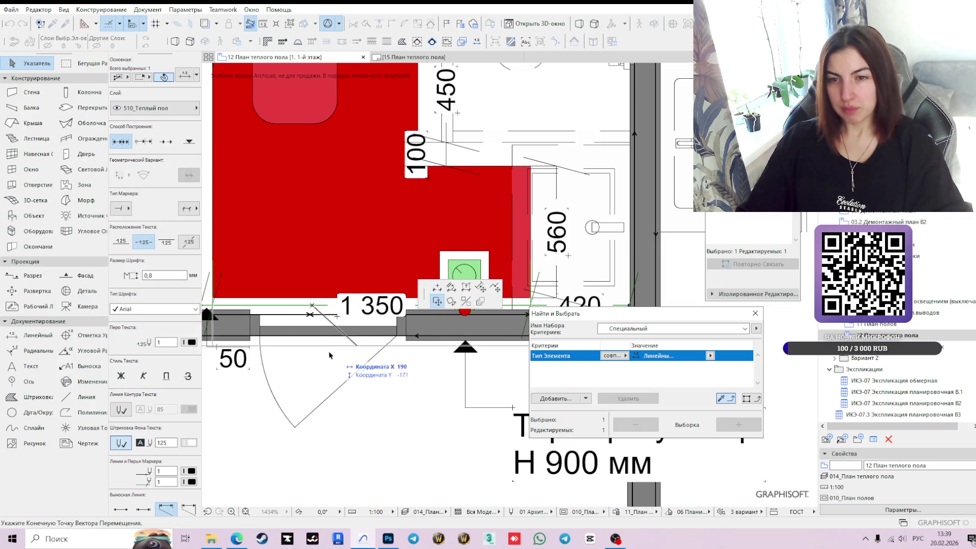
pyautogui.scroll(-3, 315, 352)
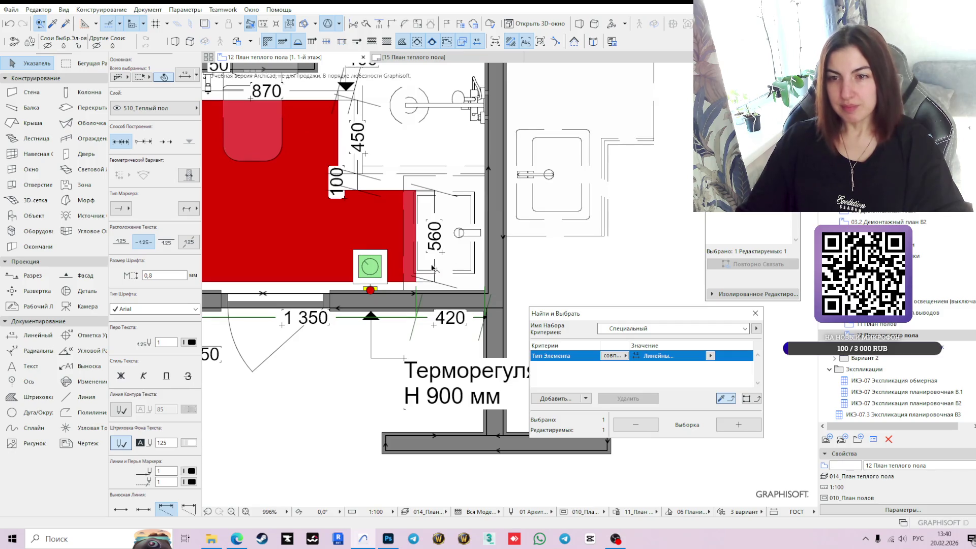
pyautogui.click(434, 276)
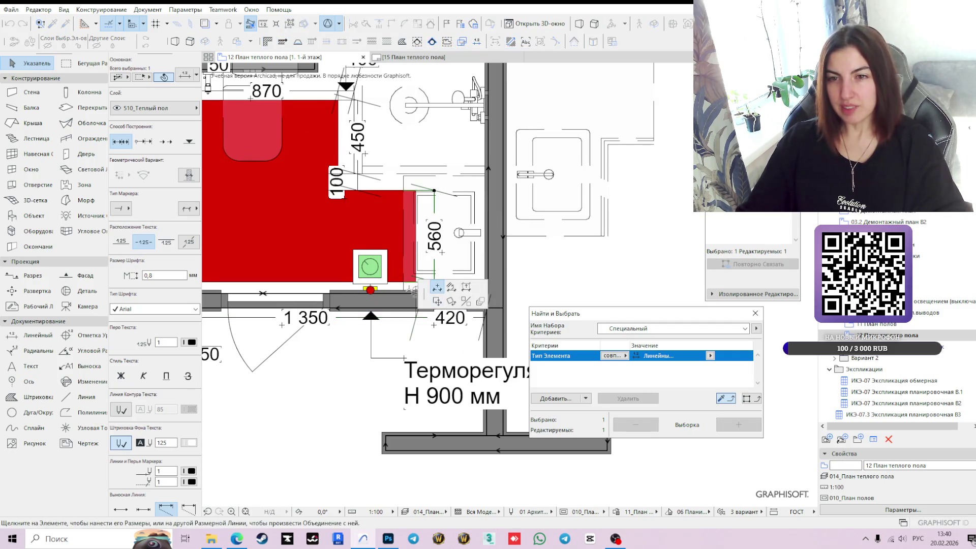
# - Add a 50 segment under the 560 dimension and select its 50 text
pyautogui.scroll(2, 409, 283)
pyautogui.click(422, 283)
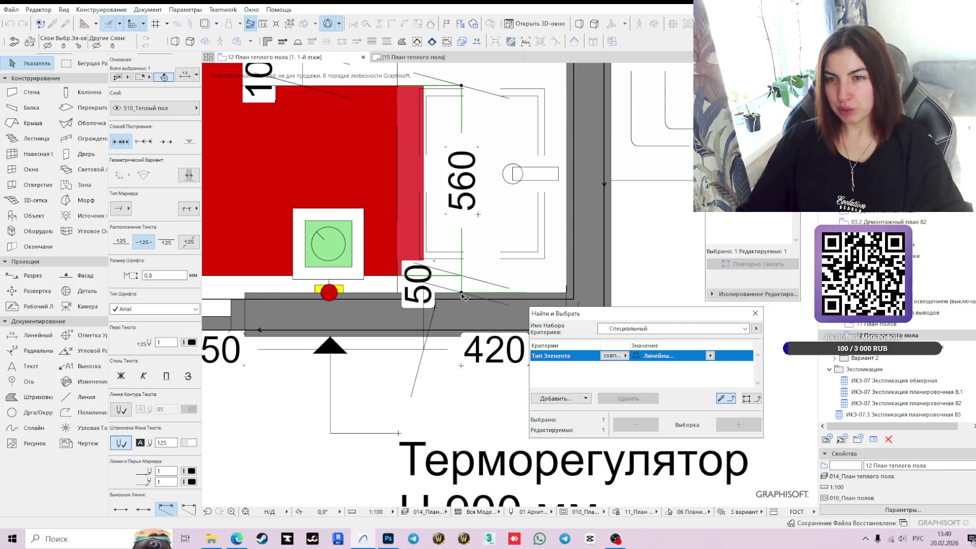
pyautogui.scroll(-2, 433, 300)
pyautogui.click(434, 300)
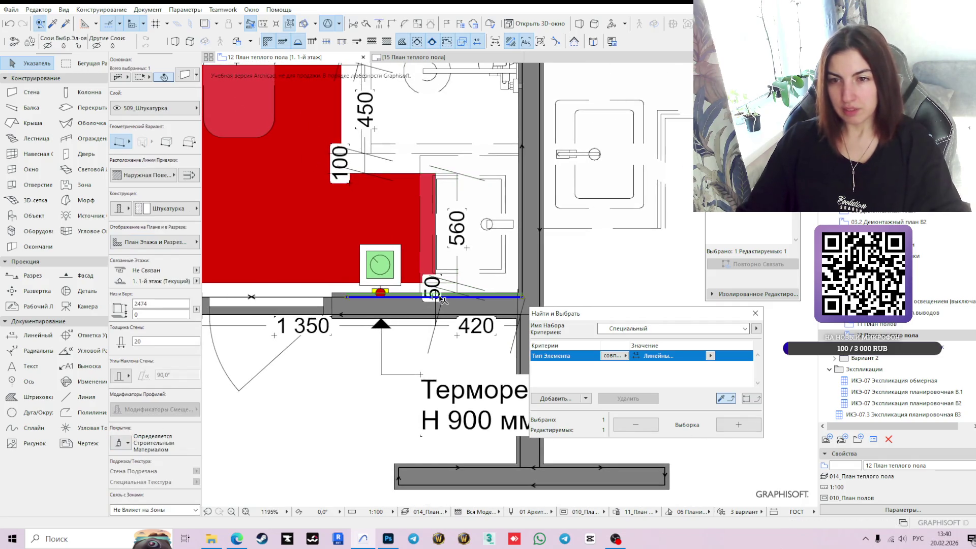
pyautogui.press('Escape')
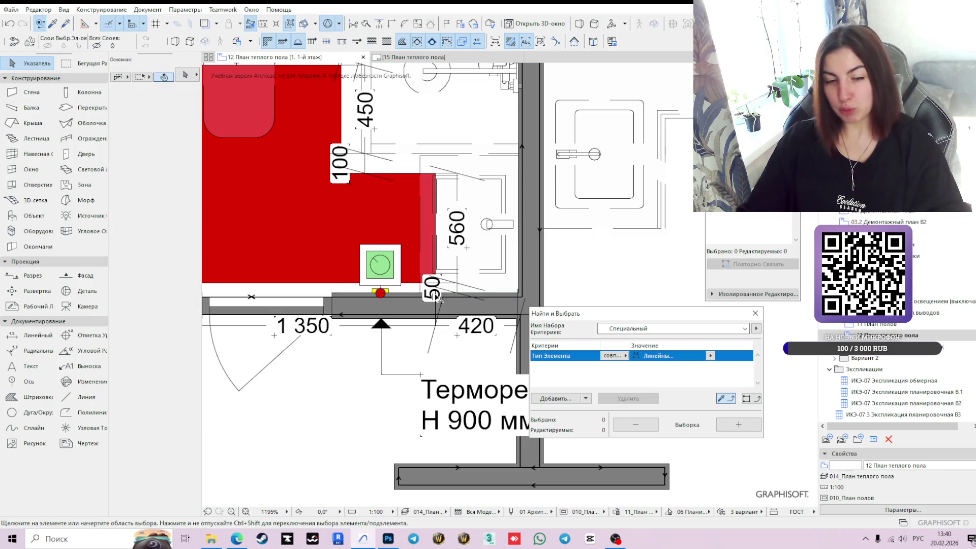
pyautogui.click(439, 300)
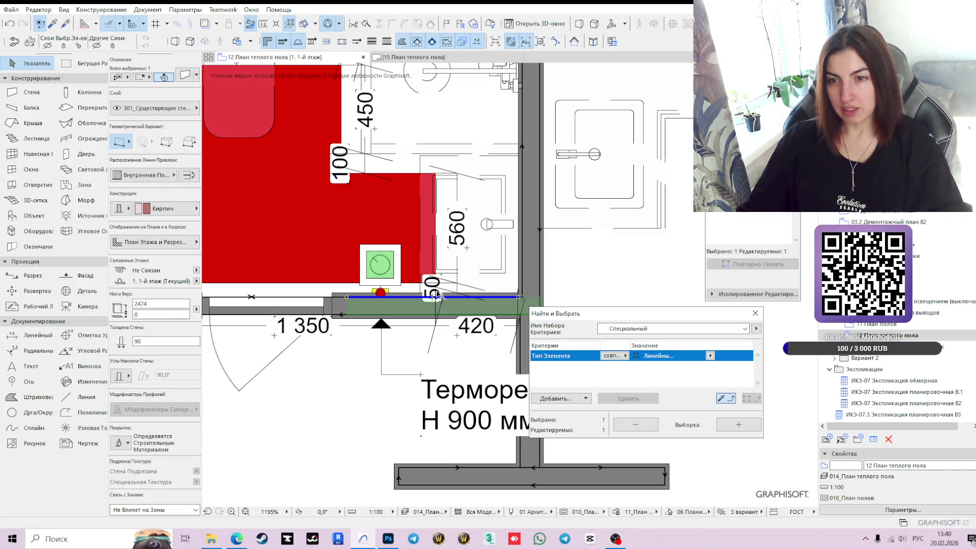
pyautogui.click(433, 290)
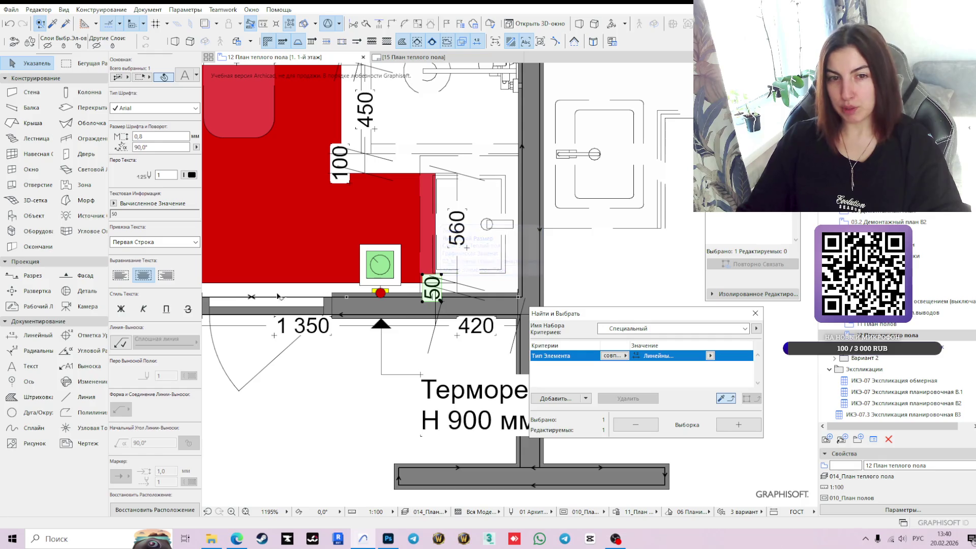
# - Turn on a leader line for the 50 label and try several leader shapes
pyautogui.click(122, 345)
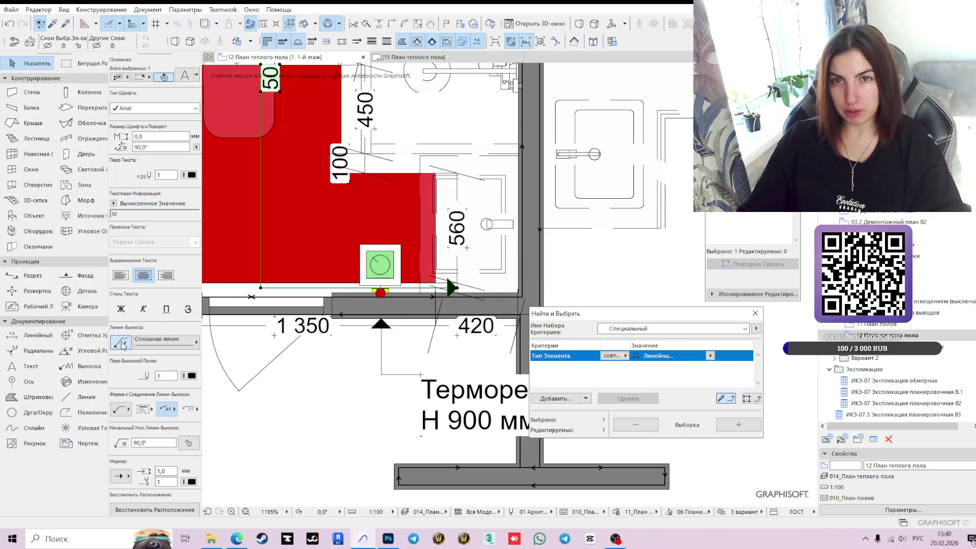
pyautogui.click(260, 288)
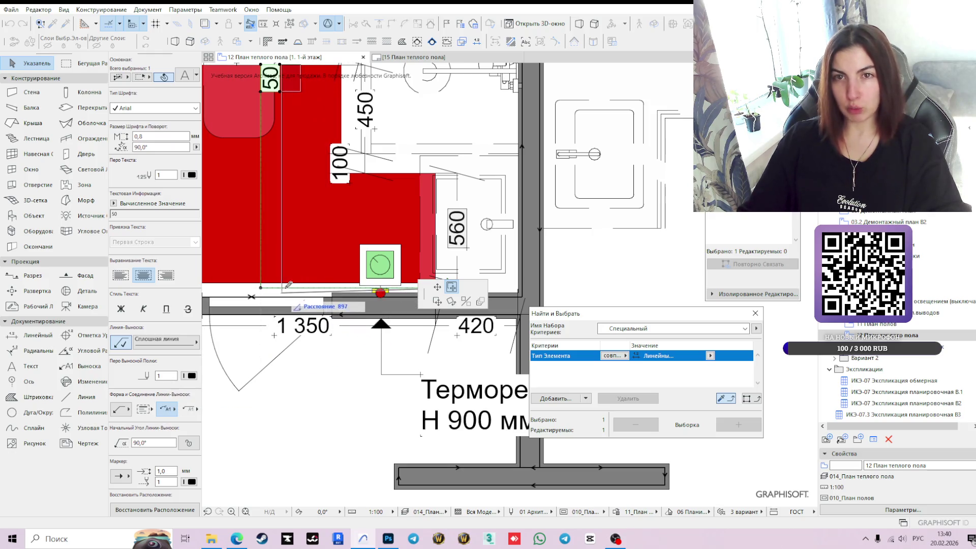
pyautogui.click(168, 409)
pyautogui.click(214, 402)
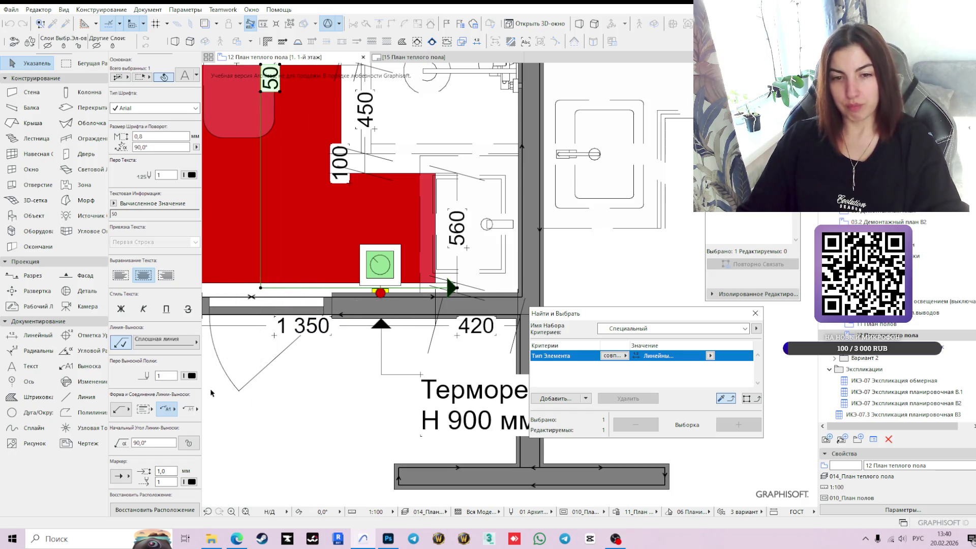
pyautogui.click(167, 409)
pyautogui.click(193, 402)
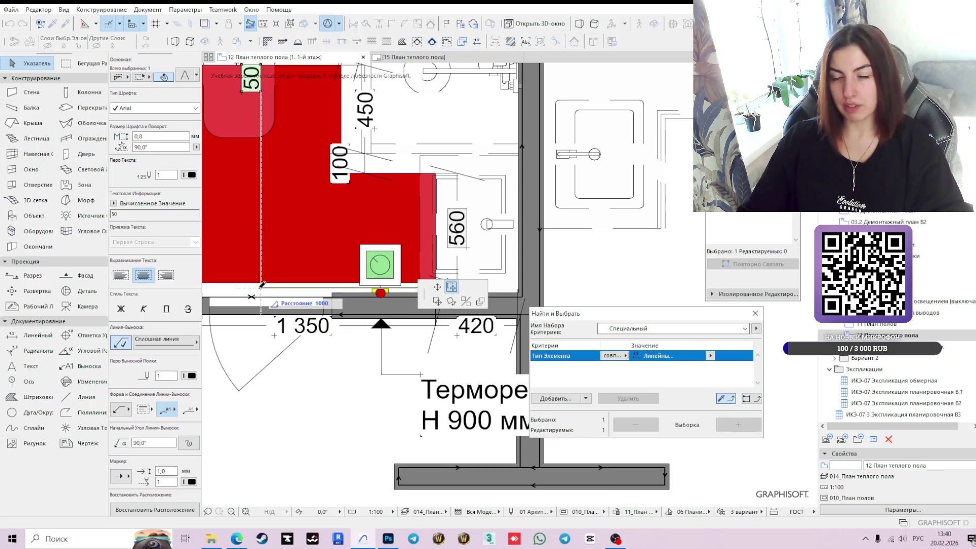
# - Place the 50 label beside the 560 dimension near the right wall with an elbow leader
pyautogui.click(456, 288)
pyautogui.keyDown('shift'); pyautogui.hscroll(-2, 503, 287); pyautogui.keyUp('shift')
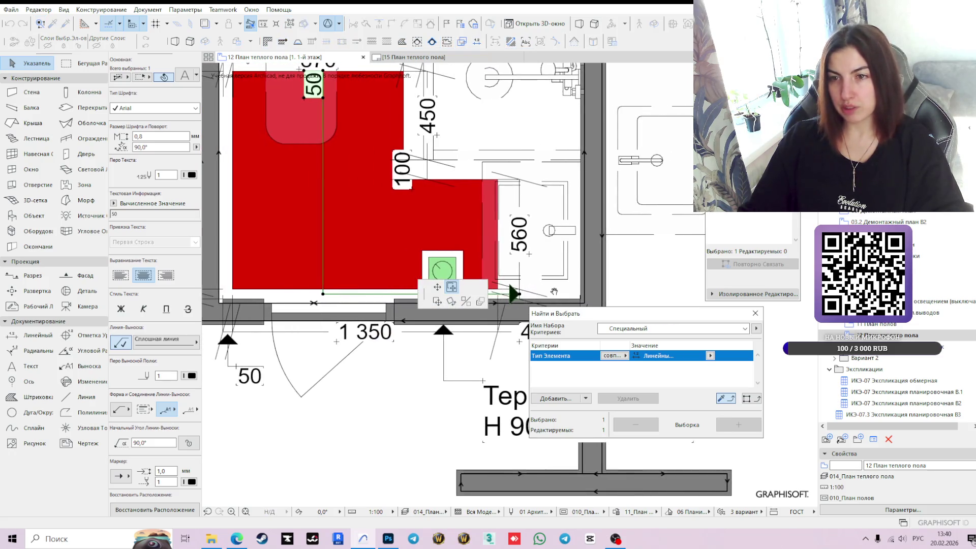
pyautogui.click(541, 292)
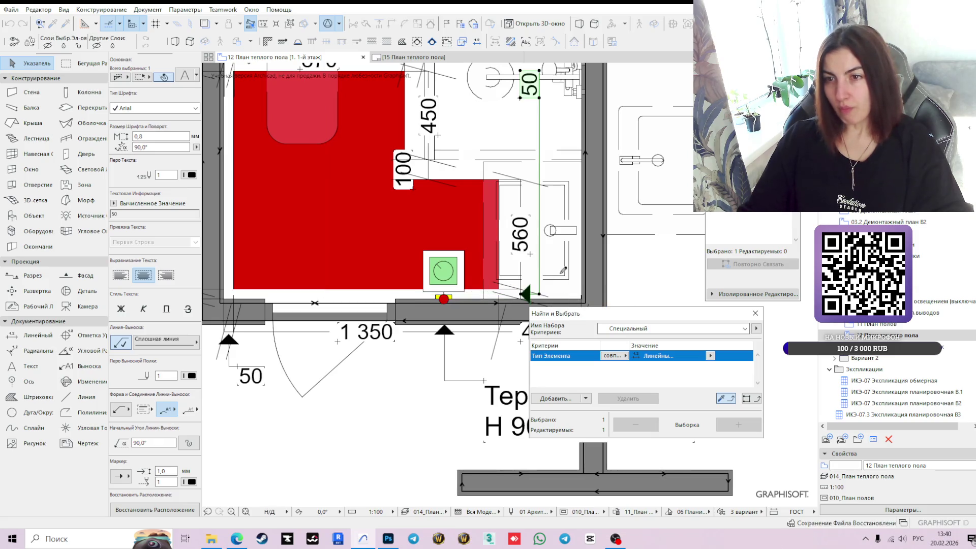
pyautogui.click(539, 293)
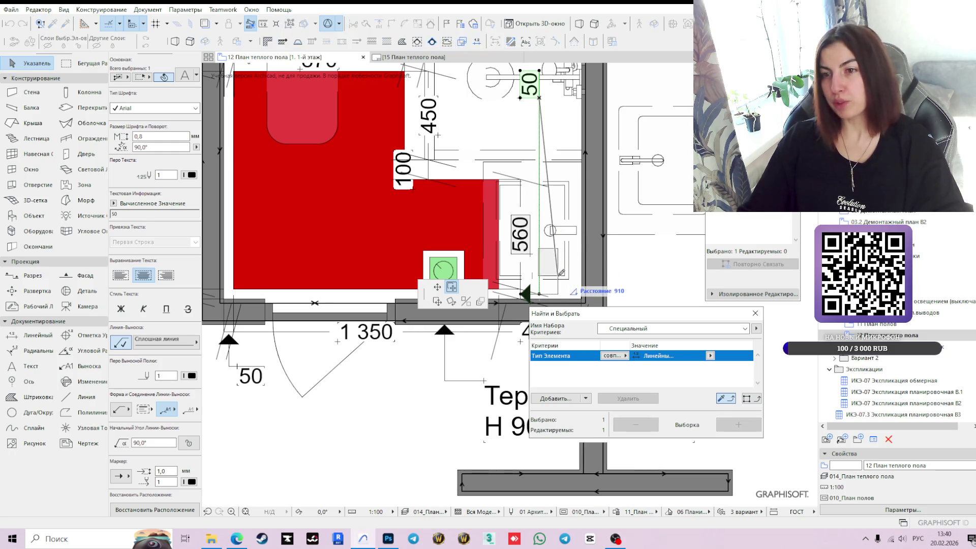
pyautogui.click(541, 285)
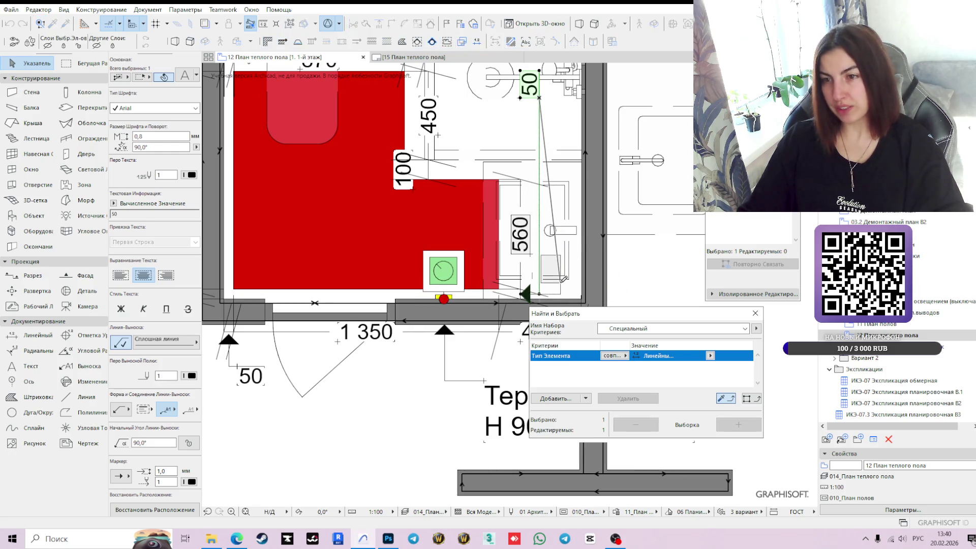
pyautogui.click(164, 415)
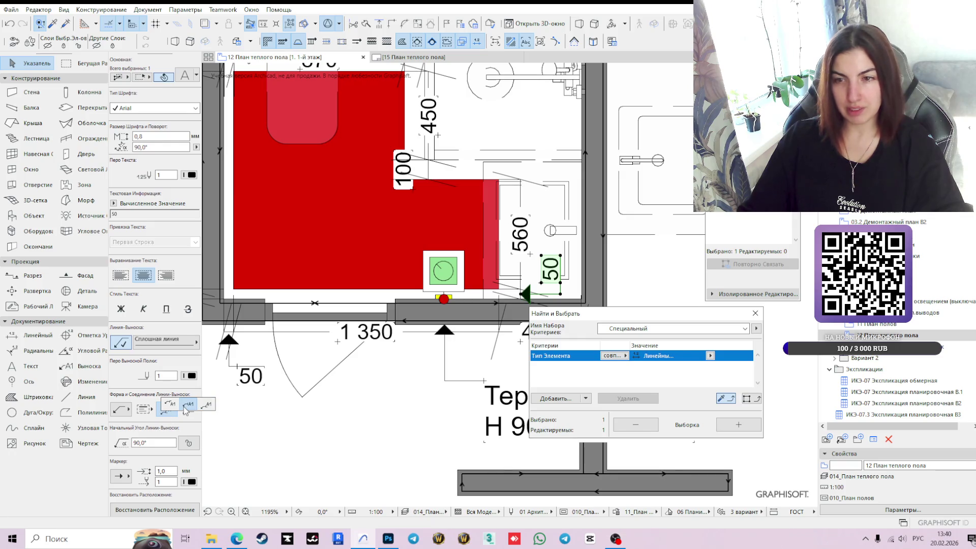
pyautogui.click(187, 406)
pyautogui.scroll(5, 440, 285)
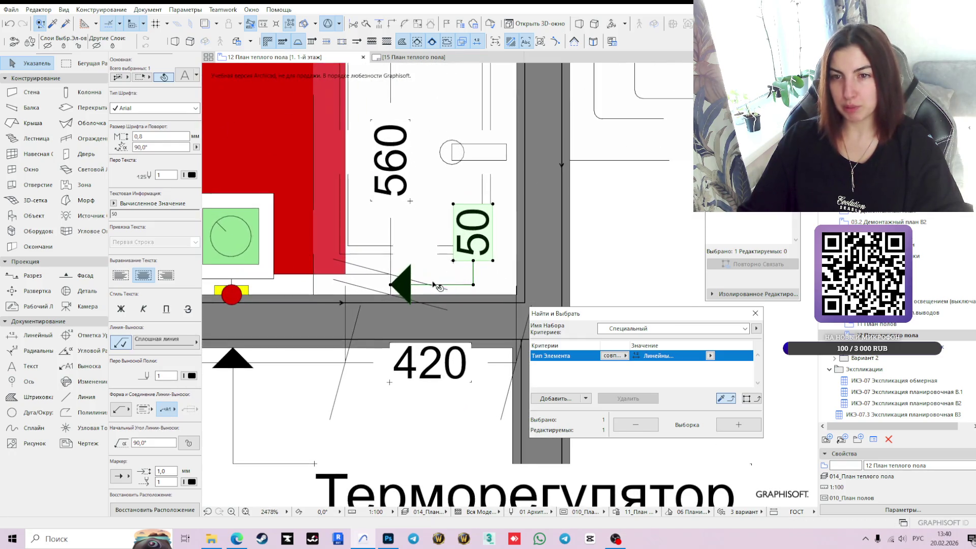
pyautogui.scroll(-5, 454, 285)
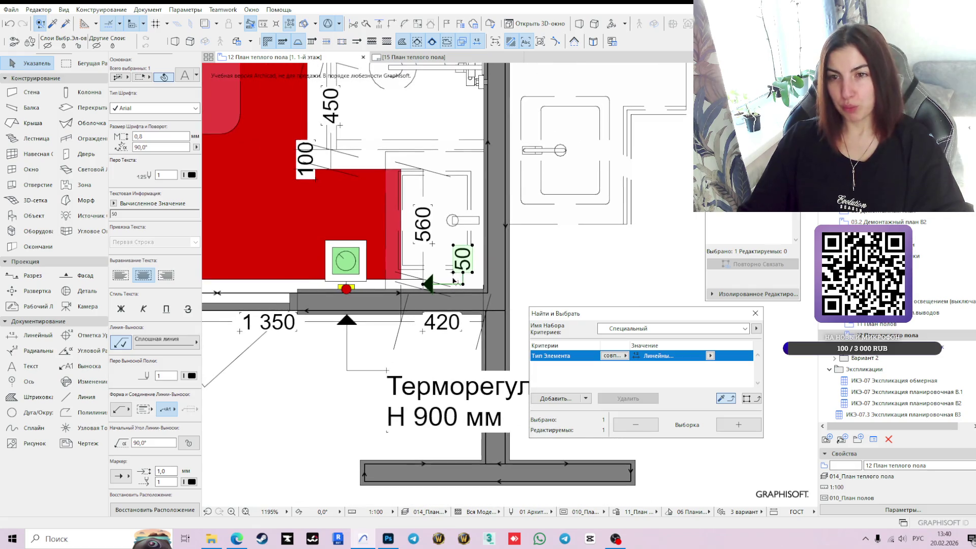
pyautogui.scroll(-3, 459, 286)
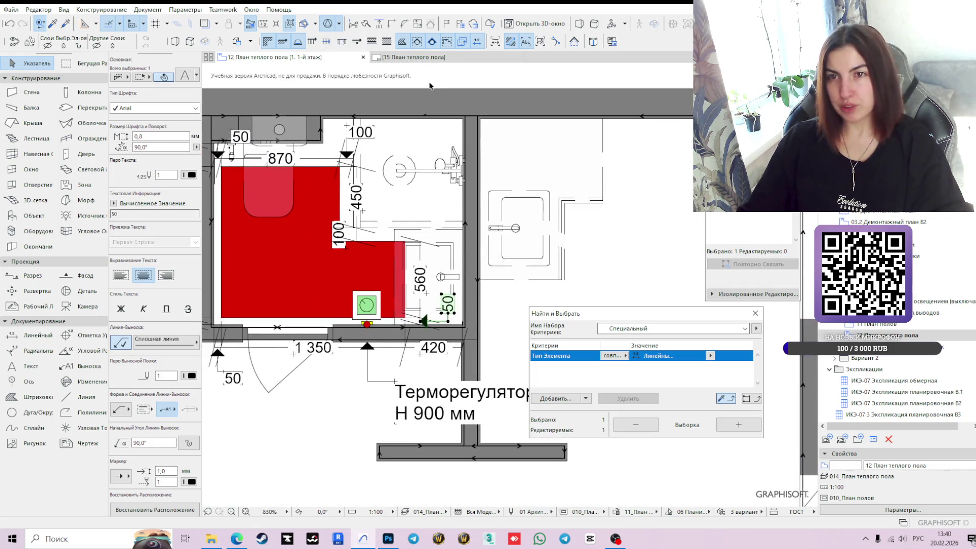
pyautogui.press('Escape')
pyautogui.scroll(-2, 418, 329)
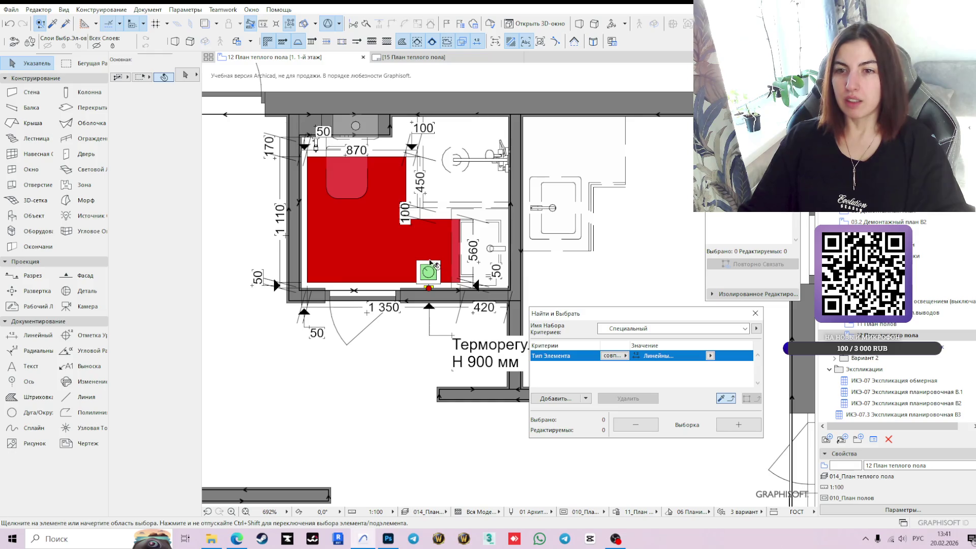
# - Dimension from the wall corner to the thermostat centre and adjust it to read 250
pyautogui.click(36, 335)
pyautogui.scroll(1, 400, 283)
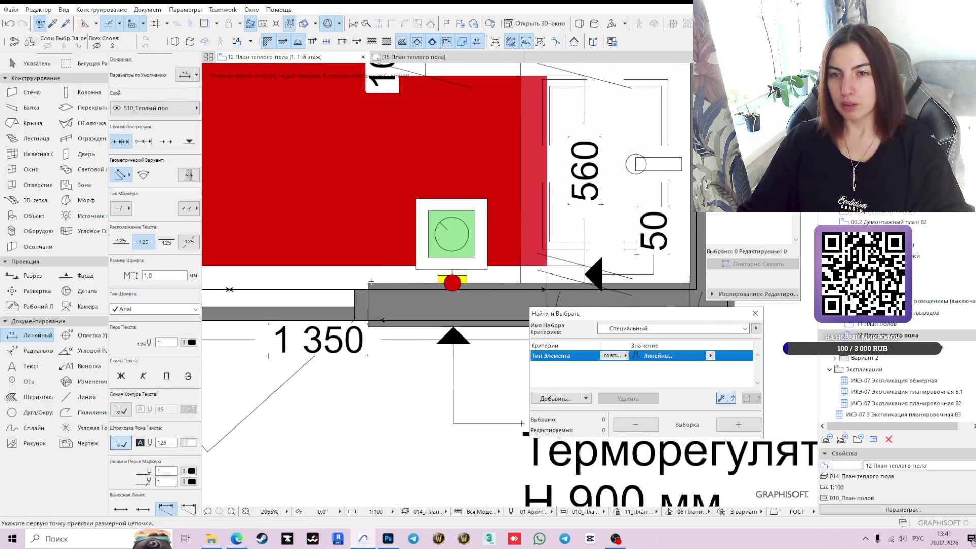
pyautogui.click(368, 282)
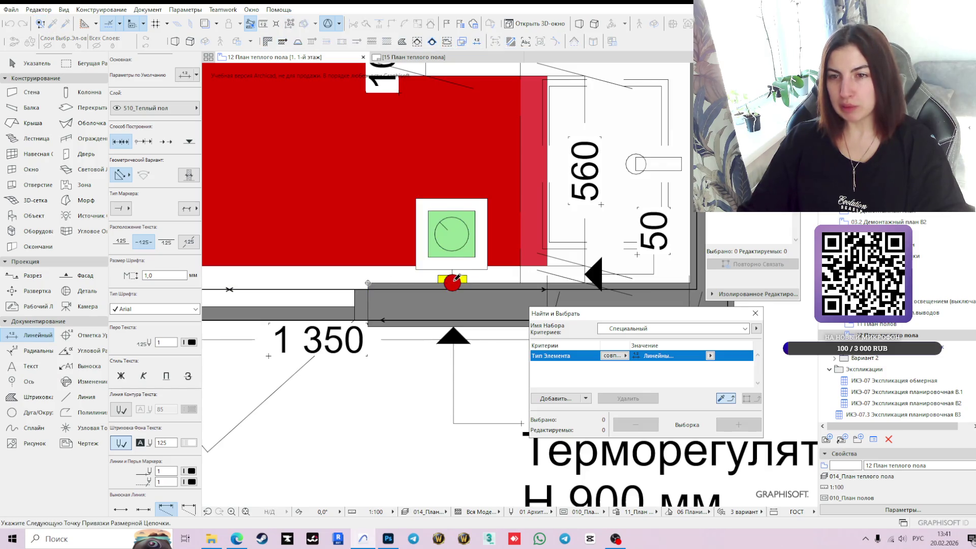
pyautogui.doubleClick(454, 281)
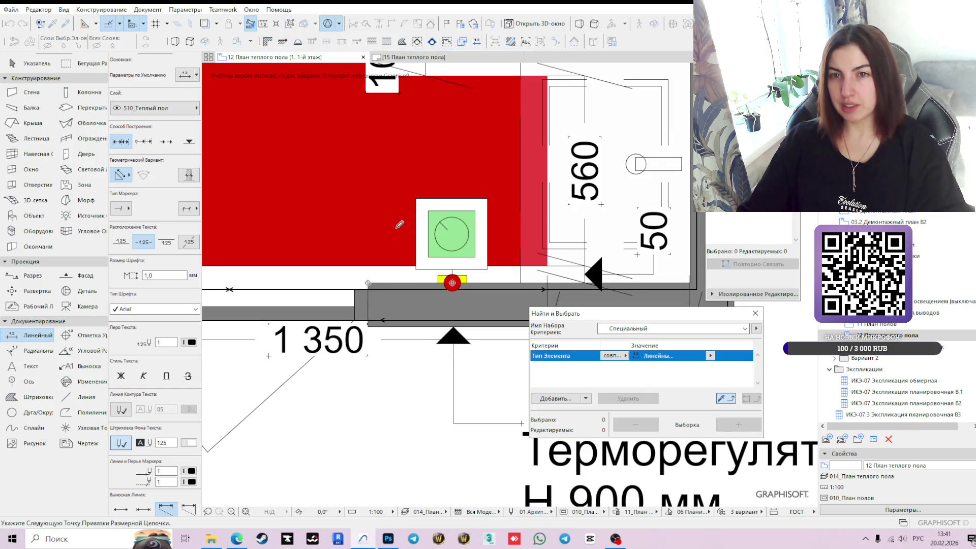
pyautogui.click(403, 259)
pyautogui.press('Escape')
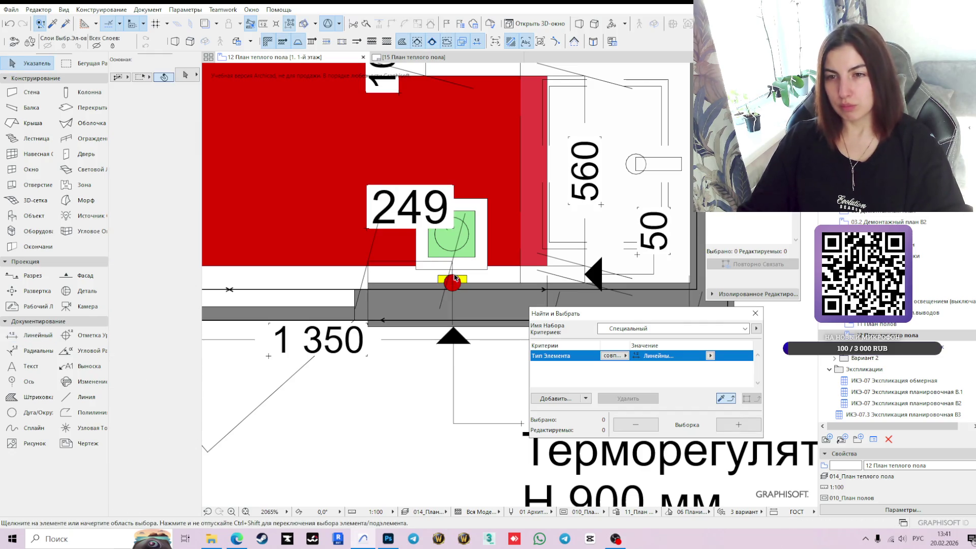
pyautogui.scroll(2, 457, 259)
pyautogui.click(451, 255)
pyautogui.click(451, 251)
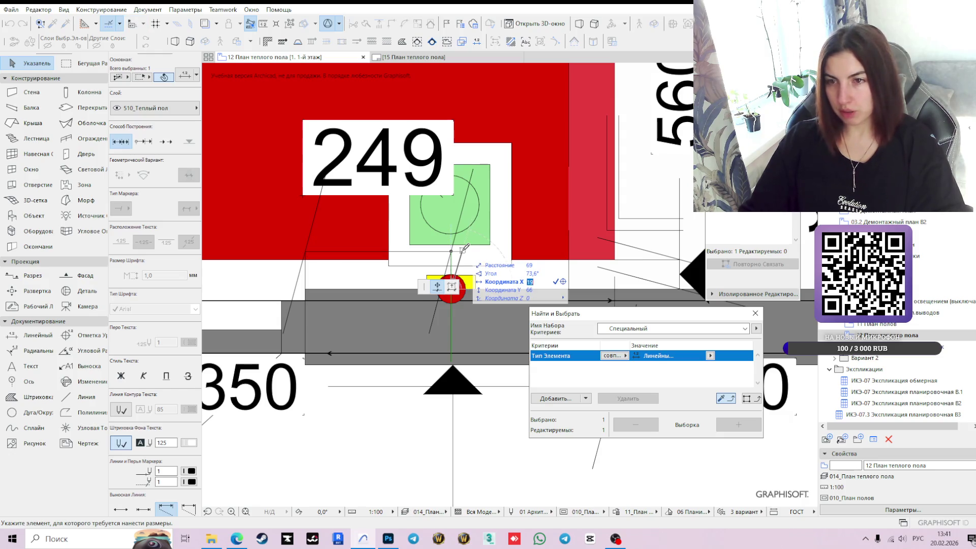
pyautogui.write('1')
pyautogui.press('Return')
# - Move the 250 dimension text lower down
pyautogui.click(485, 233)
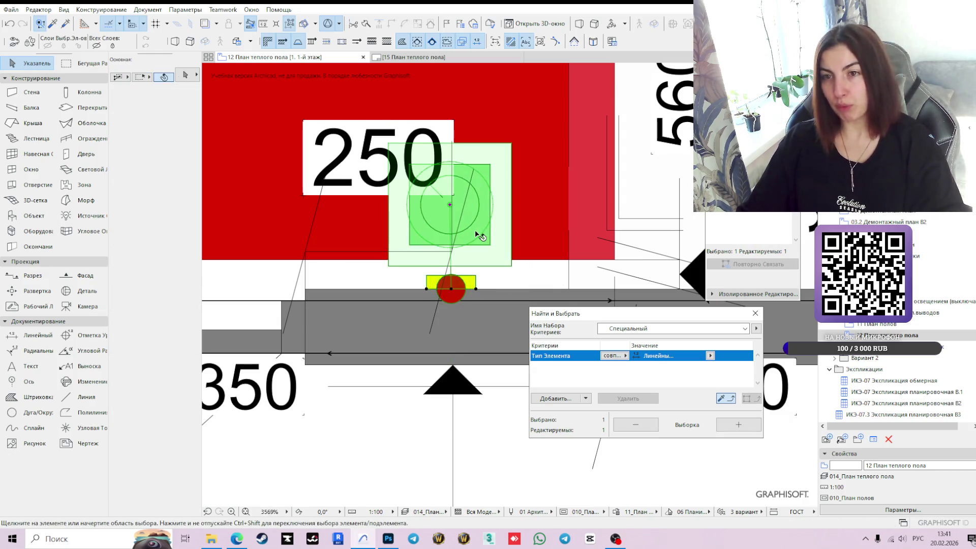
pyautogui.scroll(-3, 488, 284)
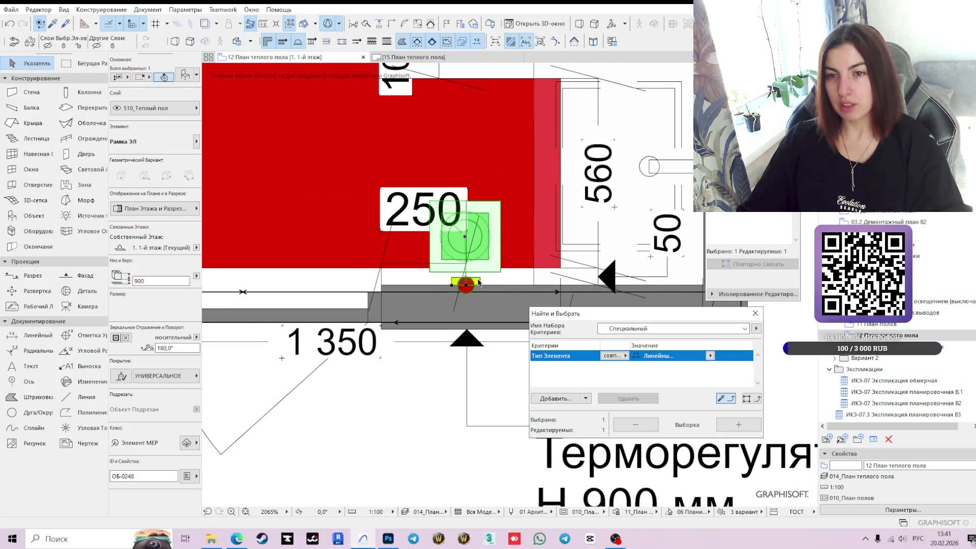
pyautogui.click(382, 229)
pyautogui.click(382, 230)
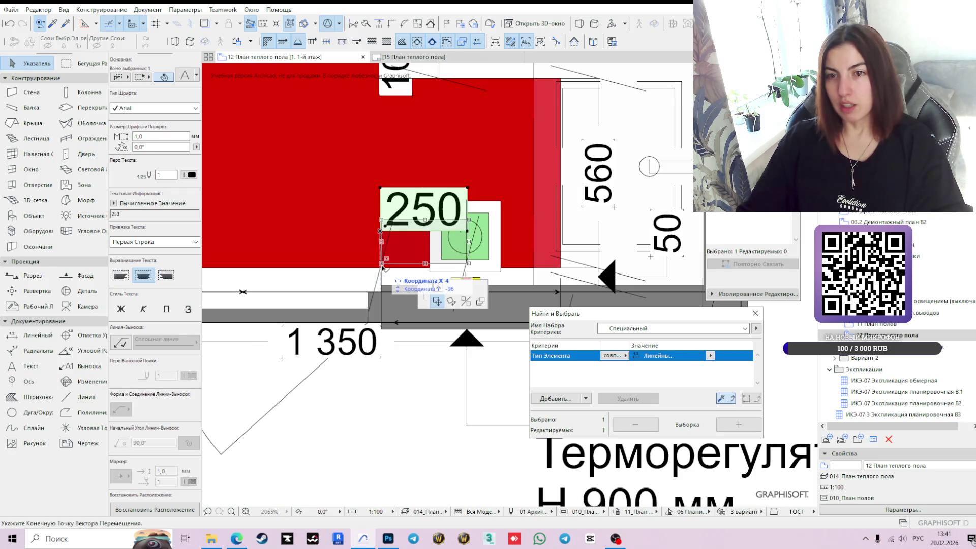
pyautogui.click(382, 265)
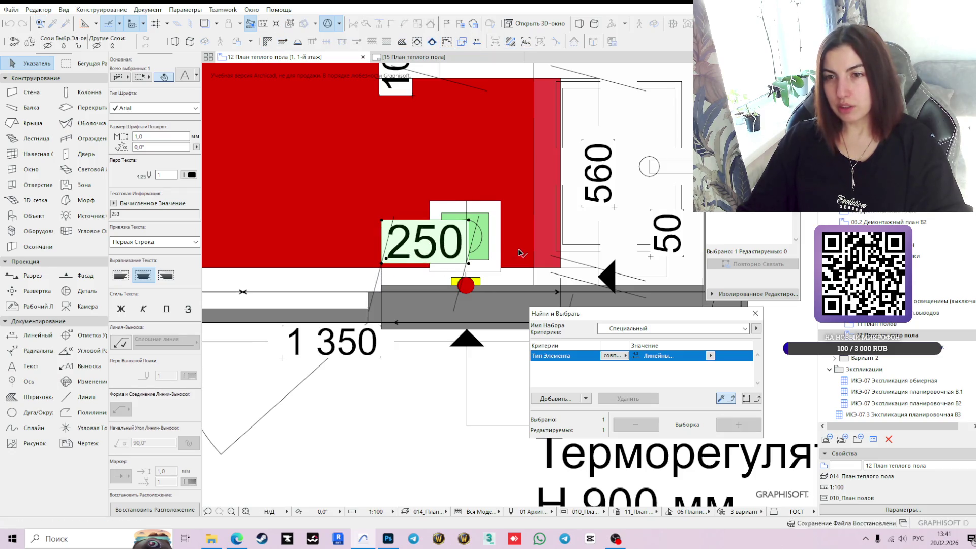
# - Stretch the green thermostat frame upward, clear of the 250 label
pyautogui.click(484, 252)
pyautogui.click(465, 239)
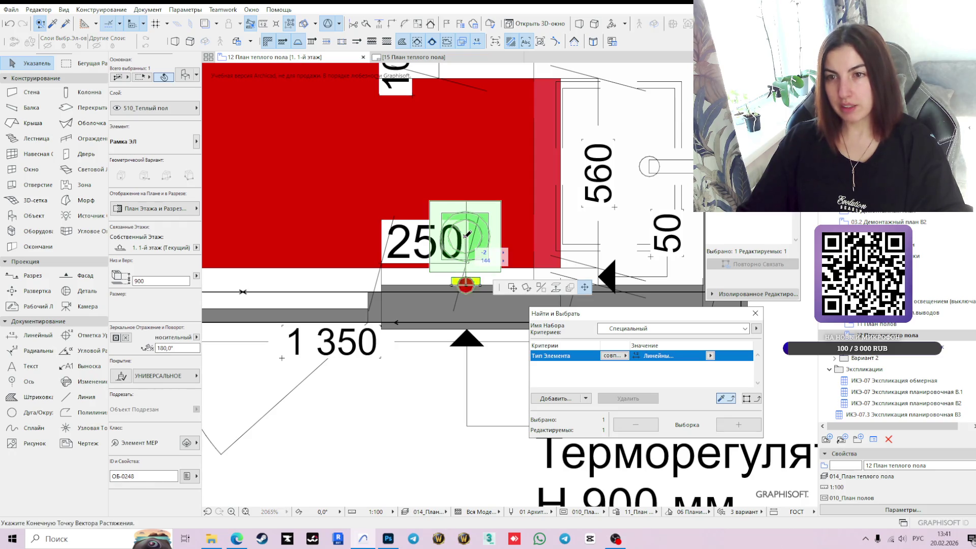
pyautogui.click(466, 173)
pyautogui.scroll(-2, 467, 174)
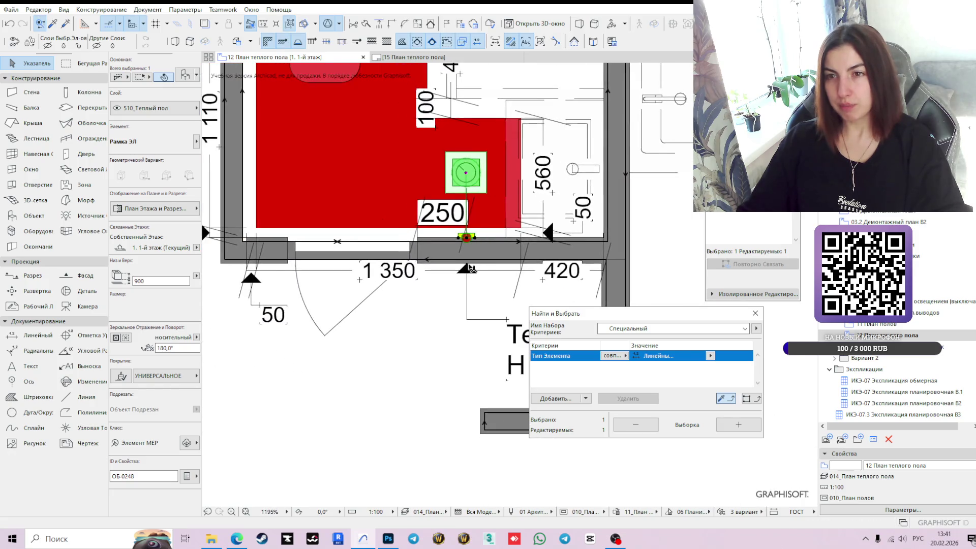
# - Select the 250 dimension line and move it up to sit just above the bathroom wall
pyautogui.moveTo(408, 323); pyautogui.dragTo(365, 405, button='middle')
pyautogui.click(366, 405)
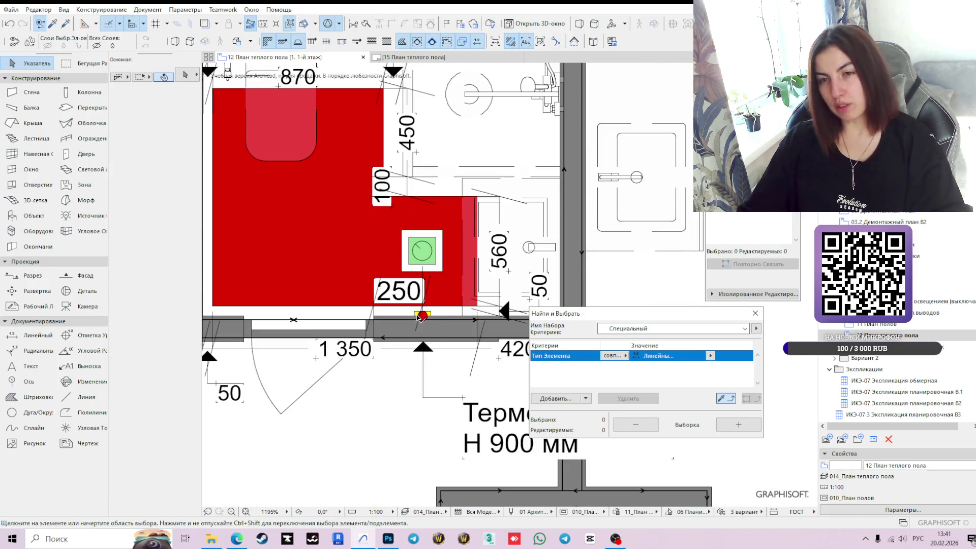
pyautogui.scroll(-2, 422, 314)
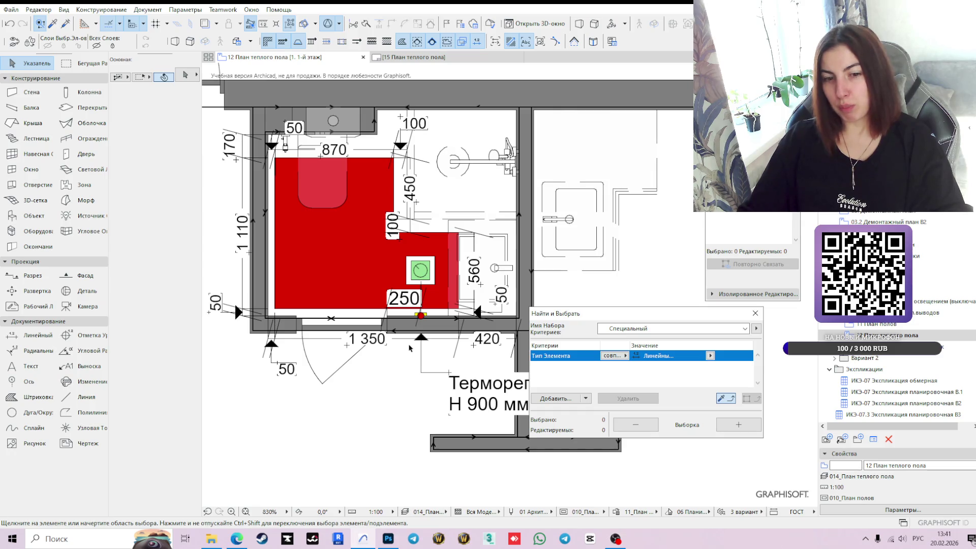
pyautogui.scroll(-1, 409, 348)
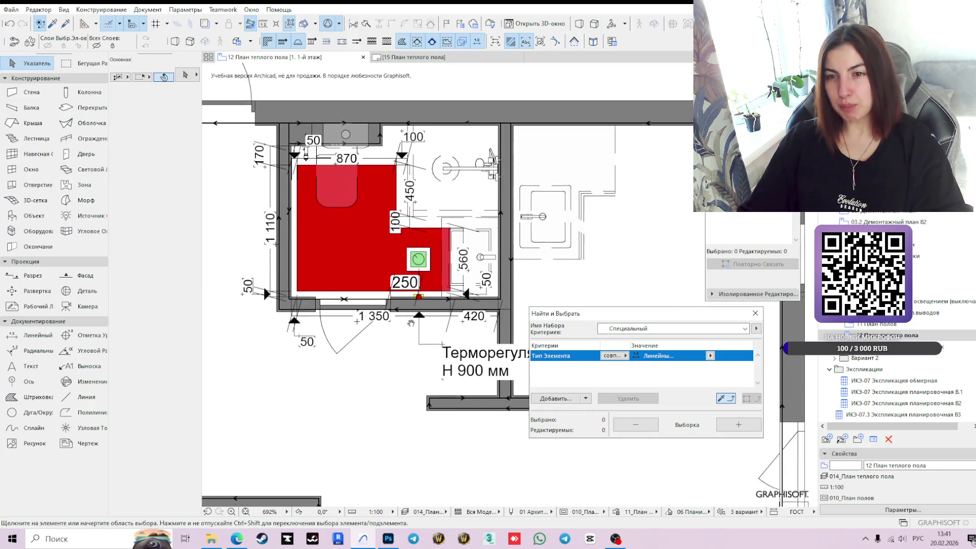
pyautogui.click(411, 296)
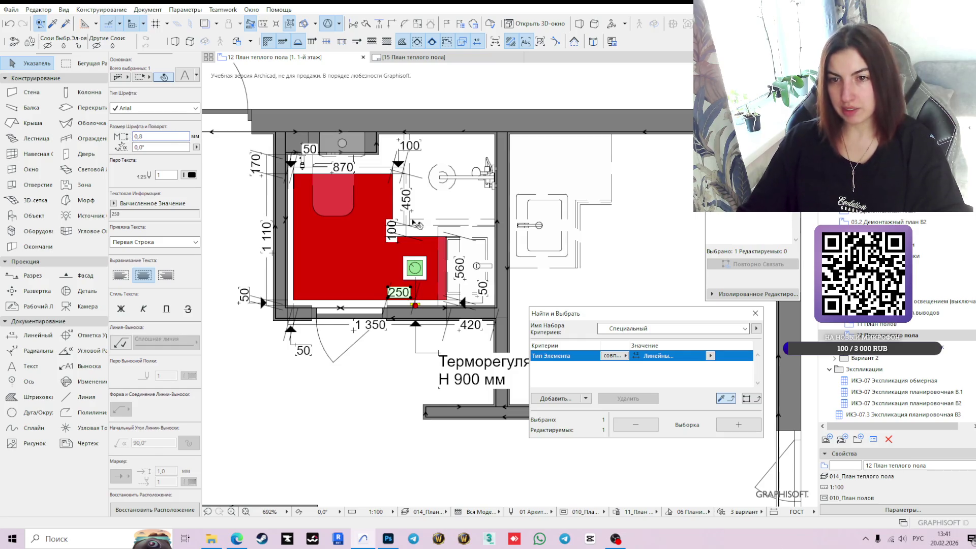
pyautogui.scroll(4, 394, 346)
pyautogui.click(430, 275)
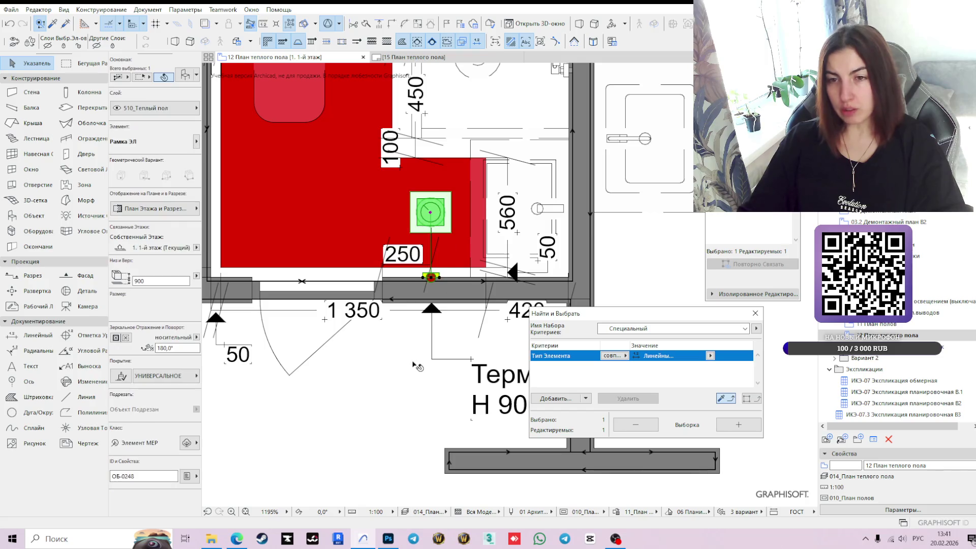
pyautogui.scroll(5, 414, 265)
pyautogui.click(432, 262)
pyautogui.click(445, 270)
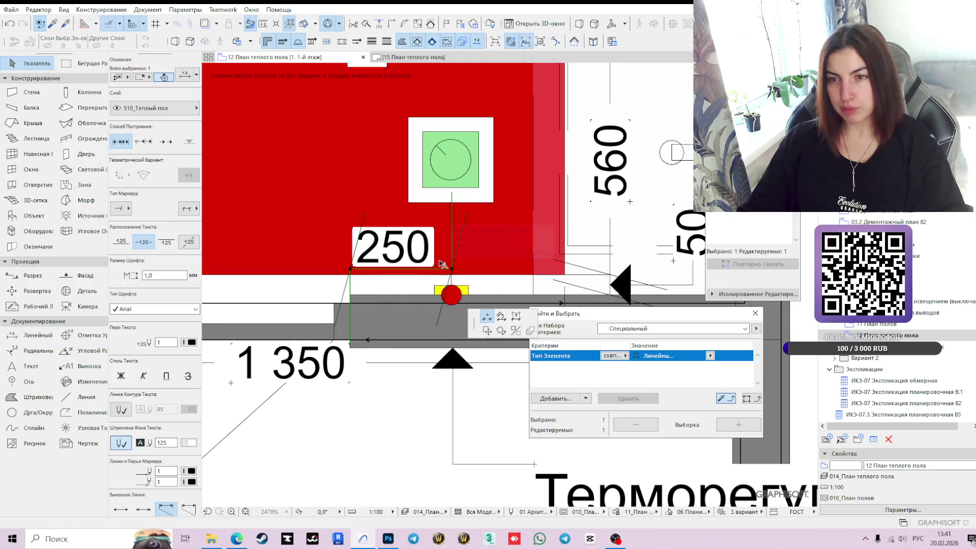
pyautogui.click(436, 270)
pyautogui.click(436, 303)
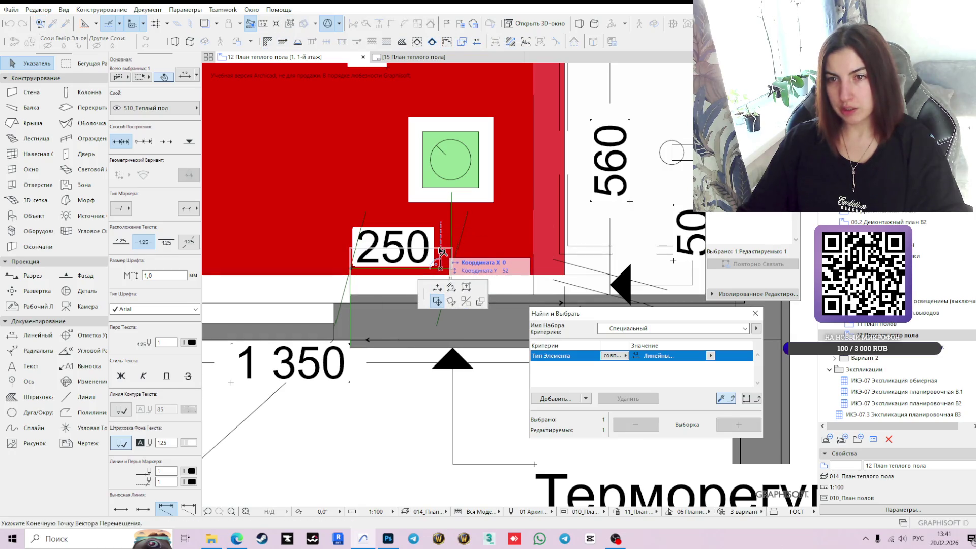
pyautogui.click(450, 261)
pyautogui.scroll(-5, 443, 296)
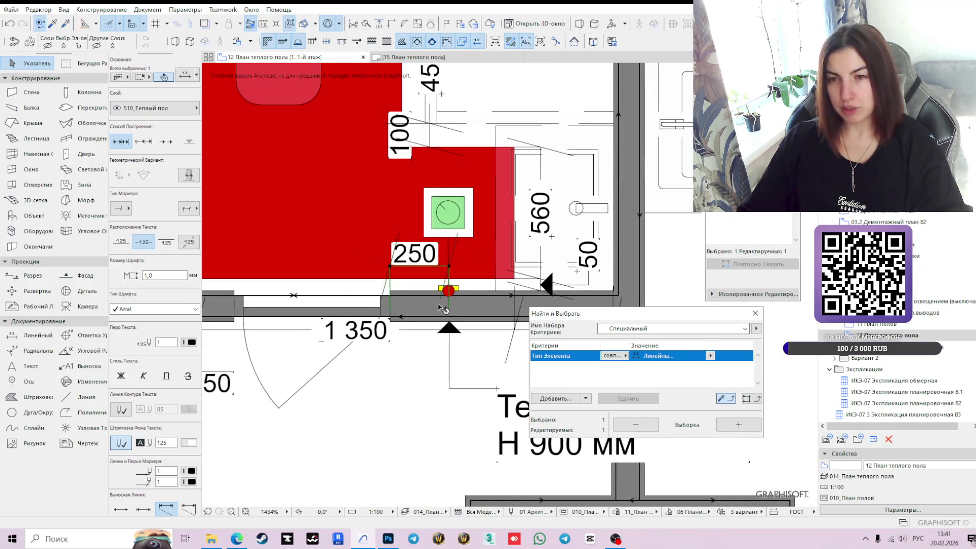
# - Save the project
pyautogui.click(418, 370)
pyautogui.scroll(-3, 418, 370)
pyautogui.moveTo(418, 370); pyautogui.dragTo(389, 392, button='middle')
pyautogui.scroll(-1, 389, 392)
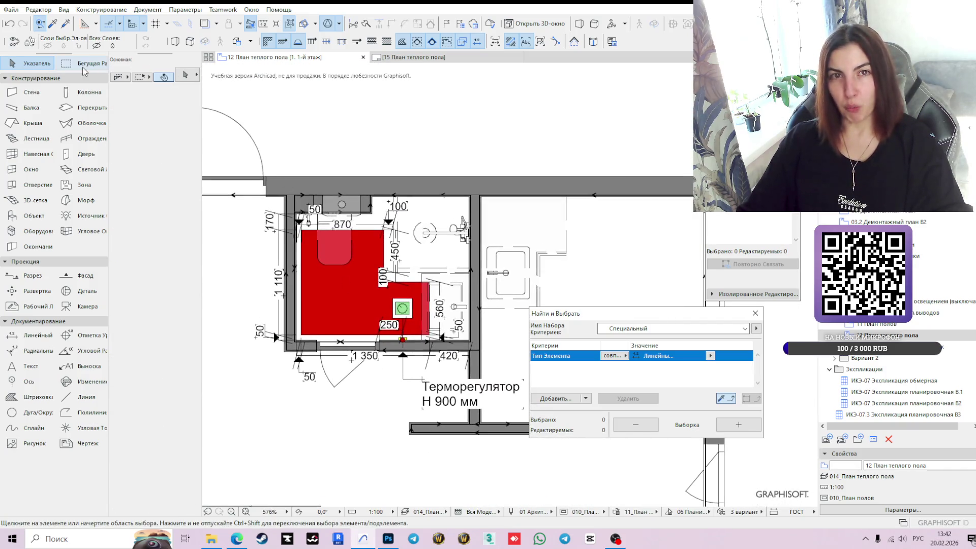
pyautogui.click(15, 9)
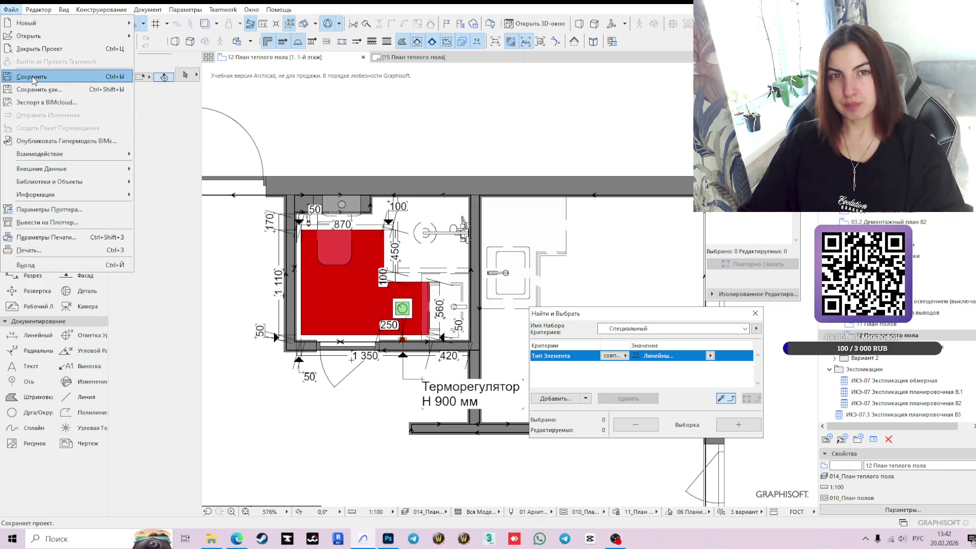
pyautogui.click(23, 72)
# - Switch to the 15 План теплого пола layout
pyautogui.moveTo(432, 319)
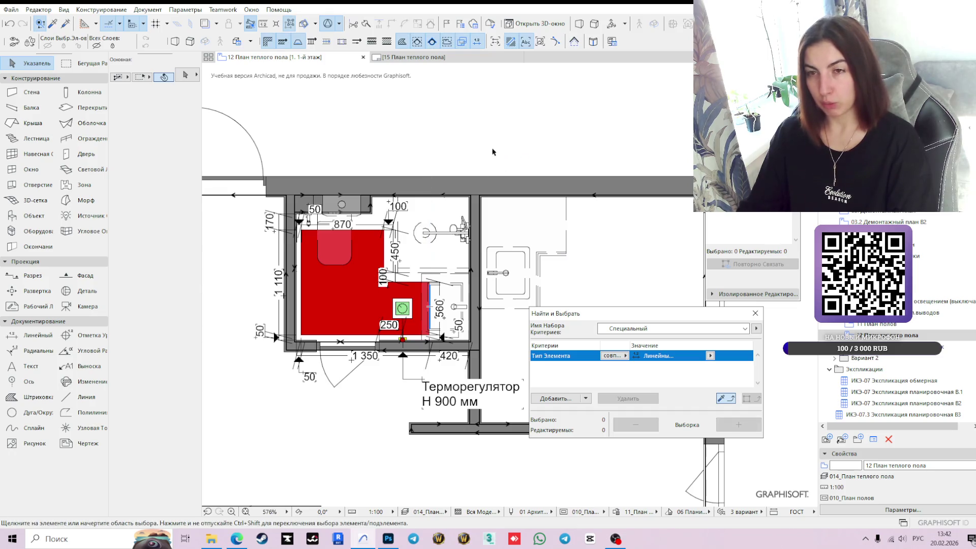
pyautogui.moveTo(377, 359); pyautogui.dragTo(402, 330, button='middle')
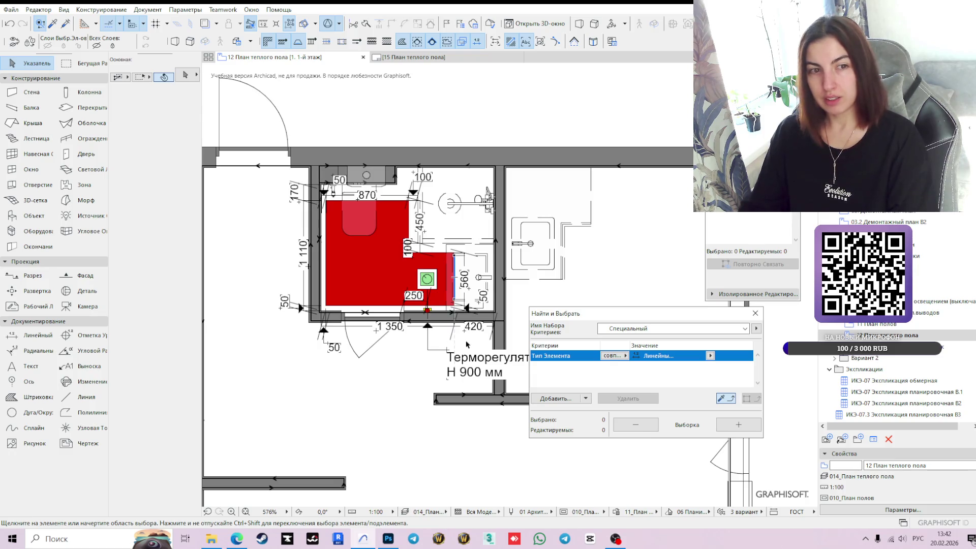
pyautogui.scroll(4, 455, 310)
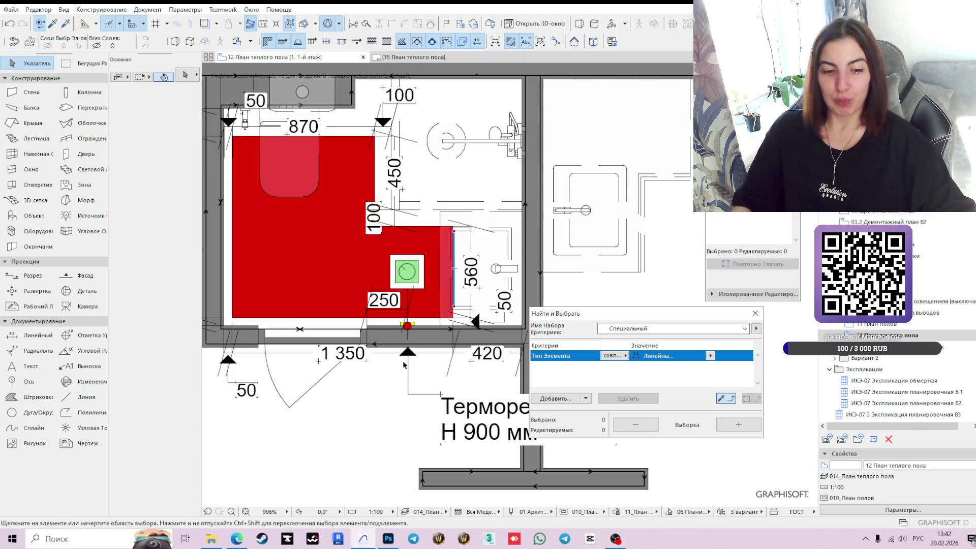
pyautogui.scroll(-2, 416, 325)
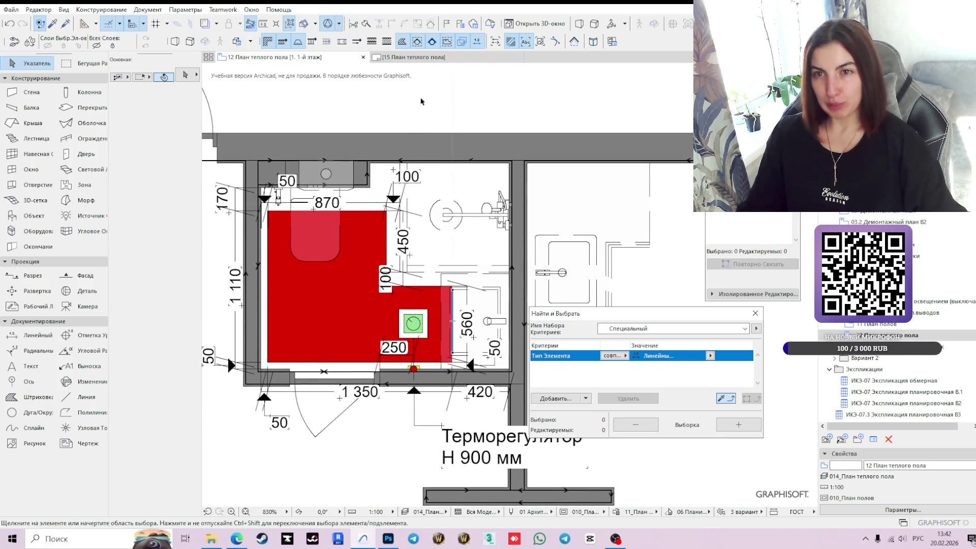
pyautogui.scroll(-2, 460, 124)
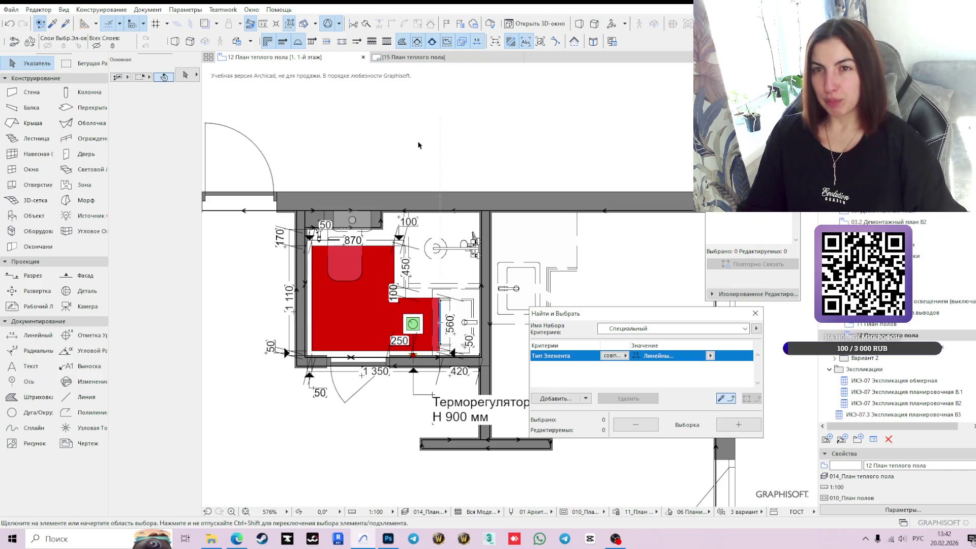
pyautogui.moveTo(447, 57)
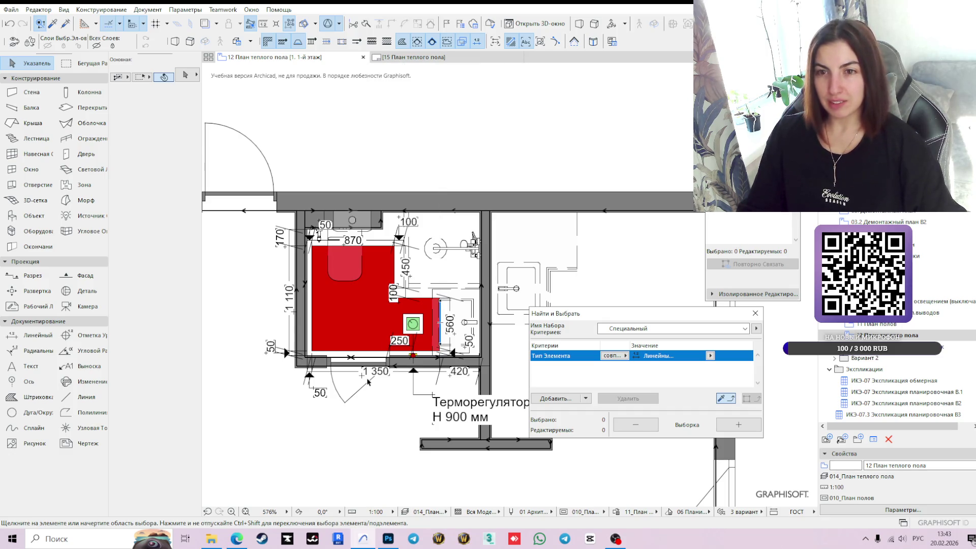
pyautogui.click(442, 58)
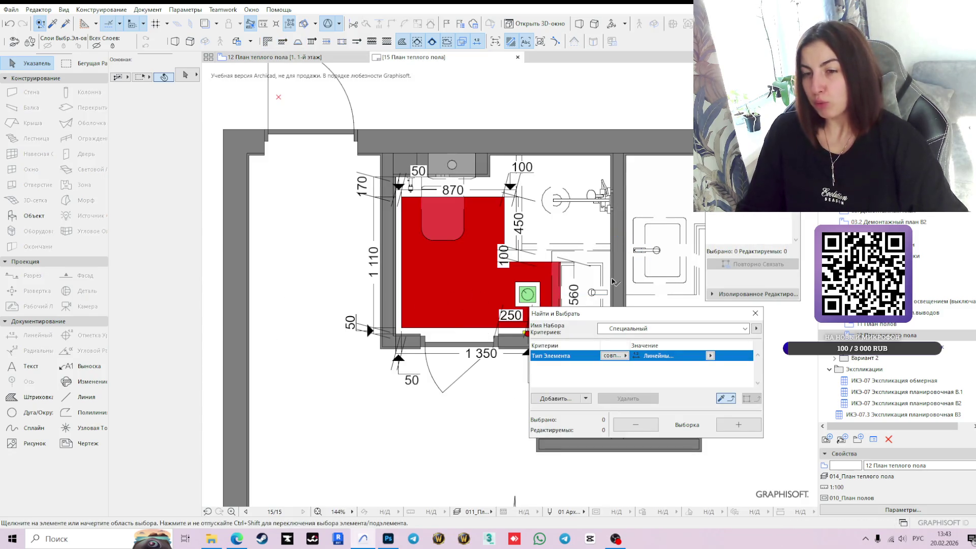
# - Close the Find and Select search and check the placed heated-floor drawing on the layout
pyautogui.click(755, 313)
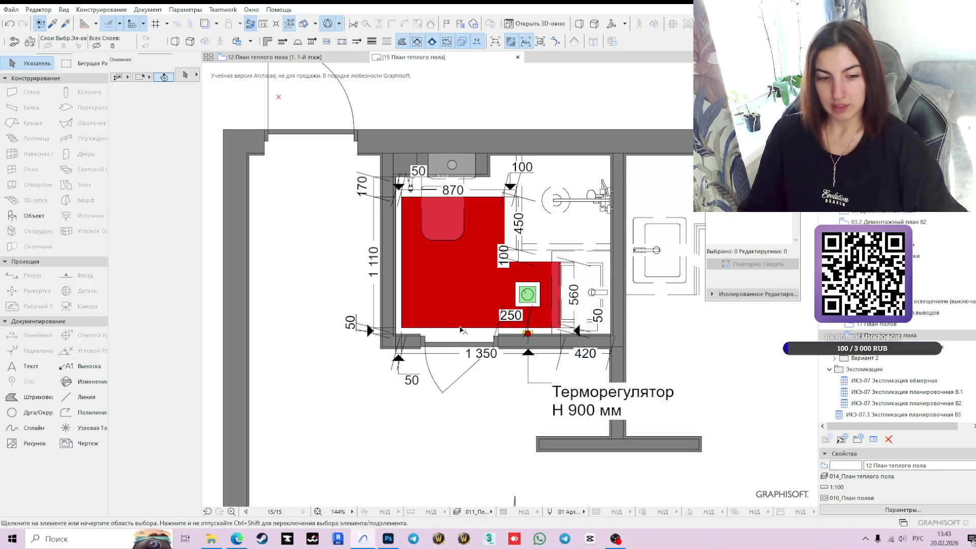
pyautogui.scroll(-2, 521, 288)
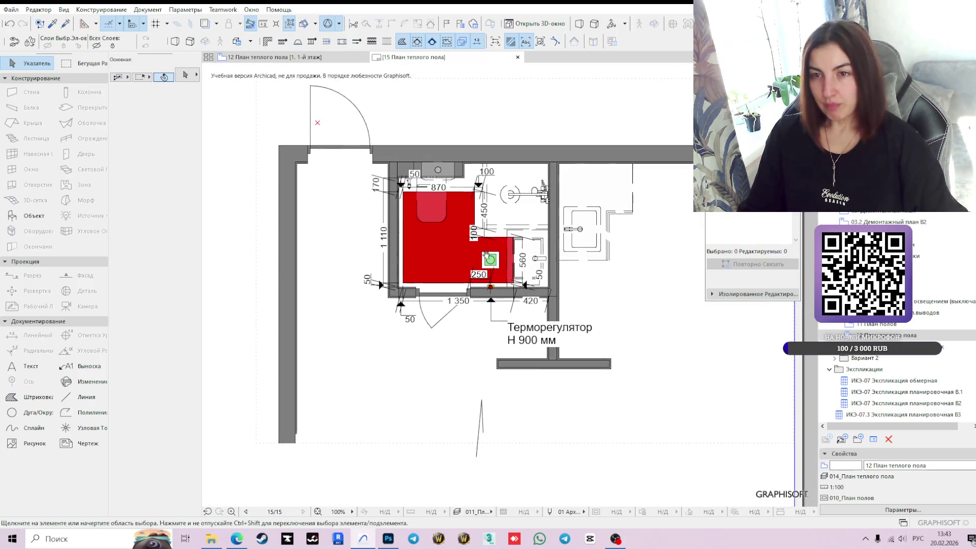
pyautogui.scroll(4, 482, 240)
pyautogui.moveTo(529, 211); pyautogui.dragTo(479, 279, button='middle')
pyautogui.click(330, 452)
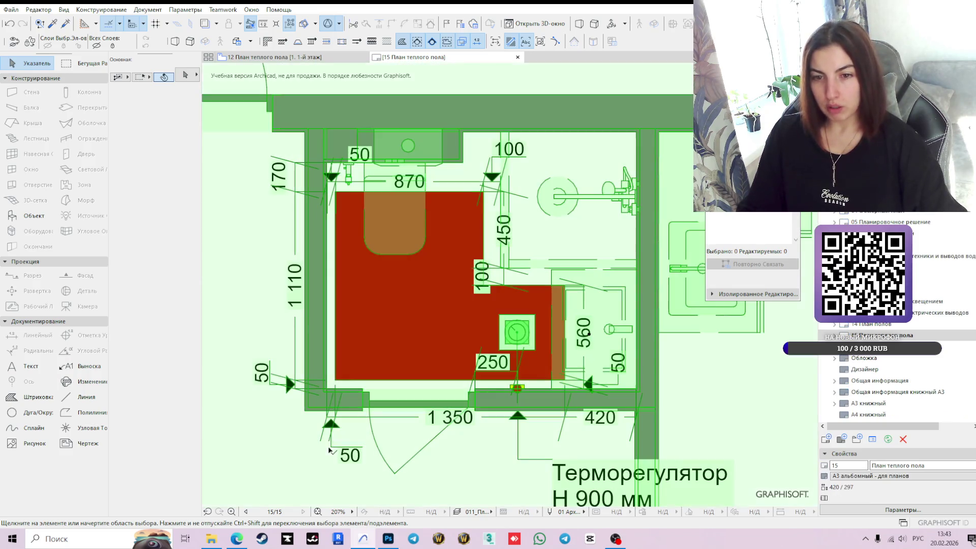
pyautogui.press('Escape')
pyautogui.scroll(-5, 450, 277)
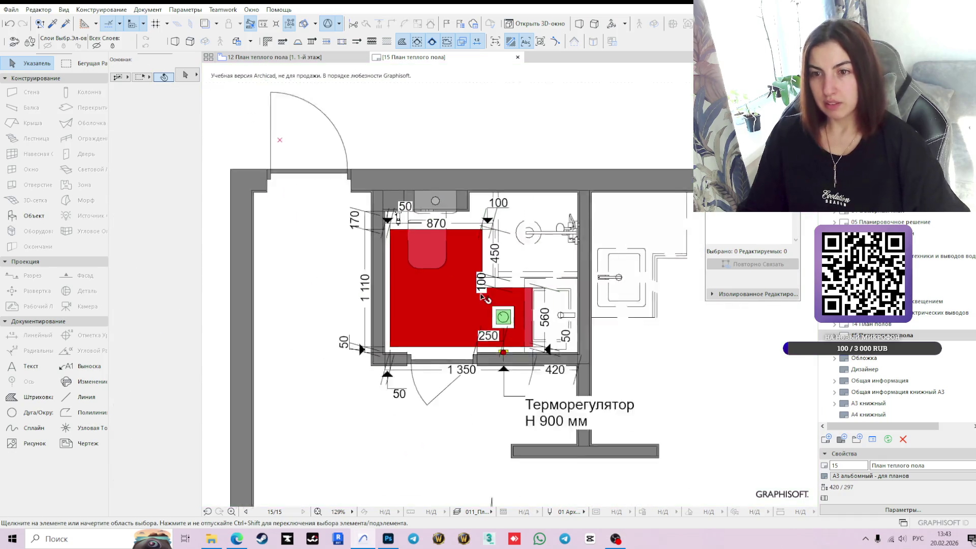
pyautogui.moveTo(460, 260); pyautogui.dragTo(473, 310, button='middle')
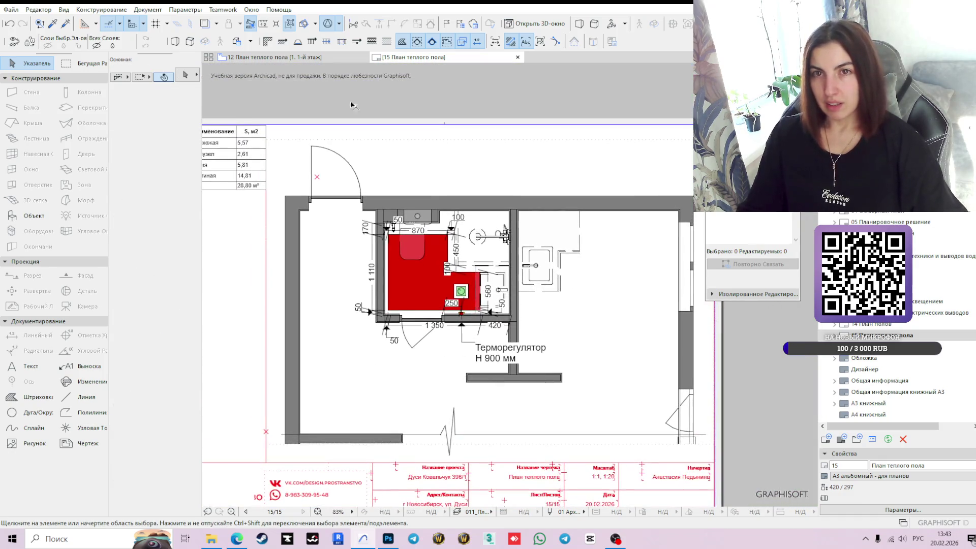
# - Return to the 12 План теплого пола floor plan and inspect the red heated floor slab
pyautogui.click(275, 57)
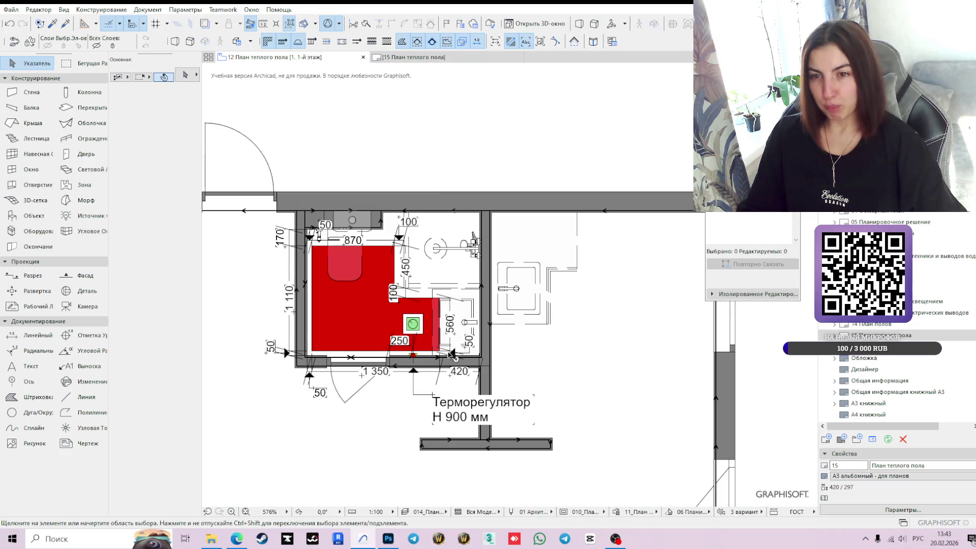
pyautogui.moveTo(432, 346); pyautogui.dragTo(464, 318, button='middle')
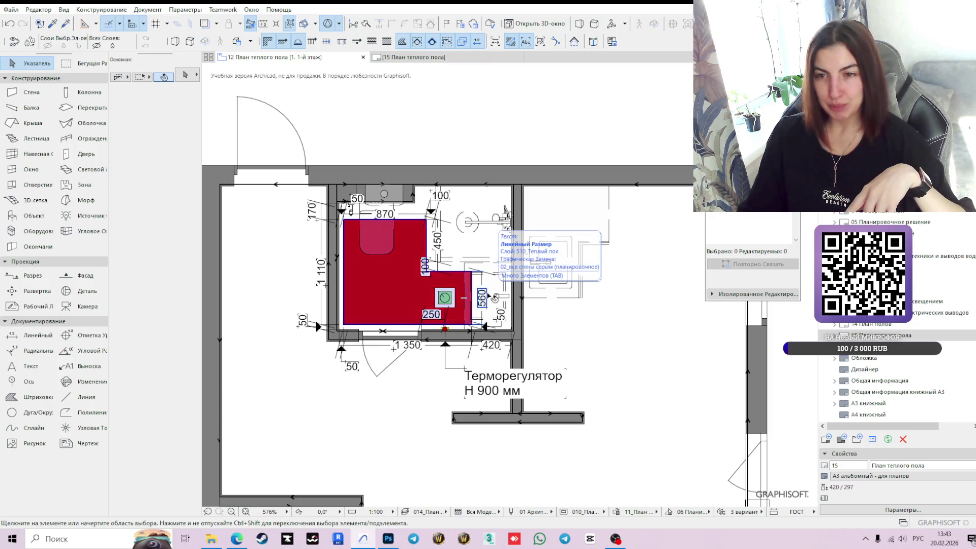
pyautogui.scroll(3, 492, 296)
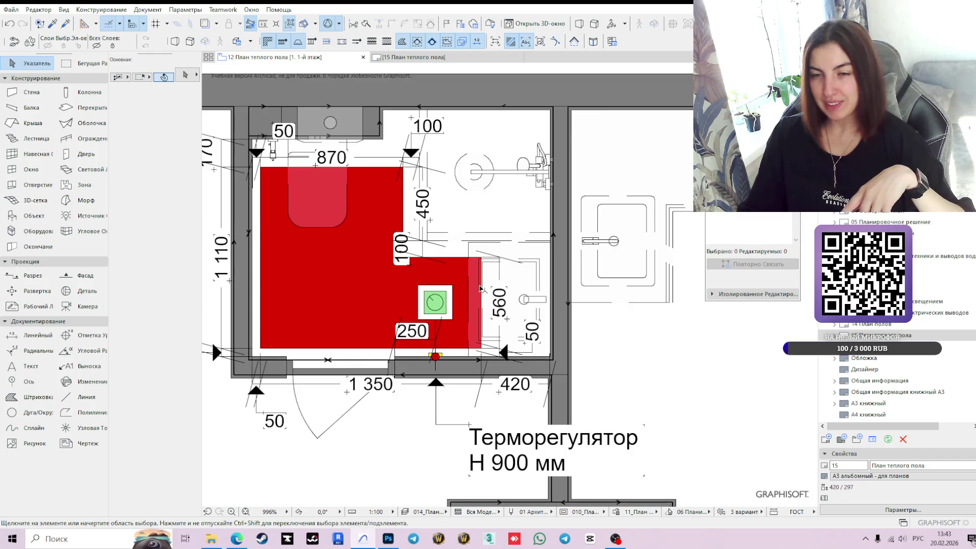
pyautogui.scroll(-2, 480, 289)
pyautogui.click(458, 305)
pyautogui.scroll(-1, 407, 381)
pyautogui.click(409, 427)
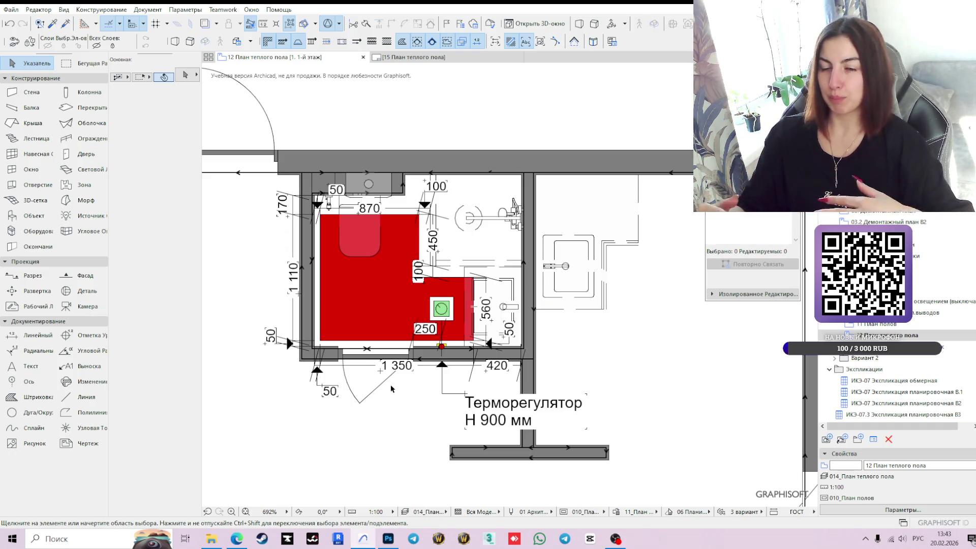
pyautogui.moveTo(427, 378); pyautogui.dragTo(497, 360, button='middle')
# - Set the Терморегулятор Н 900 мм label's font size to 0,8
pyautogui.click(564, 388)
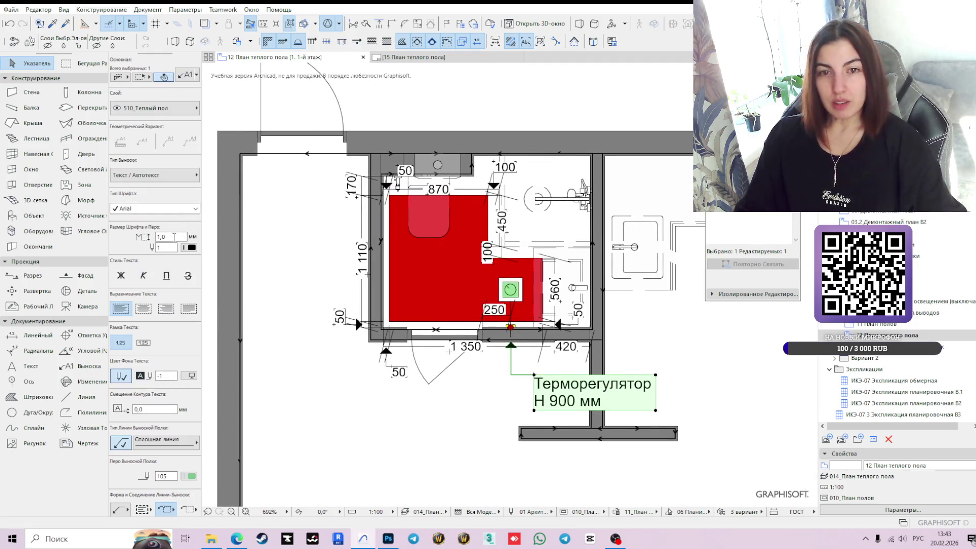
pyautogui.write('0,8')
pyautogui.press('Return')
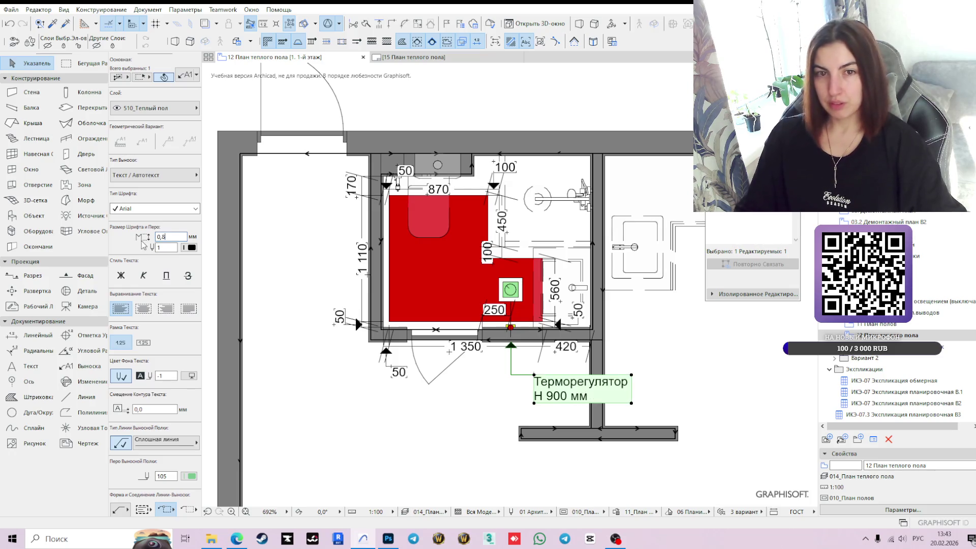
pyautogui.scroll(3, 530, 372)
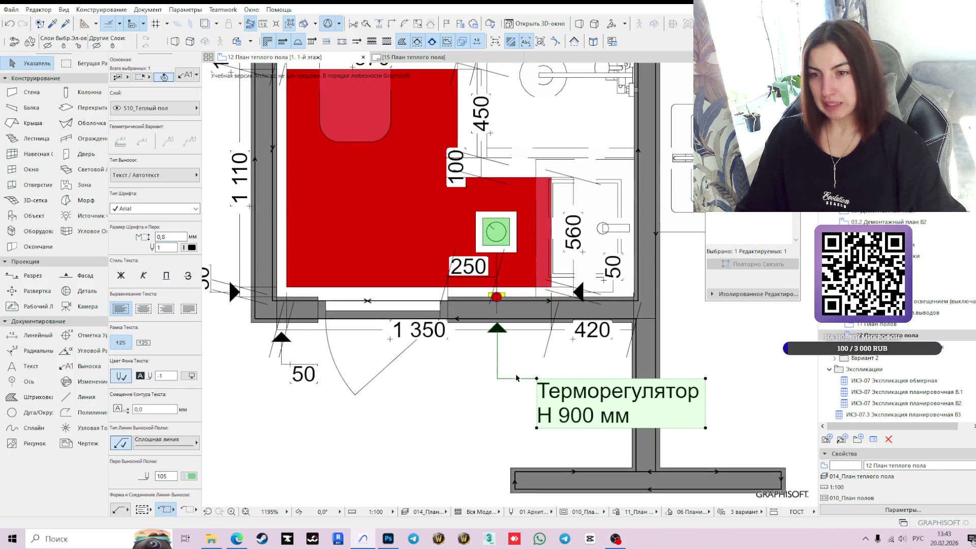
pyautogui.click(460, 403)
pyautogui.scroll(-2, 462, 397)
pyautogui.moveTo(465, 390); pyautogui.dragTo(451, 365, button='middle')
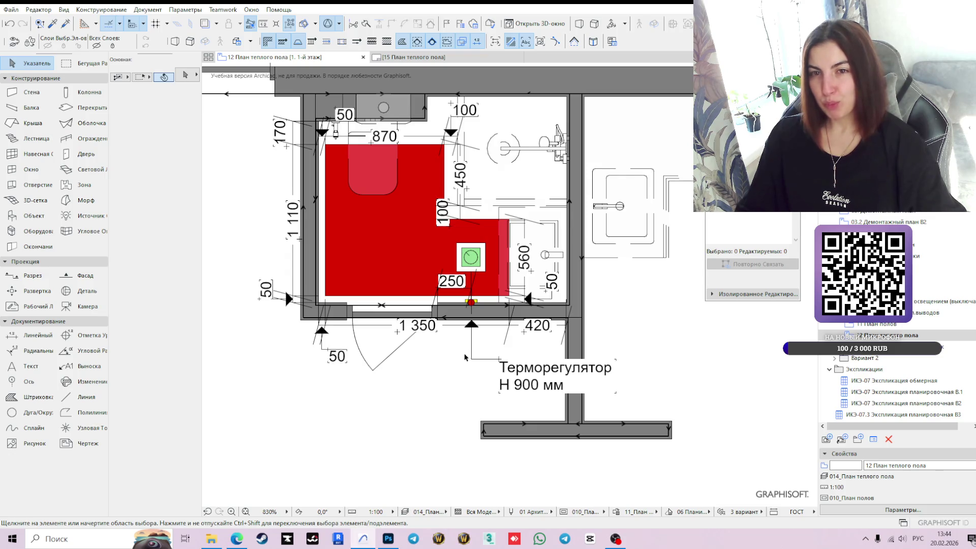
pyautogui.scroll(-2, 463, 356)
pyautogui.scroll(2, 305, 193)
# - Give the 170 dimension label a leader line using the third leader shape
pyautogui.click(351, 204)
pyautogui.click(121, 344)
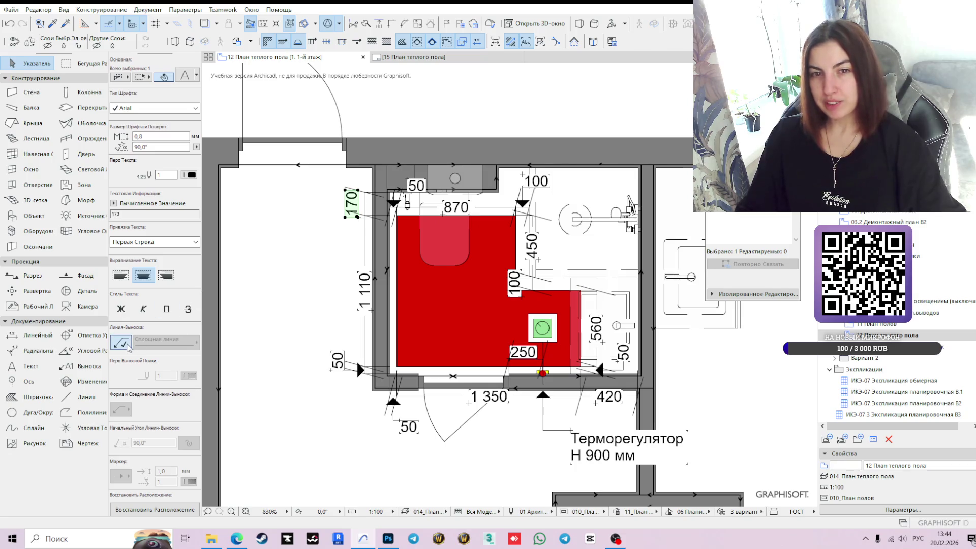
pyautogui.click(169, 411)
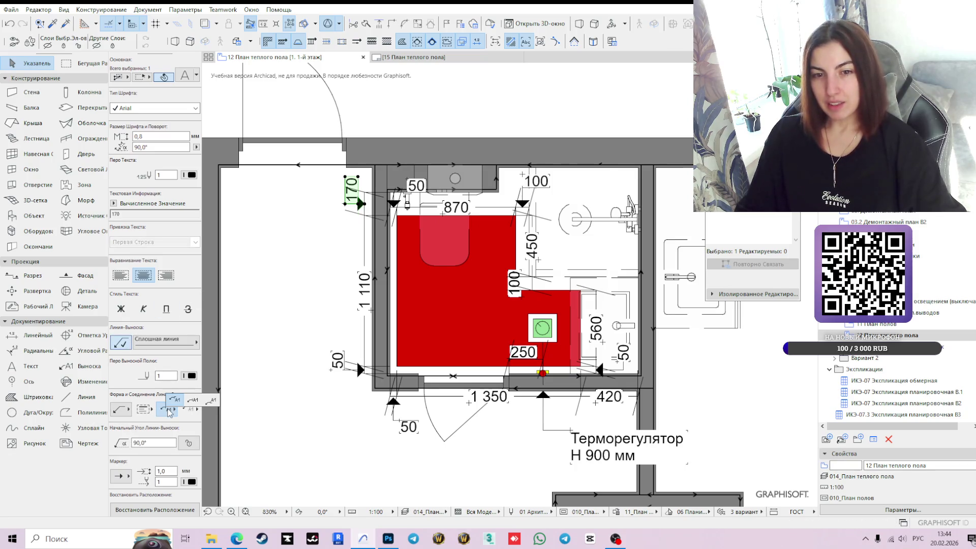
pyautogui.click(212, 402)
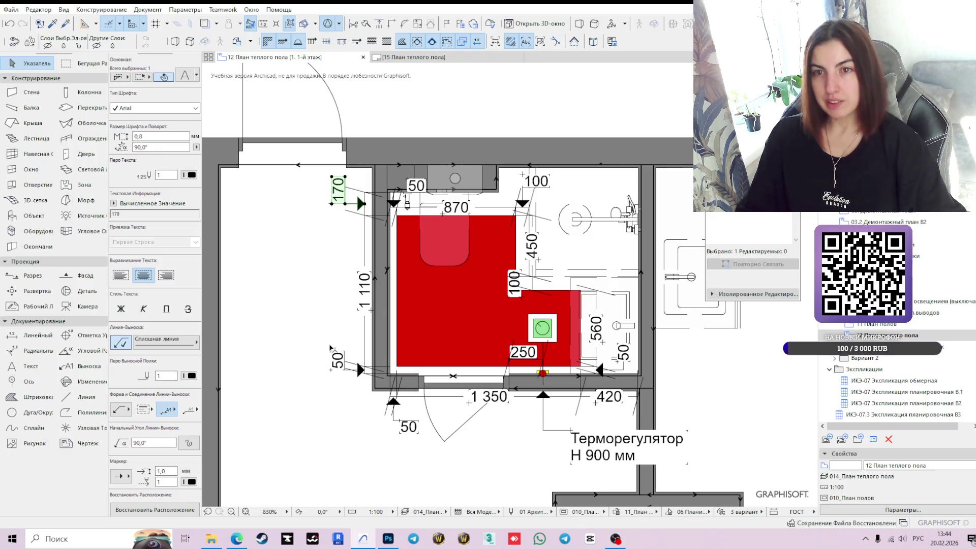
pyautogui.click(323, 272)
pyautogui.scroll(1, 357, 239)
pyautogui.scroll(-3, 357, 239)
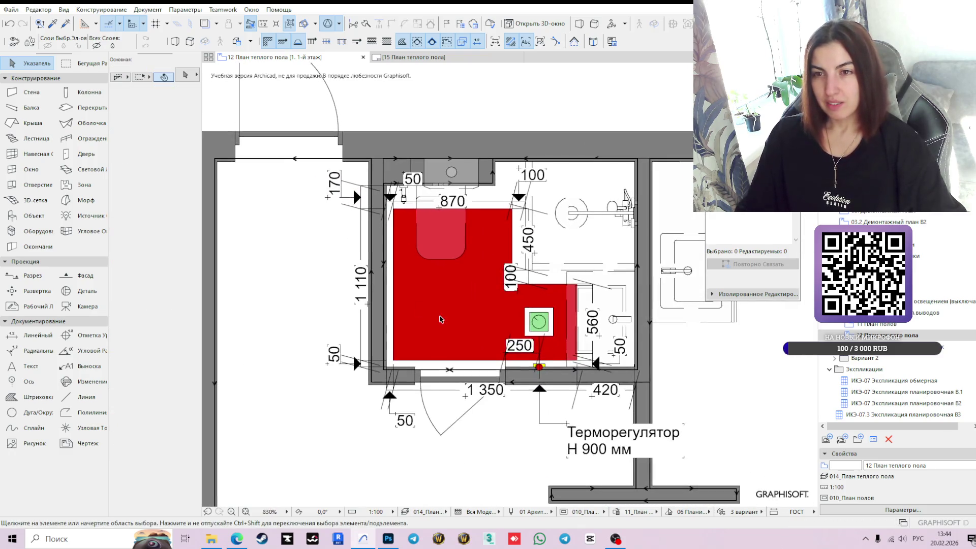
pyautogui.scroll(-1, 477, 316)
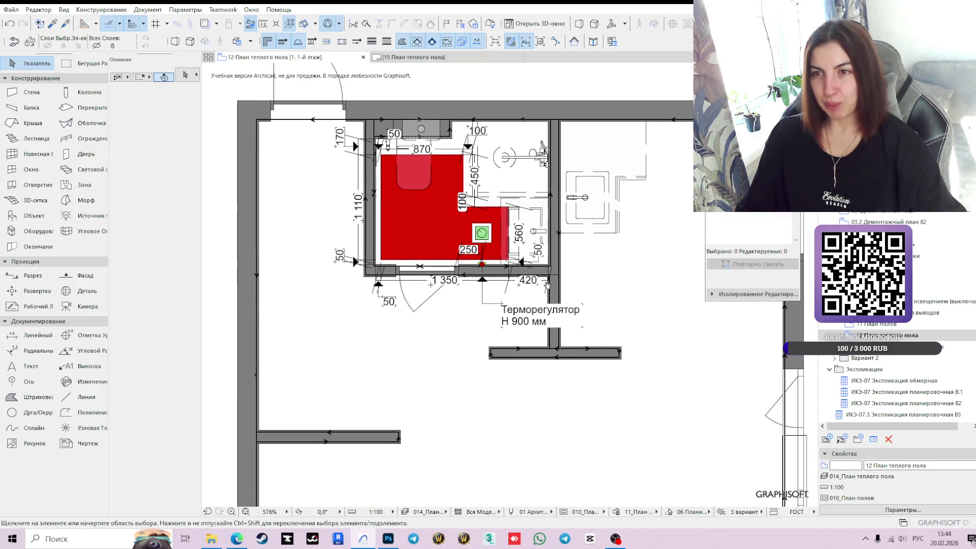
# - Check the updated heated-floor drawing on layout 15, then go back to the 12 План теплого пола plan
pyautogui.click(461, 58)
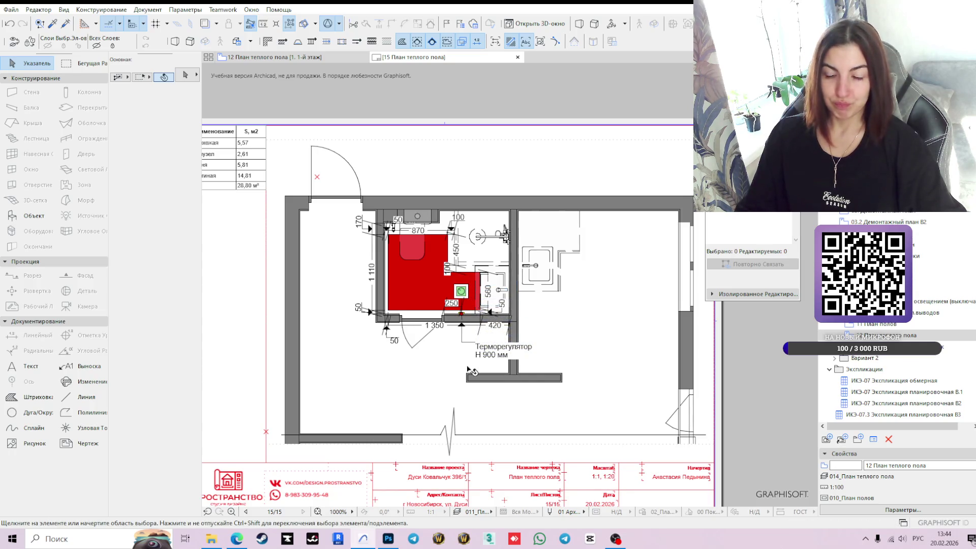
pyautogui.click(468, 370)
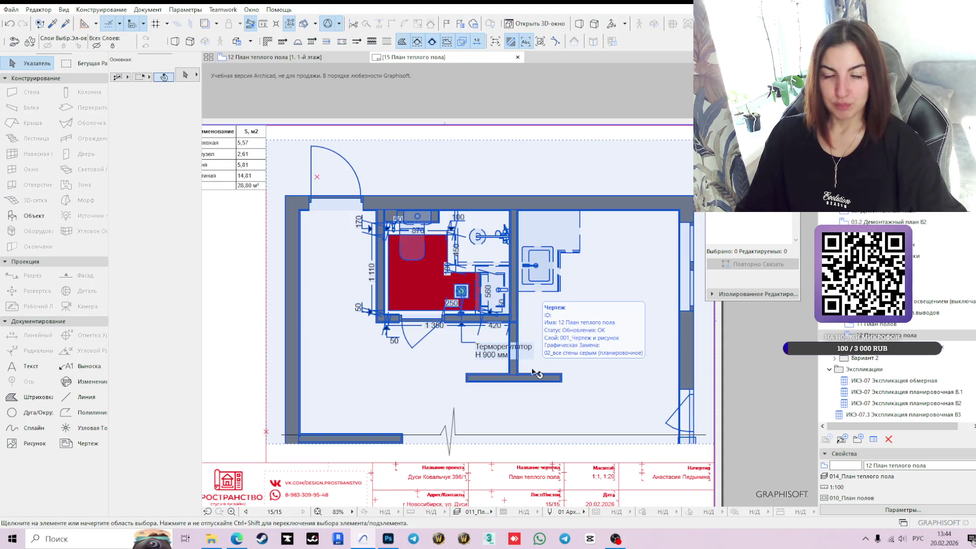
pyautogui.click(774, 348)
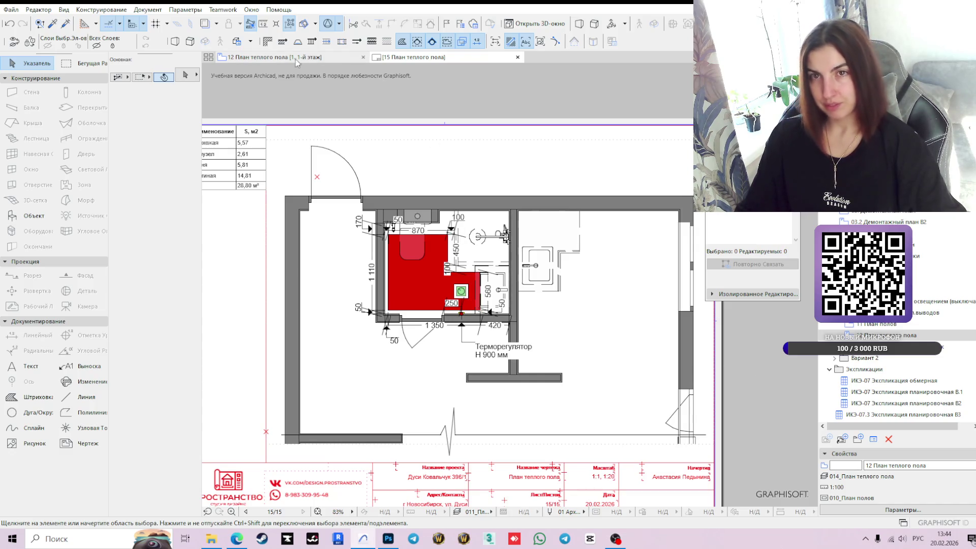
pyautogui.moveTo(289, 61)
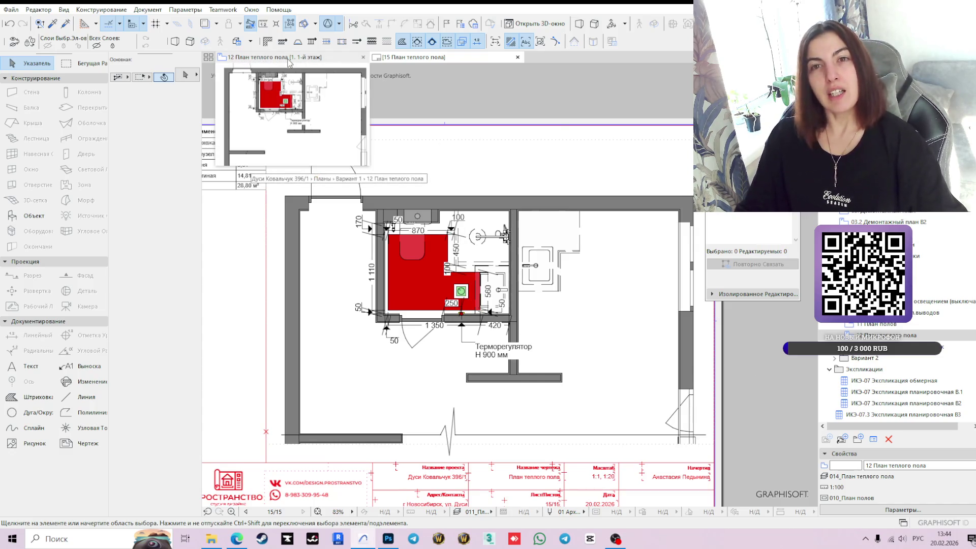
pyautogui.click(288, 59)
pyautogui.scroll(-3, 545, 301)
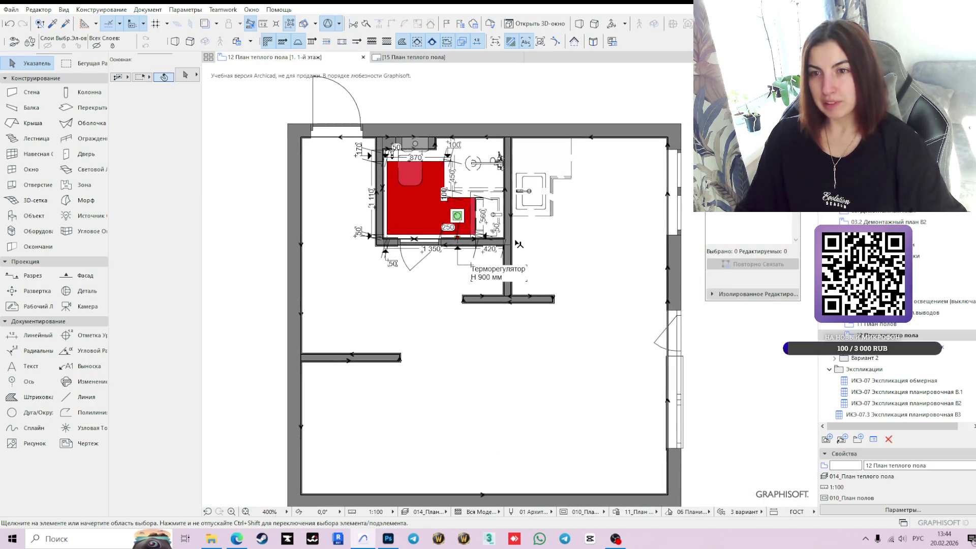
pyautogui.click(436, 60)
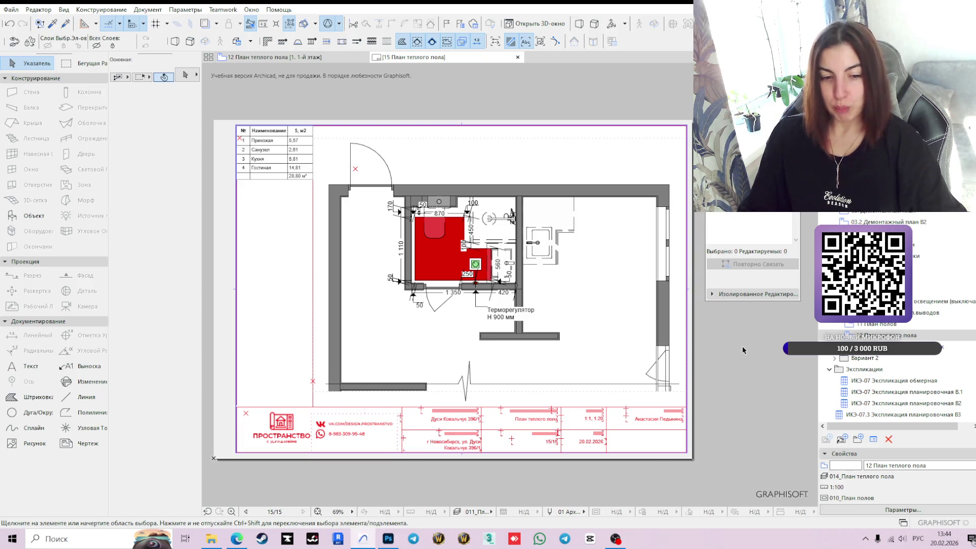
pyautogui.click(294, 59)
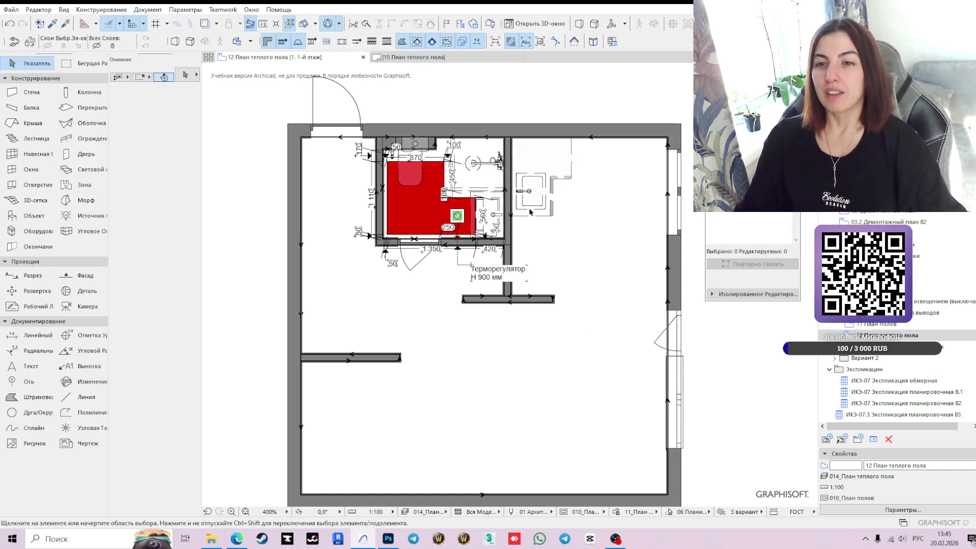
pyautogui.scroll(1, 497, 232)
pyautogui.scroll(1, 529, 275)
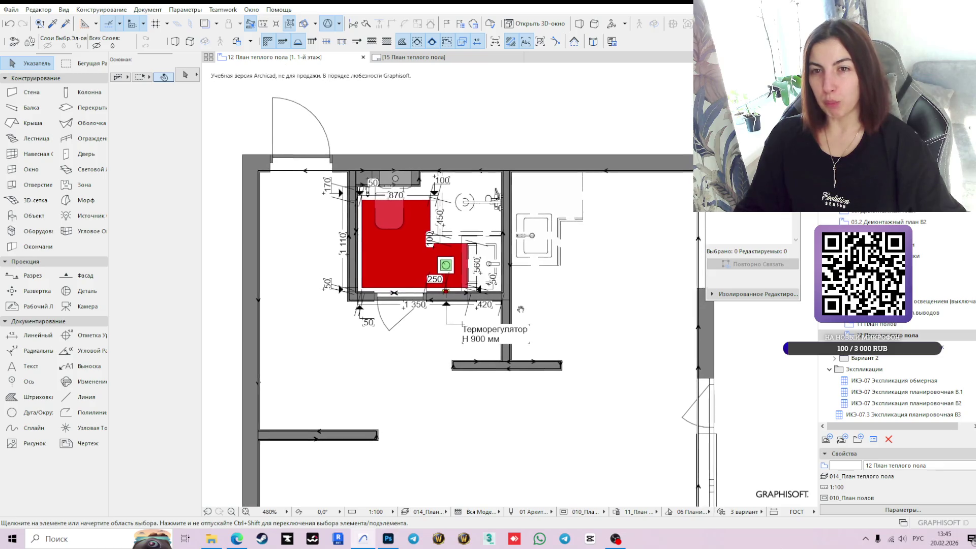
pyautogui.scroll(1, 534, 285)
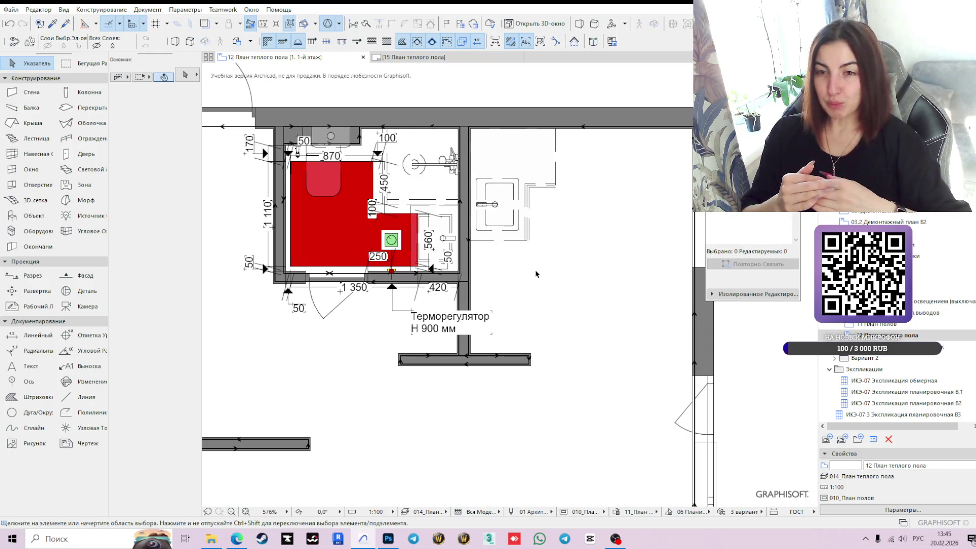
pyautogui.scroll(-3, 560, 300)
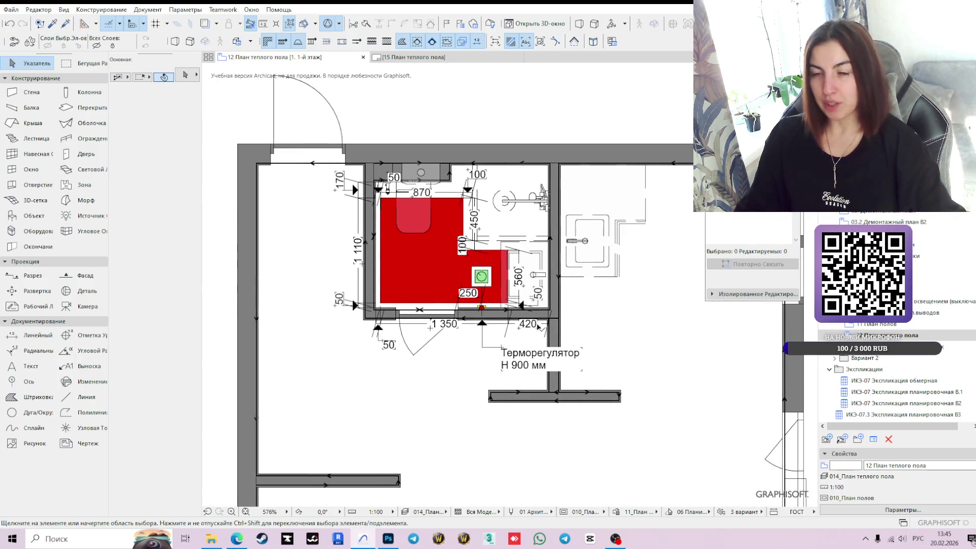
pyautogui.moveTo(580, 319); pyautogui.dragTo(534, 287, button='middle')
pyautogui.moveTo(582, 313); pyautogui.dragTo(555, 295, button='middle')
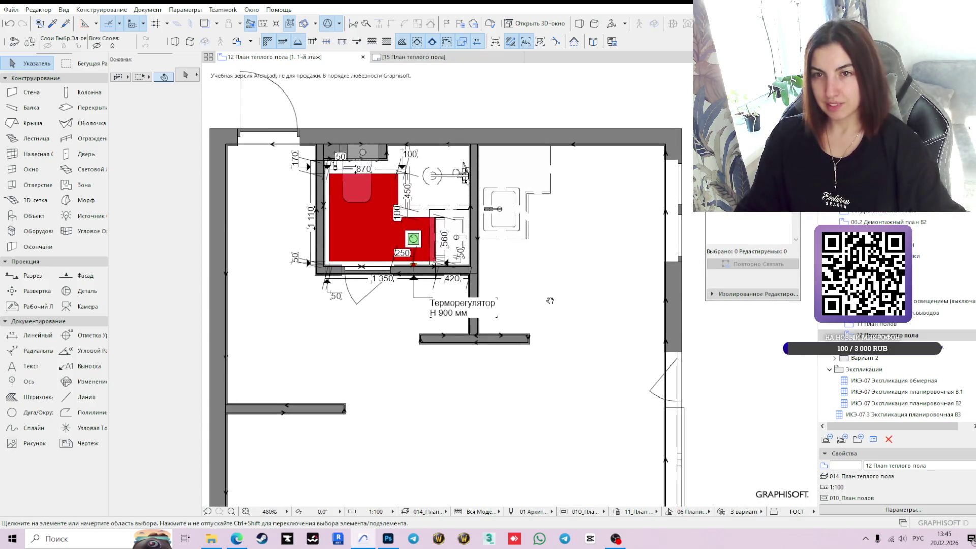
pyautogui.scroll(-2, 554, 296)
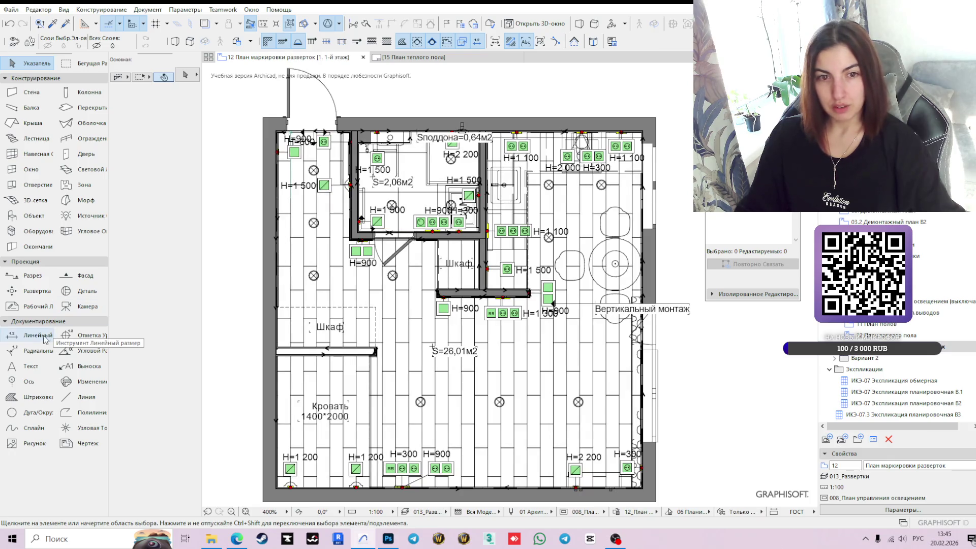
# - Pick the Interior Elevation tool and frame the upper rooms of the marking plan
pyautogui.click(33, 292)
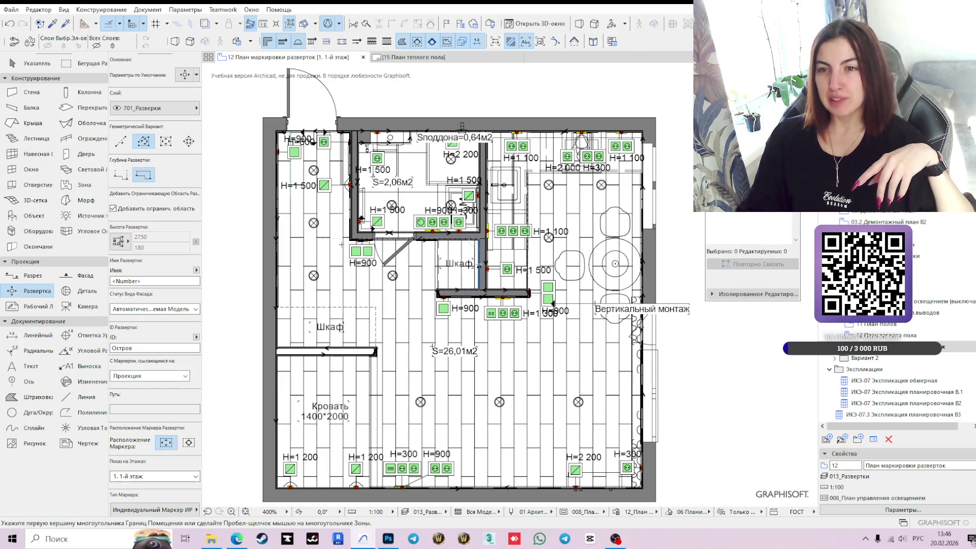
pyautogui.moveTo(438, 290); pyautogui.dragTo(438, 340, button='middle')
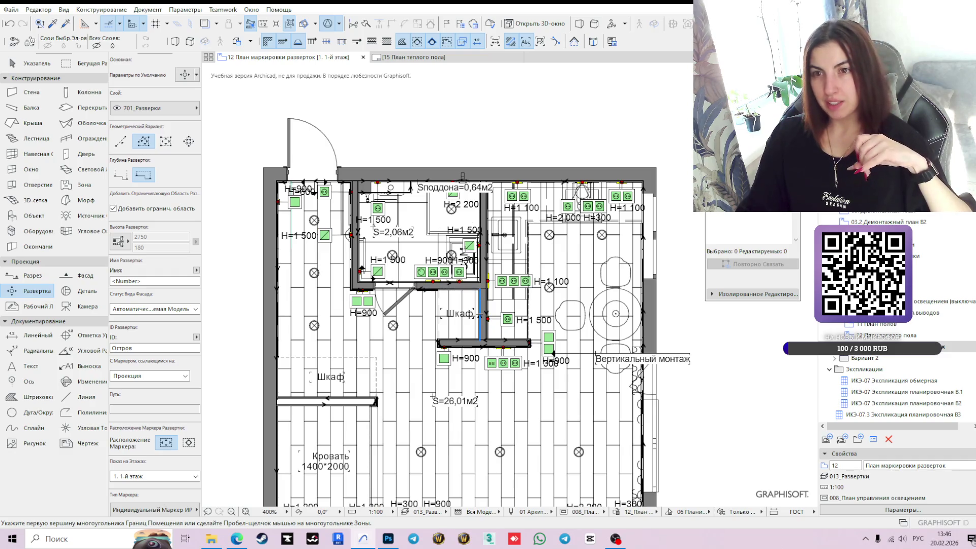
pyautogui.scroll(4, 466, 205)
pyautogui.moveTo(396, 257); pyautogui.dragTo(444, 248, button='middle')
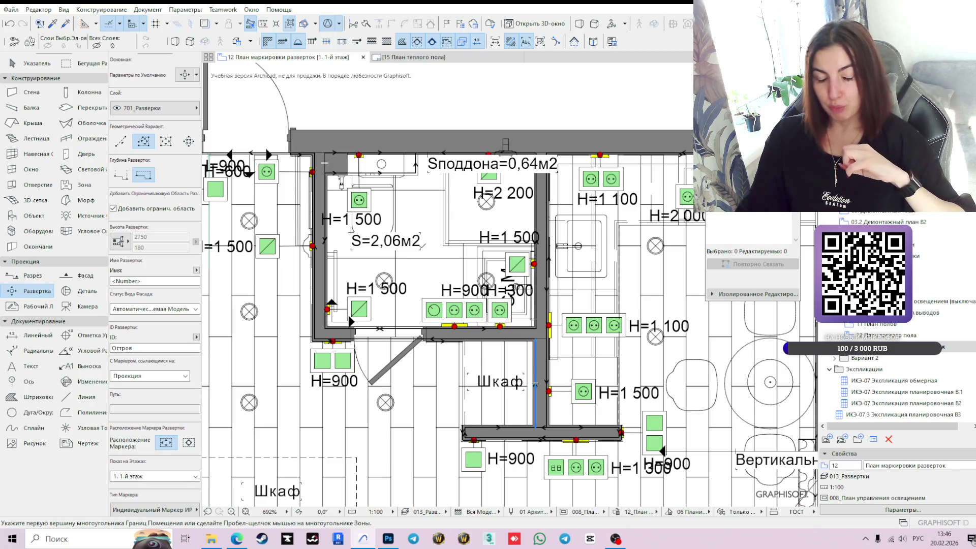
pyautogui.scroll(-2, 535, 384)
pyautogui.moveTo(559, 293); pyautogui.dragTo(522, 253, button='middle')
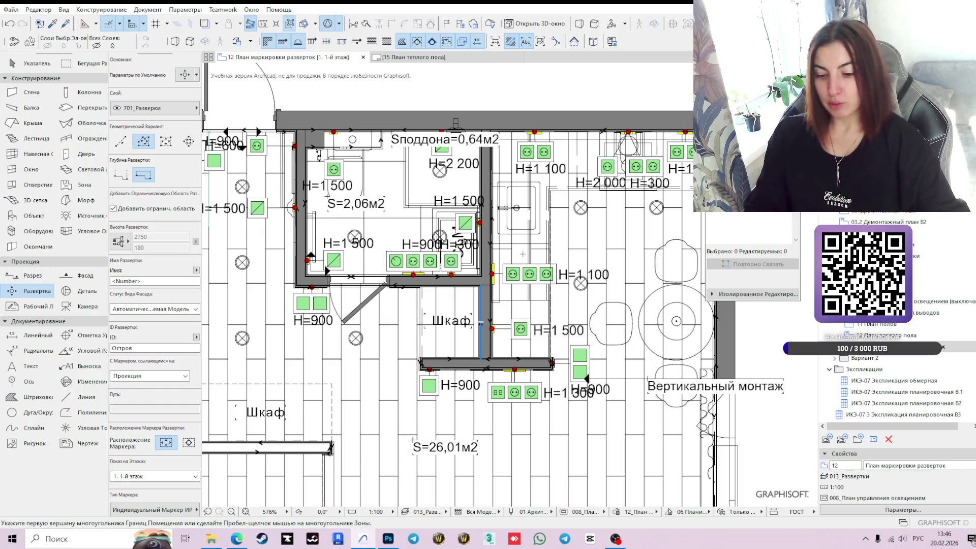
pyautogui.press('XF86AudioLowerVolume')
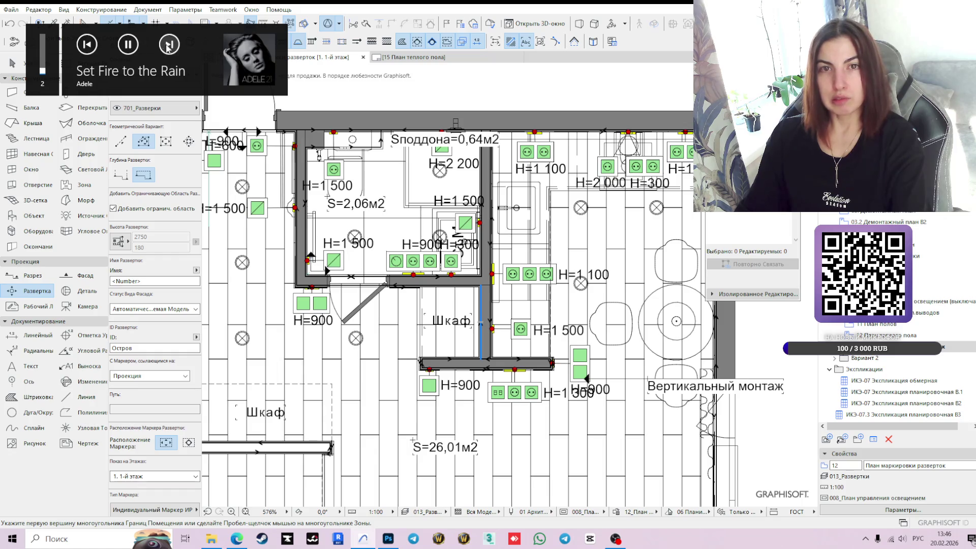
# - Start an elevation boundary, cancel it, and open the Interior Elevation default settings
pyautogui.click(374, 96)
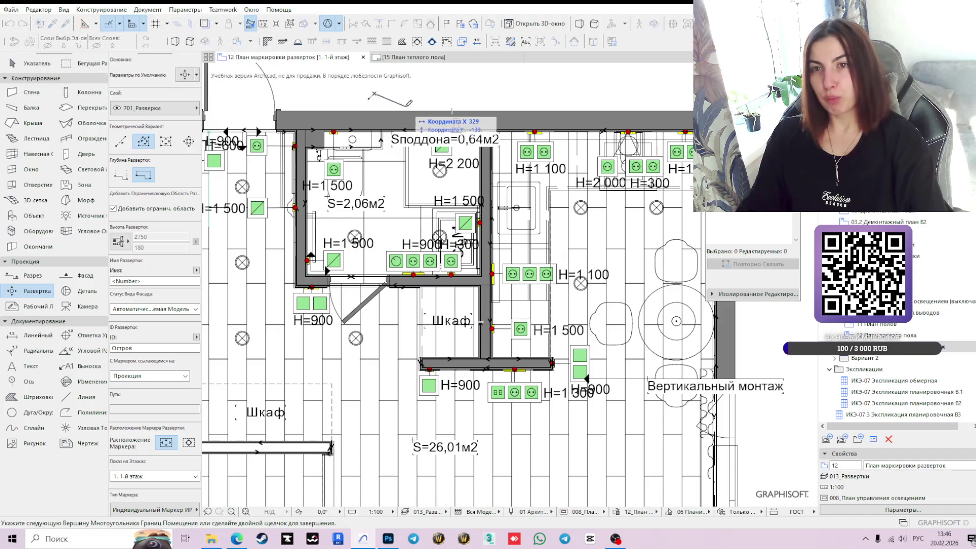
pyautogui.press('Escape')
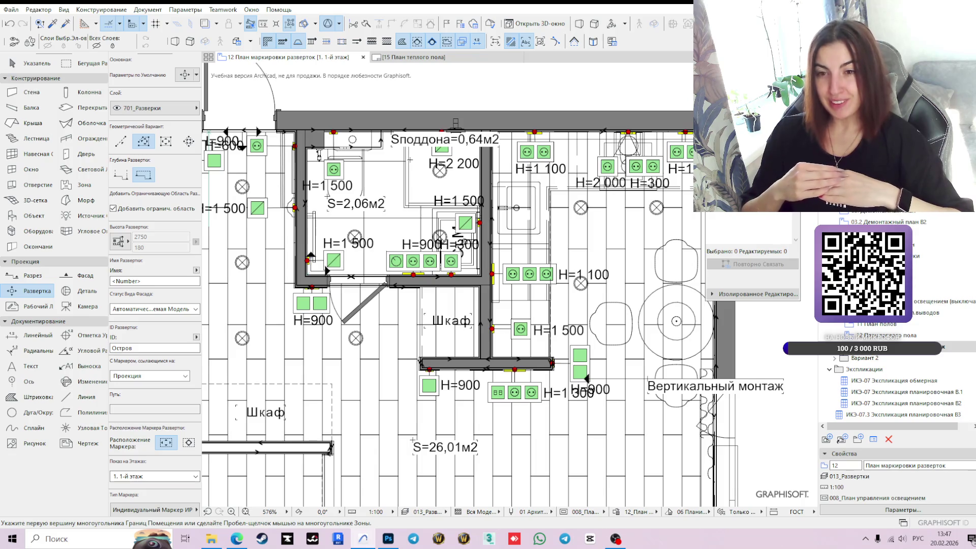
pyautogui.scroll(-2, 437, 279)
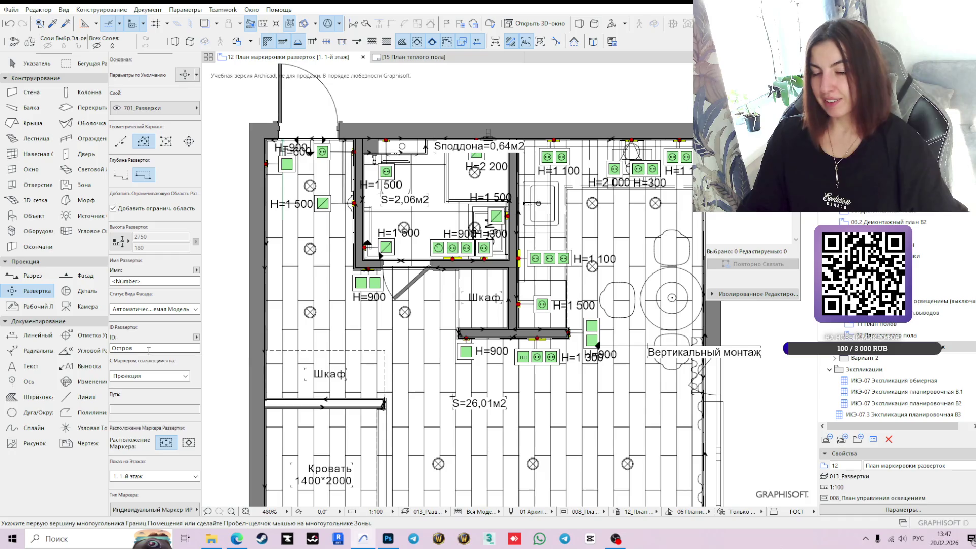
pyautogui.click(184, 74)
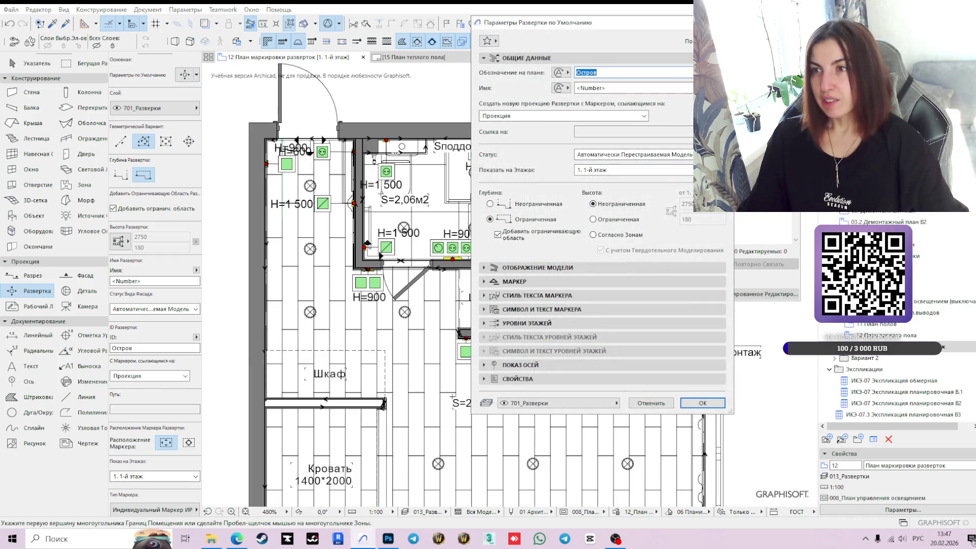
pyautogui.press('Escape')
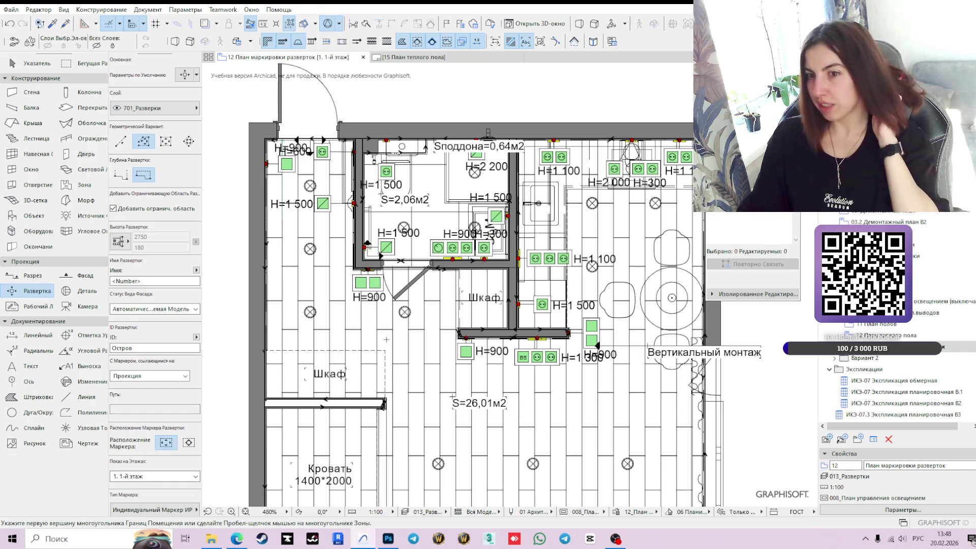
pyautogui.moveTo(346, 315); pyautogui.dragTo(361, 327, button='middle')
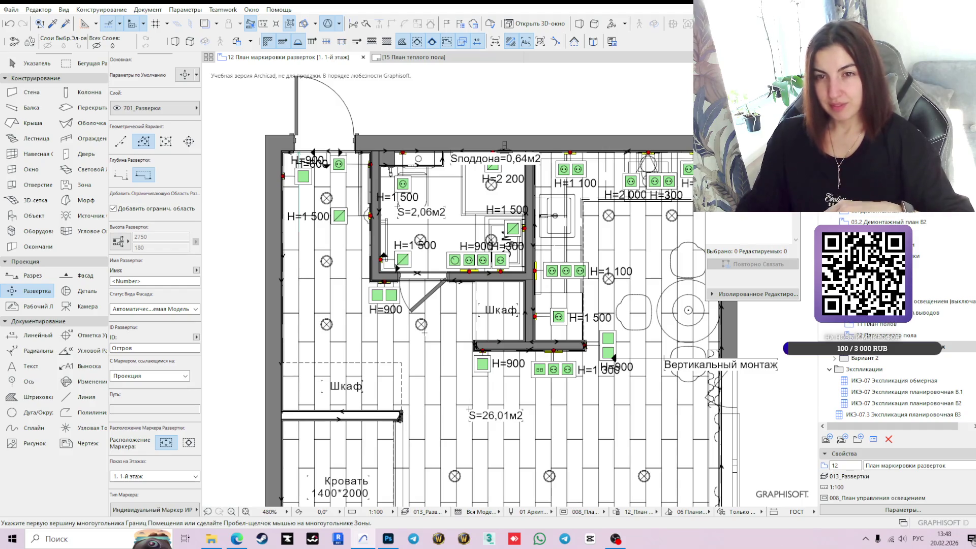
pyautogui.click(139, 348)
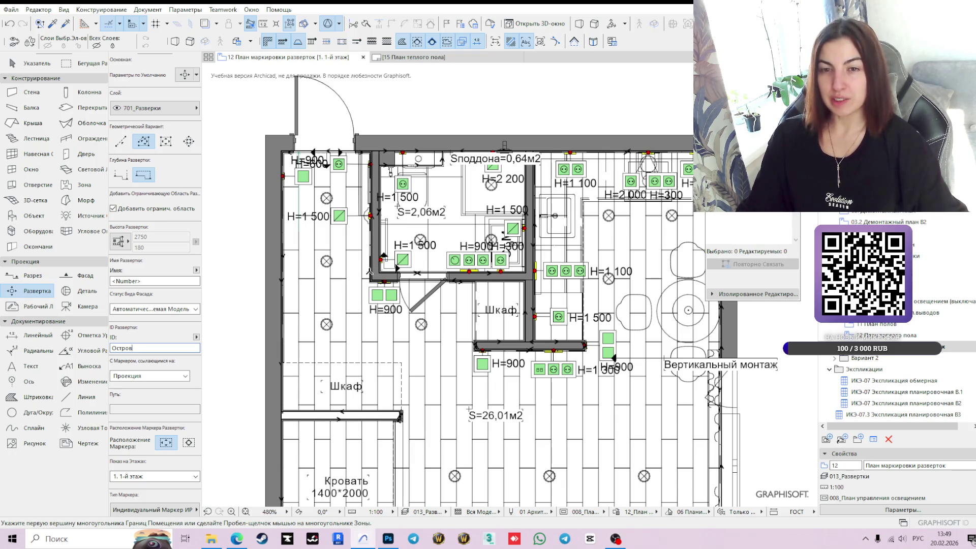
pyautogui.scroll(2, 351, 249)
pyautogui.scroll(-2, 355, 258)
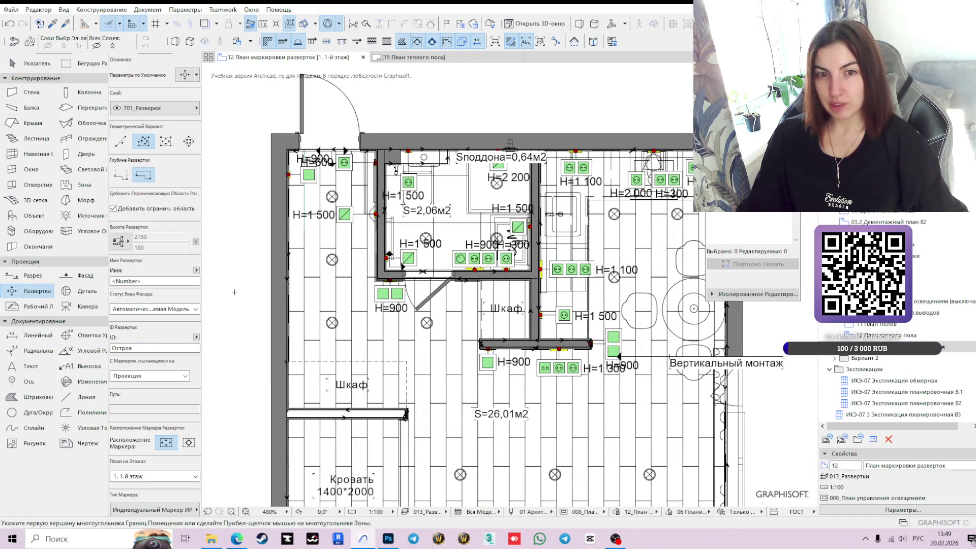
pyautogui.doubleClick(124, 350)
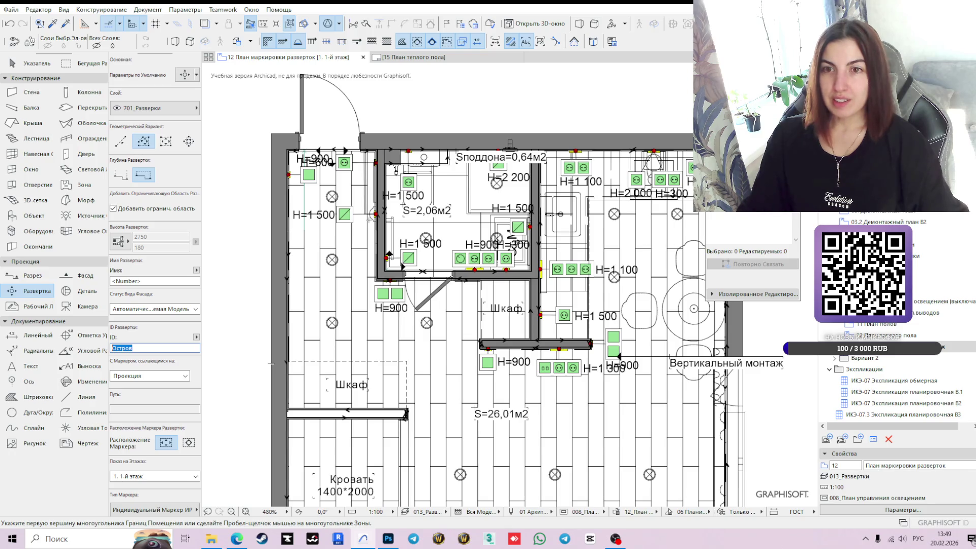
pyautogui.moveTo(406, 207); pyautogui.dragTo(433, 215, button='middle')
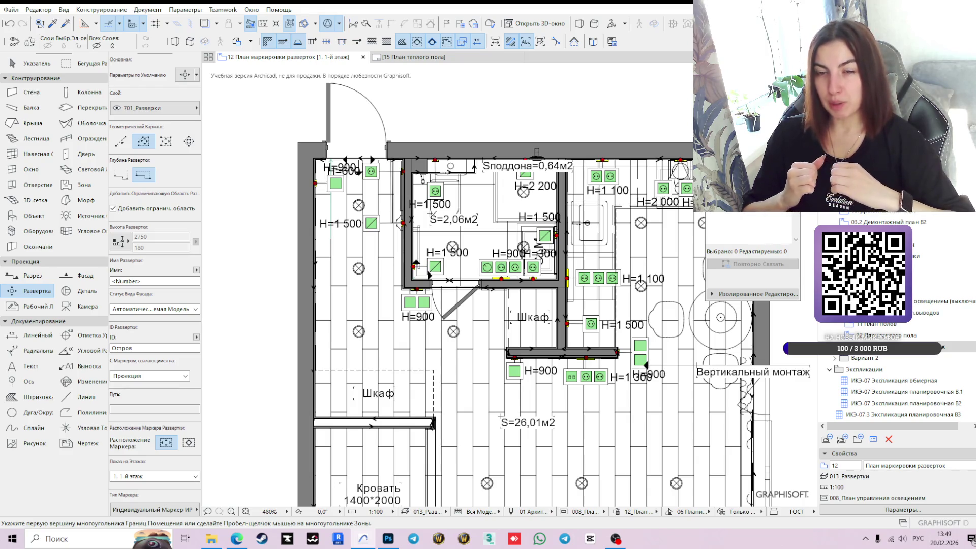
pyautogui.scroll(3, 305, 197)
pyautogui.moveTo(354, 186); pyautogui.dragTo(373, 230, button='middle')
pyautogui.scroll(-3, 438, 242)
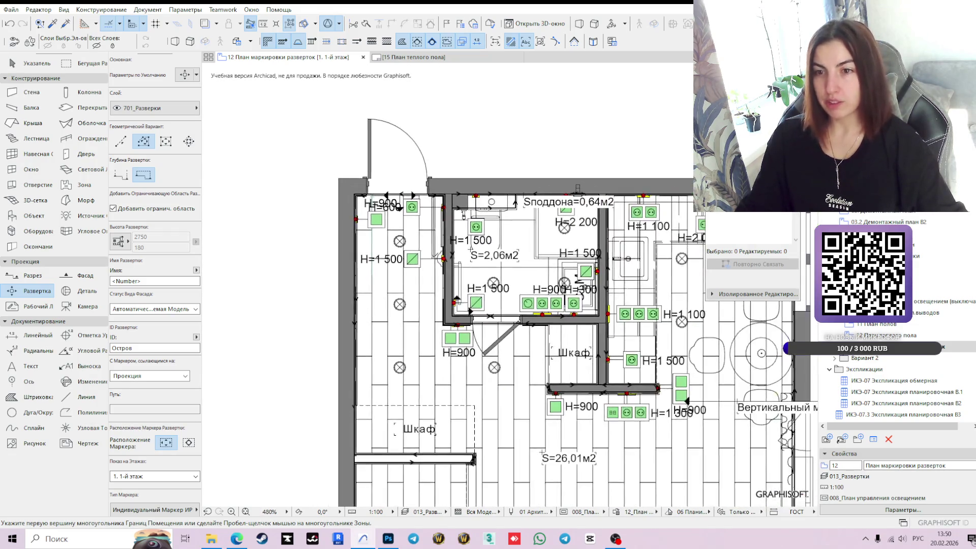
pyautogui.scroll(3, 580, 295)
pyautogui.scroll(2, 354, 133)
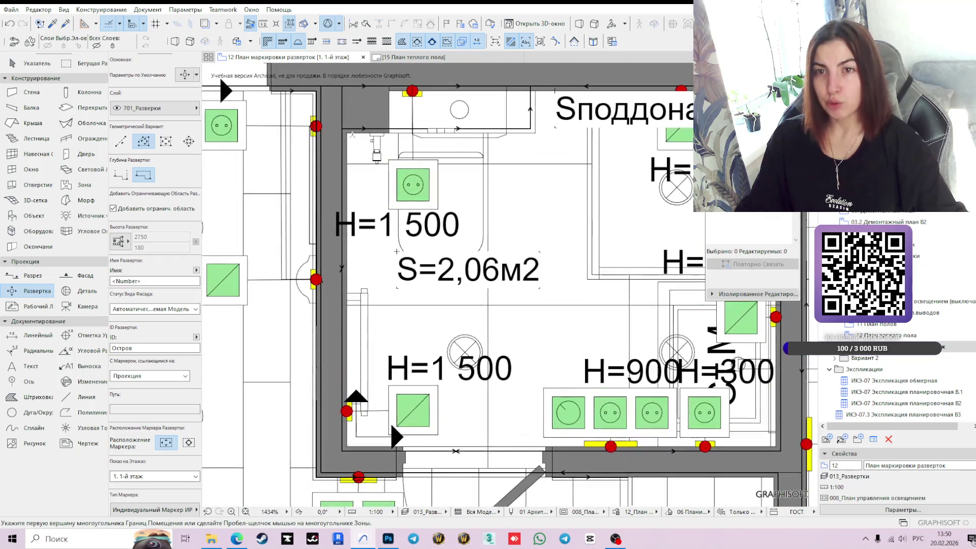
pyautogui.click(347, 134)
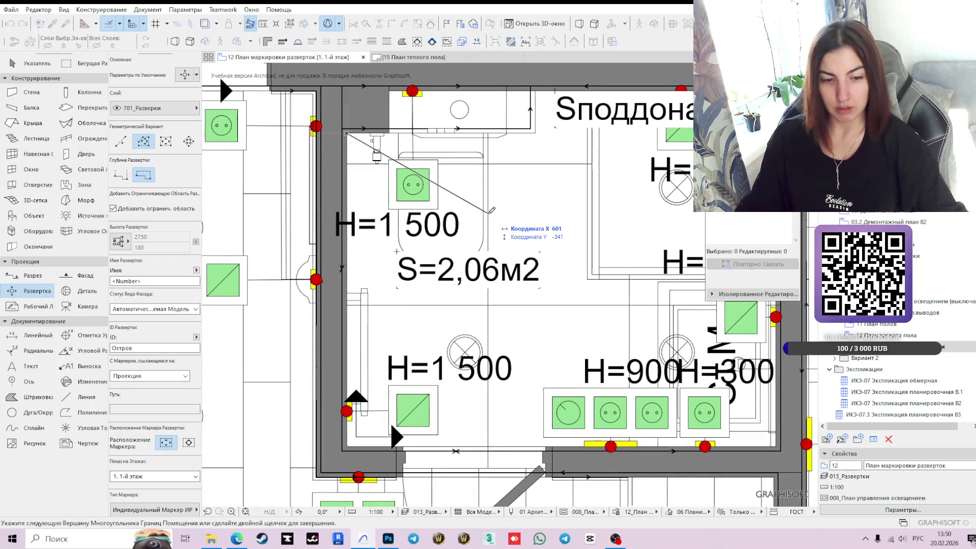
pyautogui.scroll(-2, 545, 206)
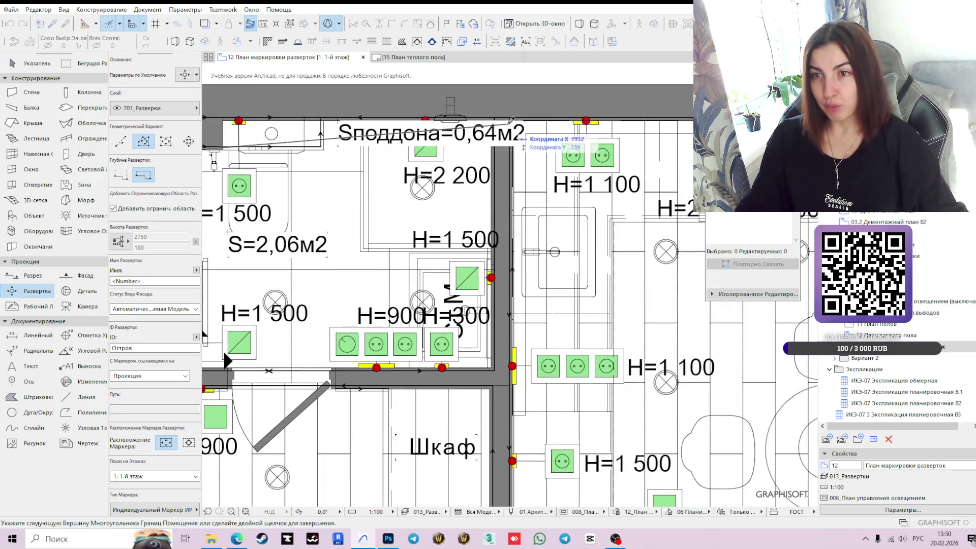
pyautogui.press('Escape')
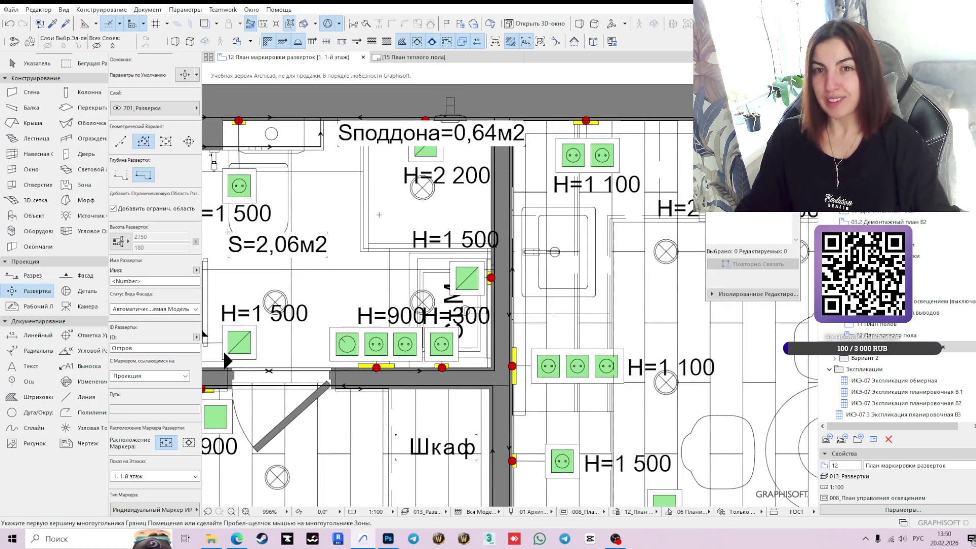
pyautogui.scroll(4, 370, 332)
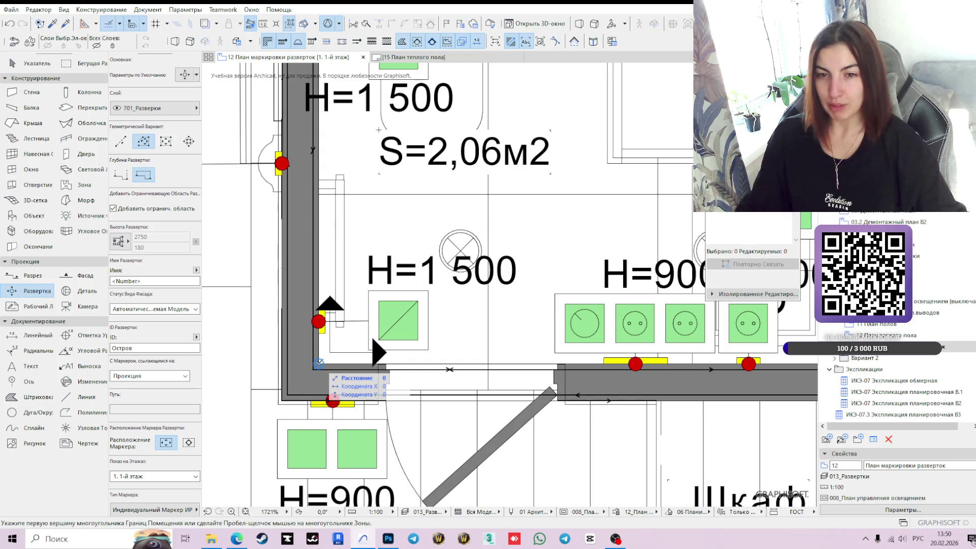
pyautogui.click(319, 363)
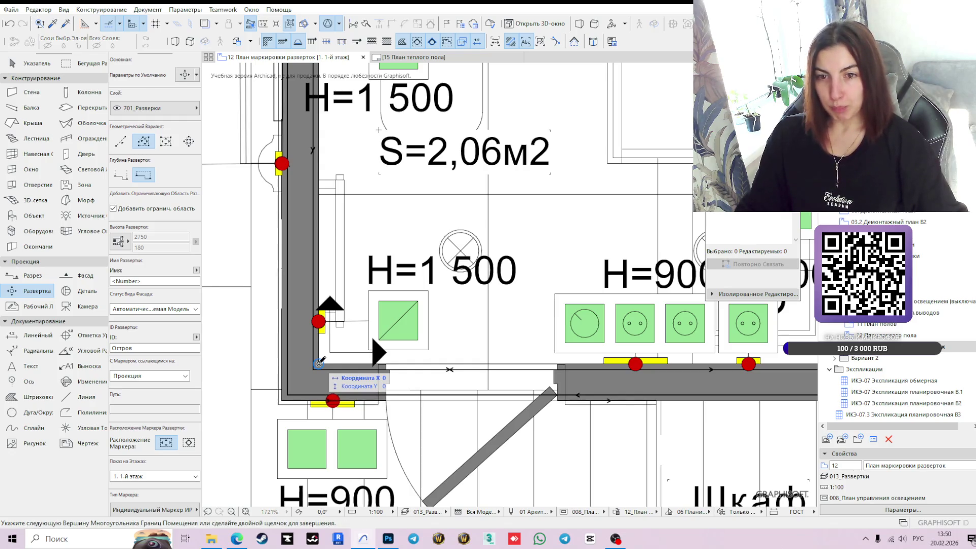
pyautogui.scroll(-3, 357, 292)
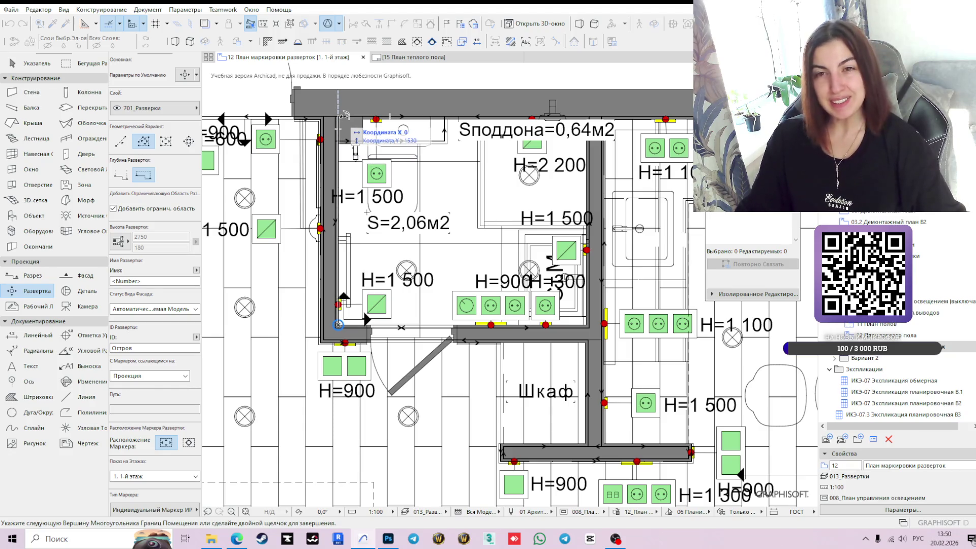
pyautogui.doubleClick(392, 302)
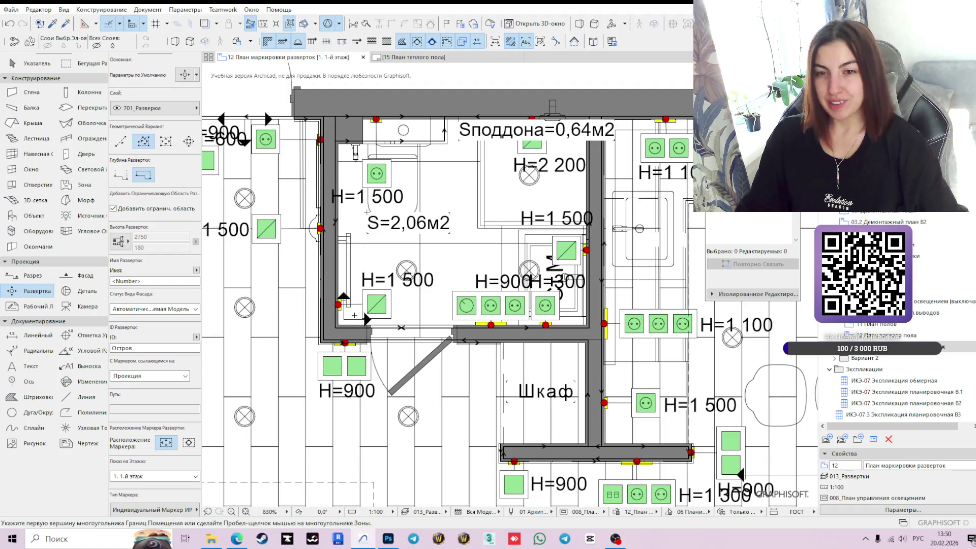
pyautogui.scroll(3, 330, 322)
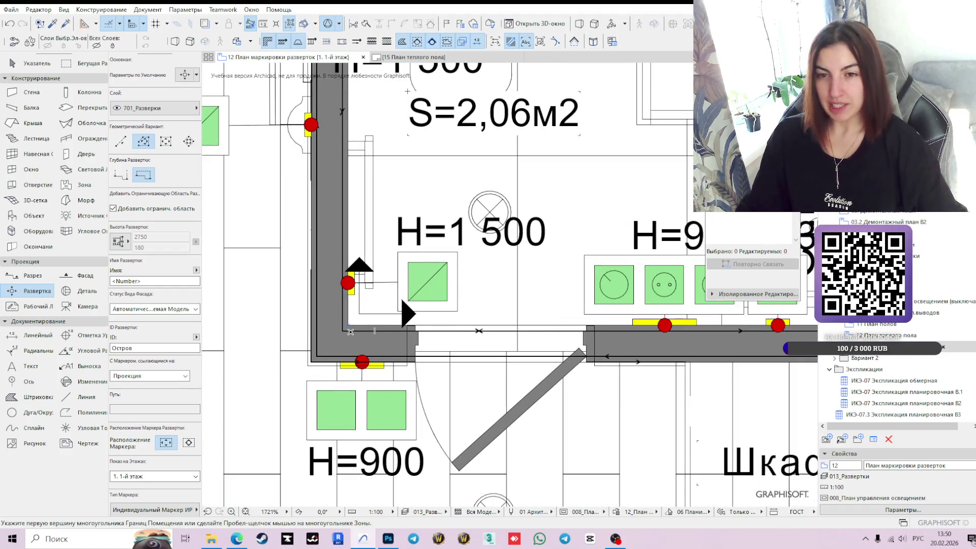
pyautogui.scroll(-4, 478, 278)
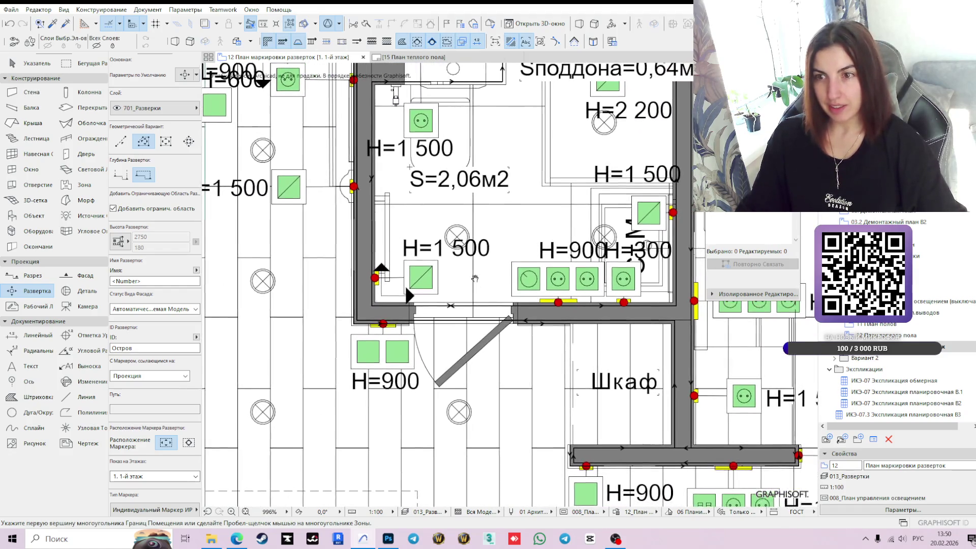
pyautogui.scroll(-3, 428, 220)
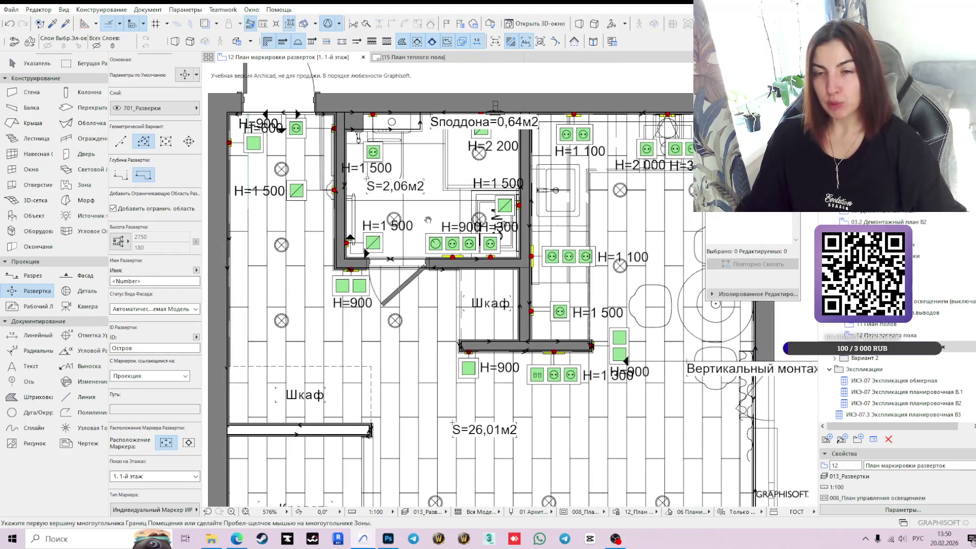
pyautogui.scroll(-2, 470, 237)
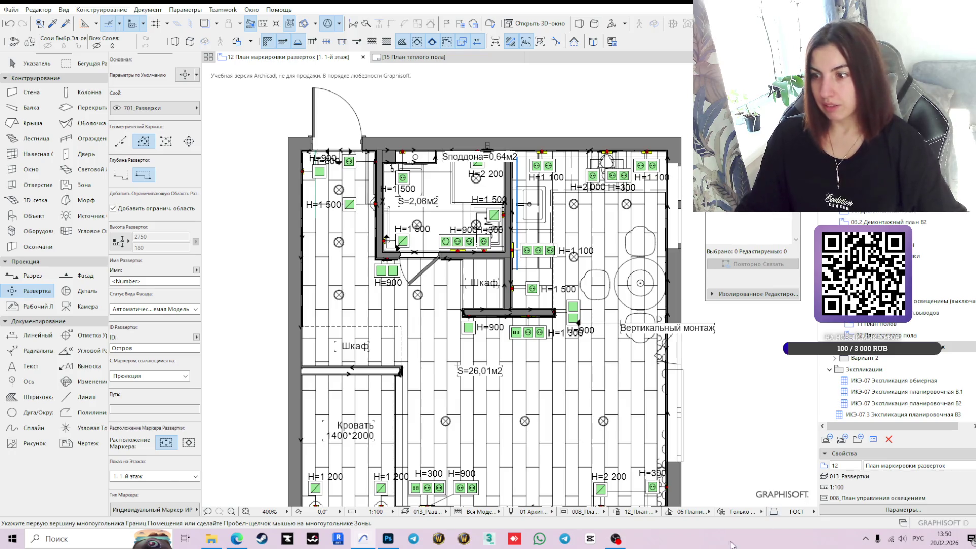
# - Set the view's Design Option Combination to '3 вариант' and apply it
pyautogui.click(903, 510)
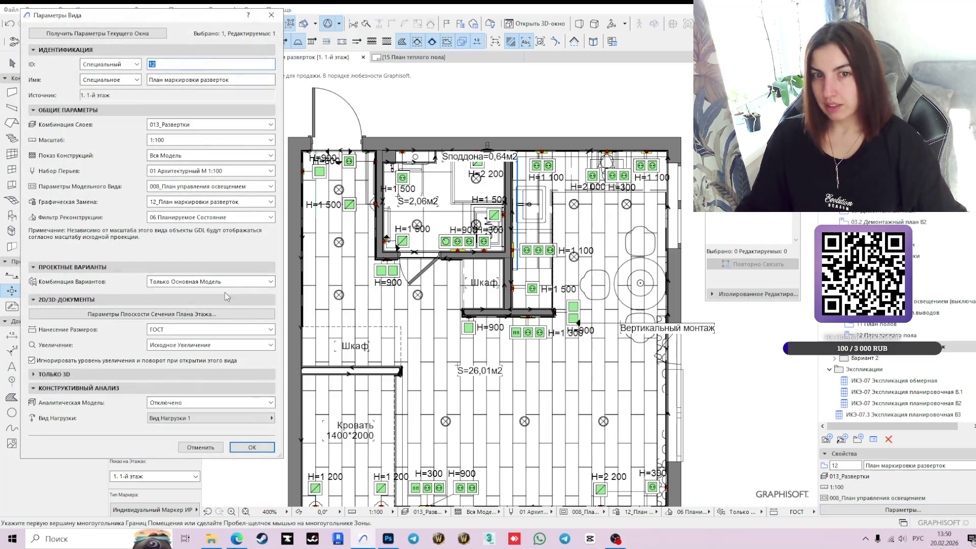
pyautogui.click(218, 283)
pyautogui.click(210, 328)
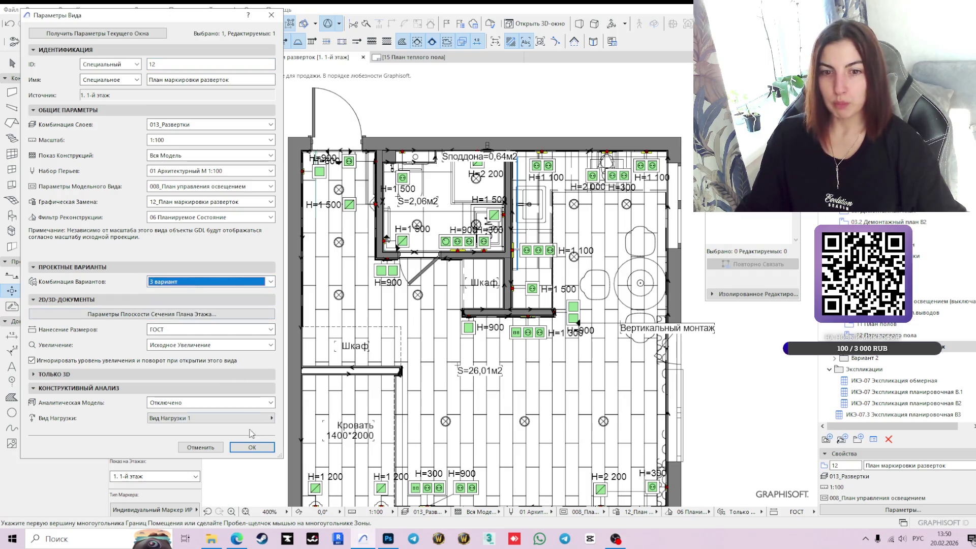
pyautogui.click(252, 447)
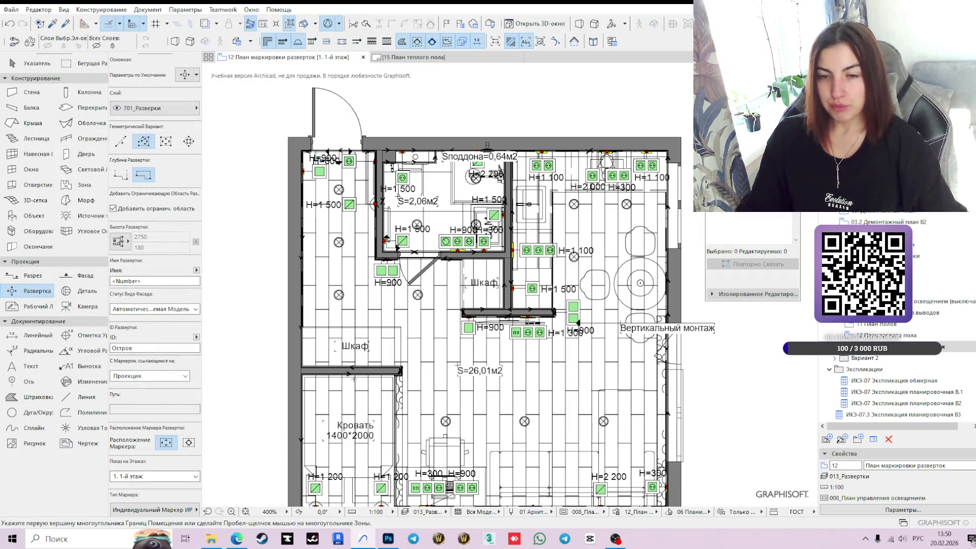
pyautogui.scroll(2, 356, 379)
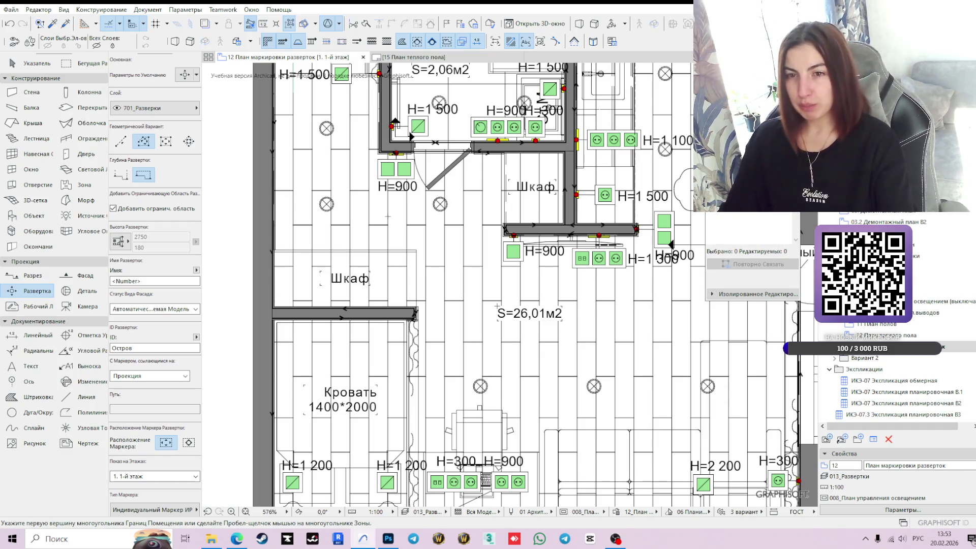
pyautogui.scroll(-3, 396, 219)
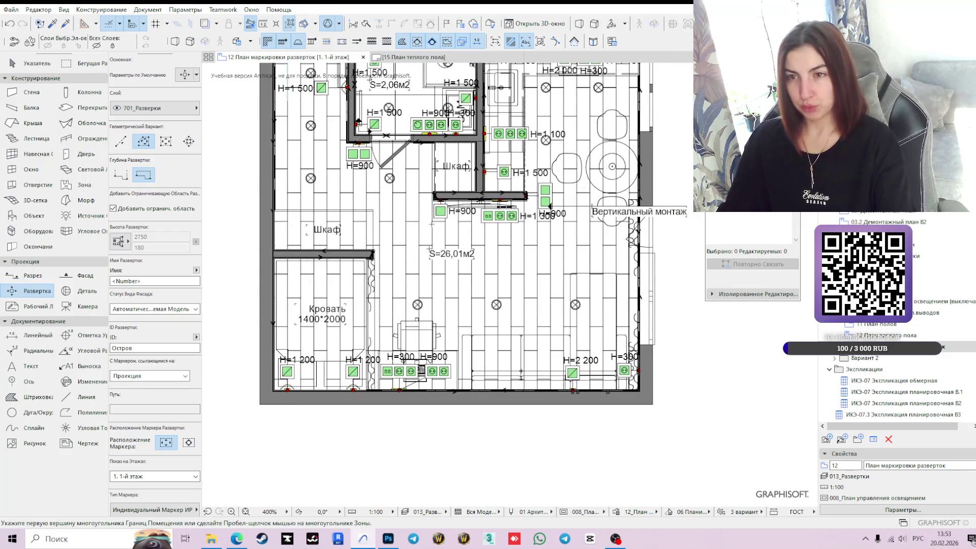
pyautogui.scroll(-2, 433, 223)
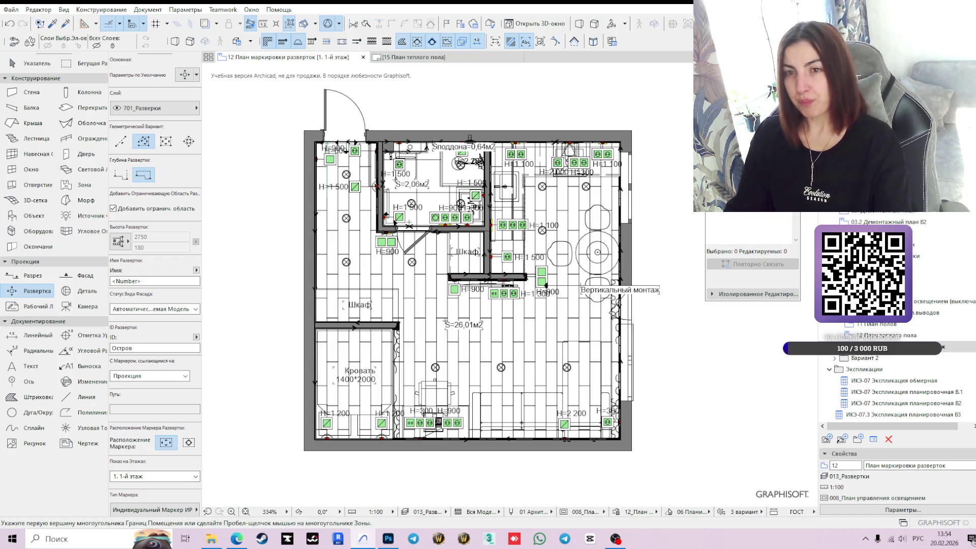
pyautogui.scroll(3, 389, 224)
pyautogui.scroll(1, 389, 224)
pyautogui.scroll(-4, 432, 234)
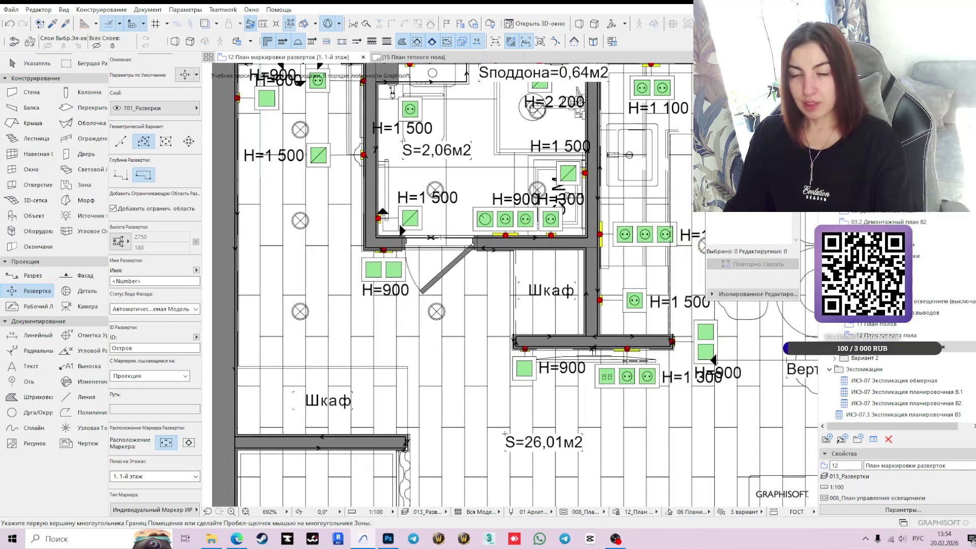
pyautogui.scroll(1, 444, 238)
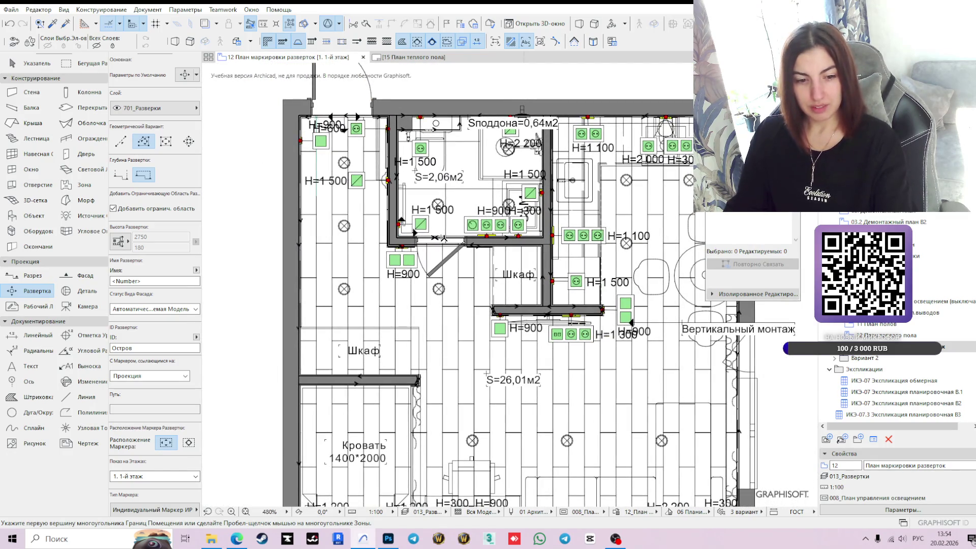
pyautogui.scroll(3, 444, 238)
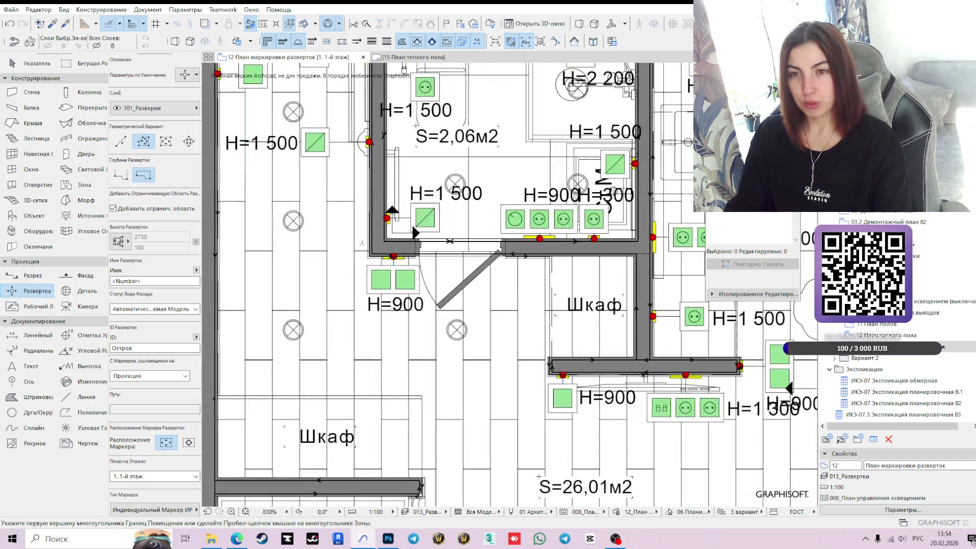
pyautogui.scroll(-2, 385, 238)
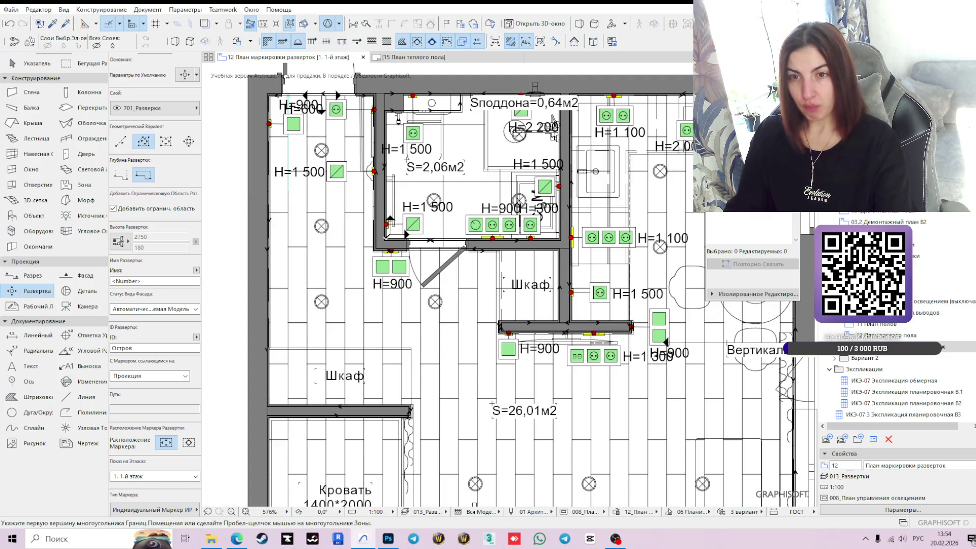
pyautogui.scroll(3, 389, 237)
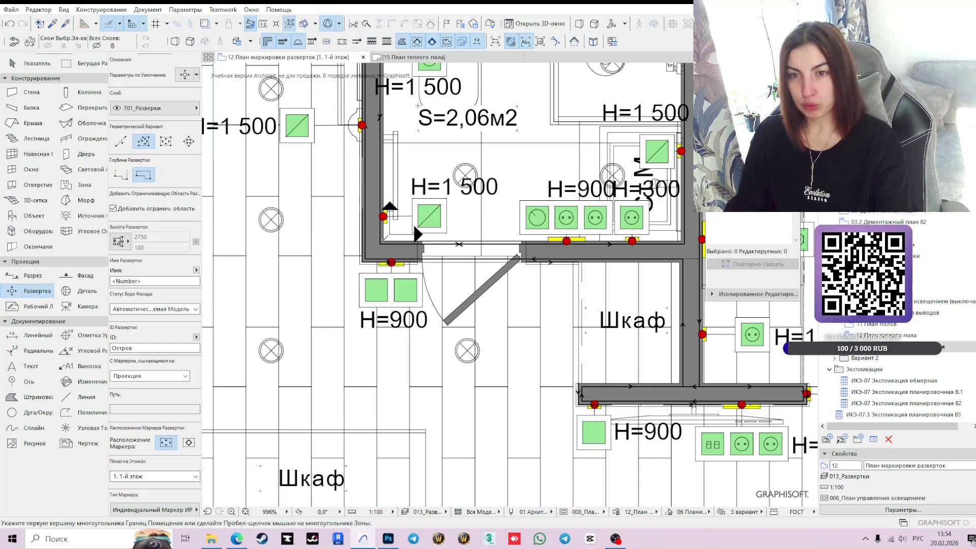
# - Outline a first boundary from the bathroom wall corner to its lower-left corner
pyautogui.click(384, 241)
pyautogui.scroll(-3, 386, 239)
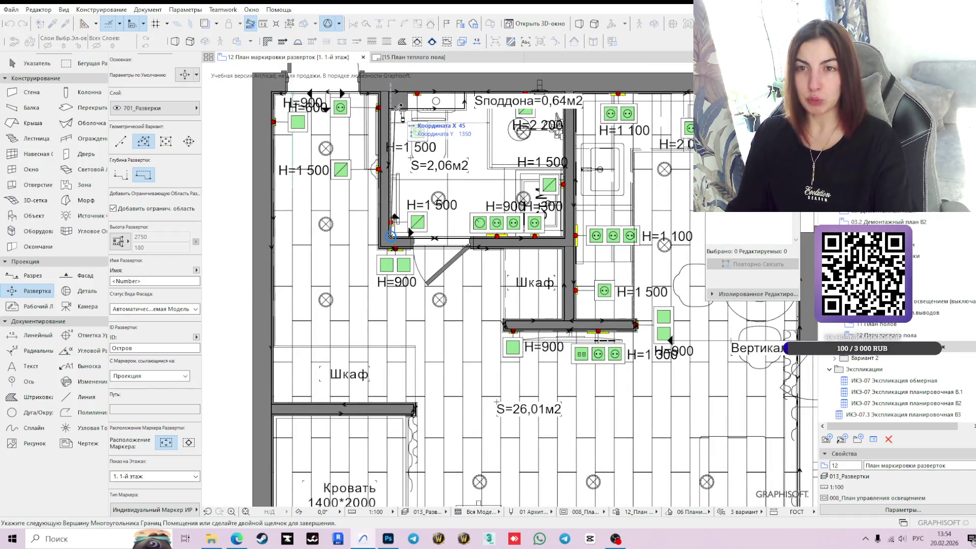
pyautogui.scroll(3, 395, 107)
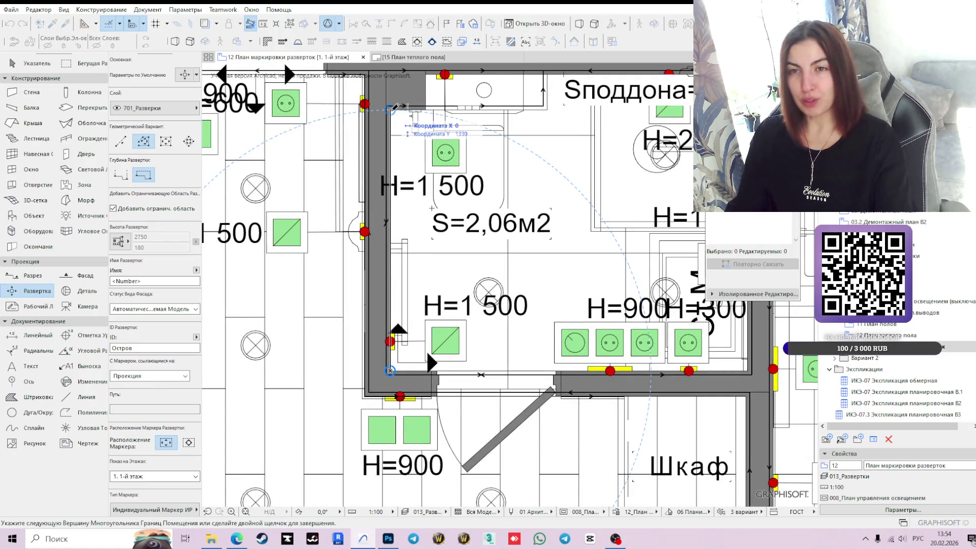
pyautogui.scroll(-3, 395, 107)
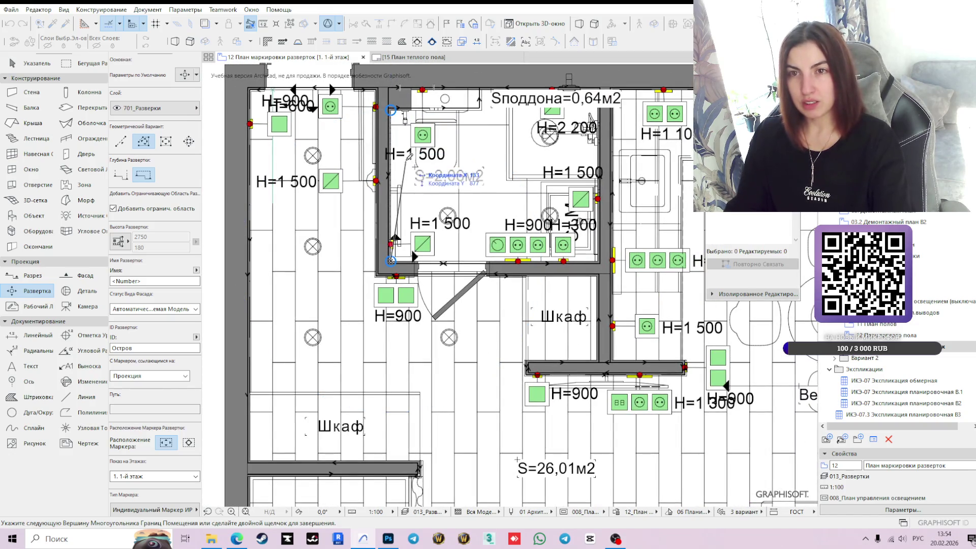
pyautogui.click(390, 262)
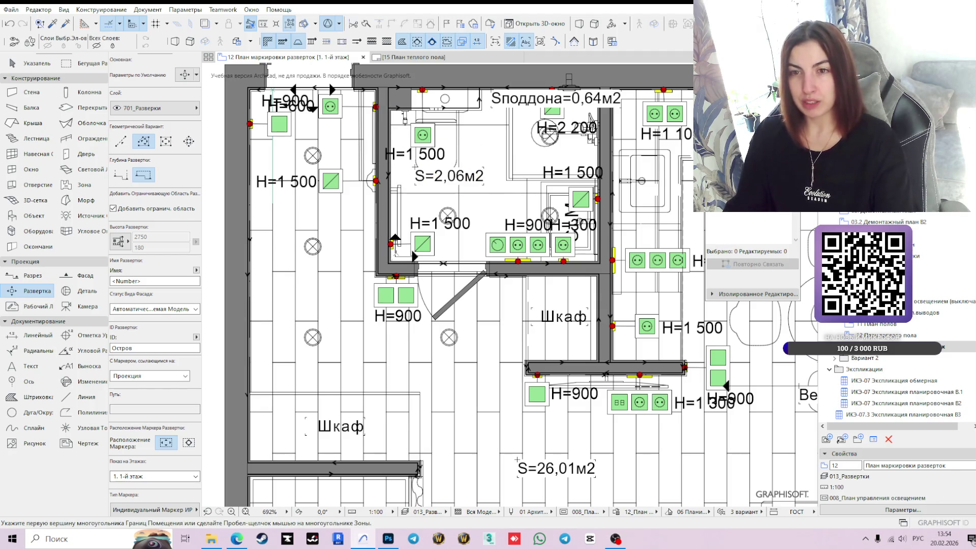
pyautogui.scroll(3, 396, 254)
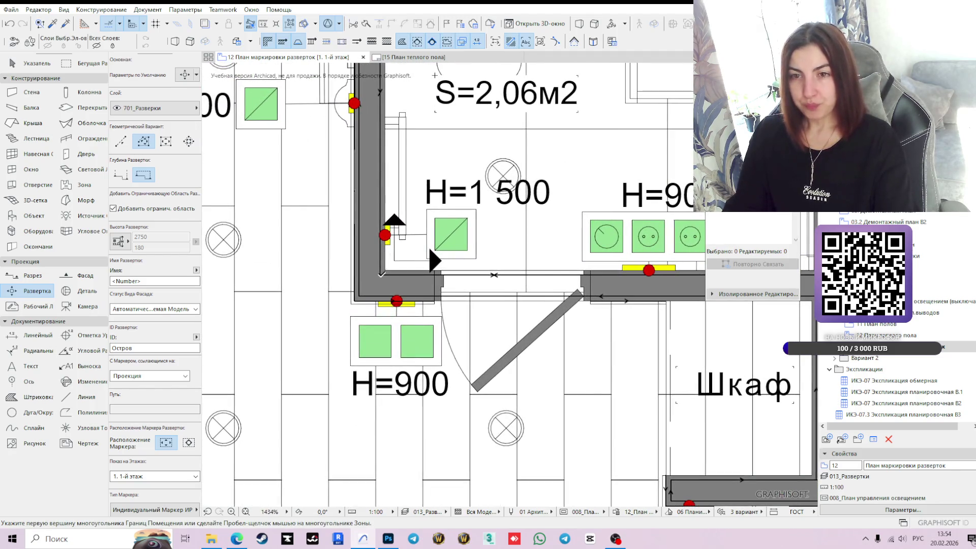
# - Redraw the bathroom boundary from the inner wall corner, finishing it with a double-click
pyautogui.click(385, 270)
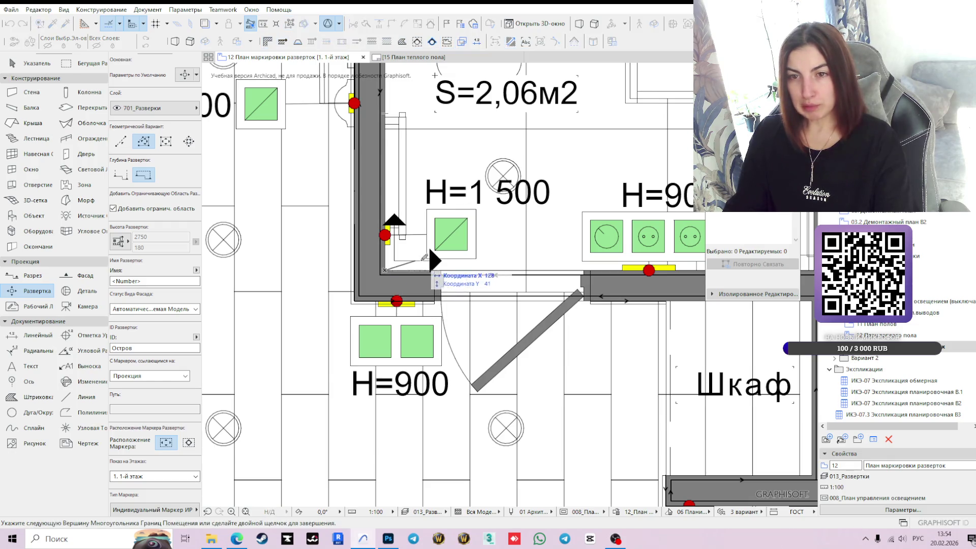
pyautogui.scroll(-5, 424, 257)
pyautogui.scroll(3, 417, 134)
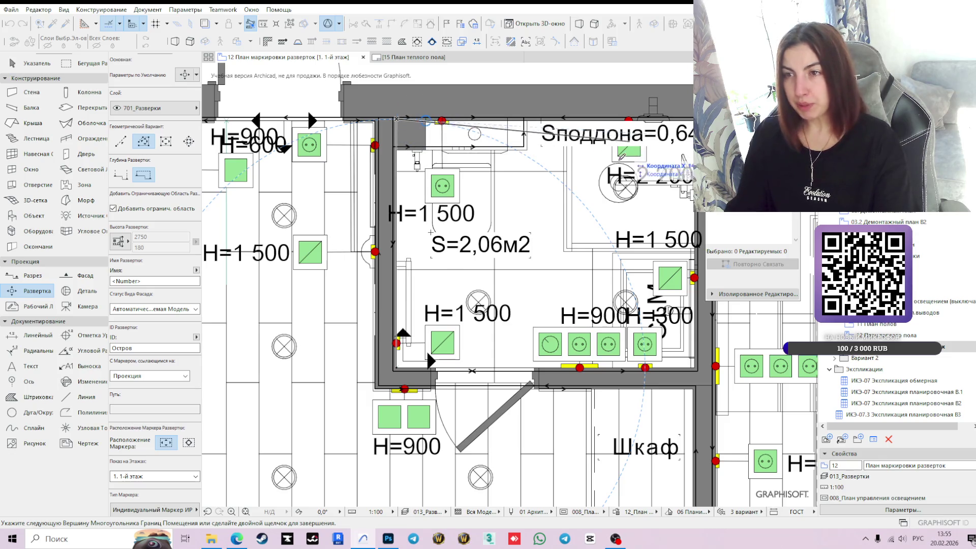
pyautogui.moveTo(661, 128); pyautogui.dragTo(609, 170, button='middle')
pyautogui.scroll(3, 607, 171)
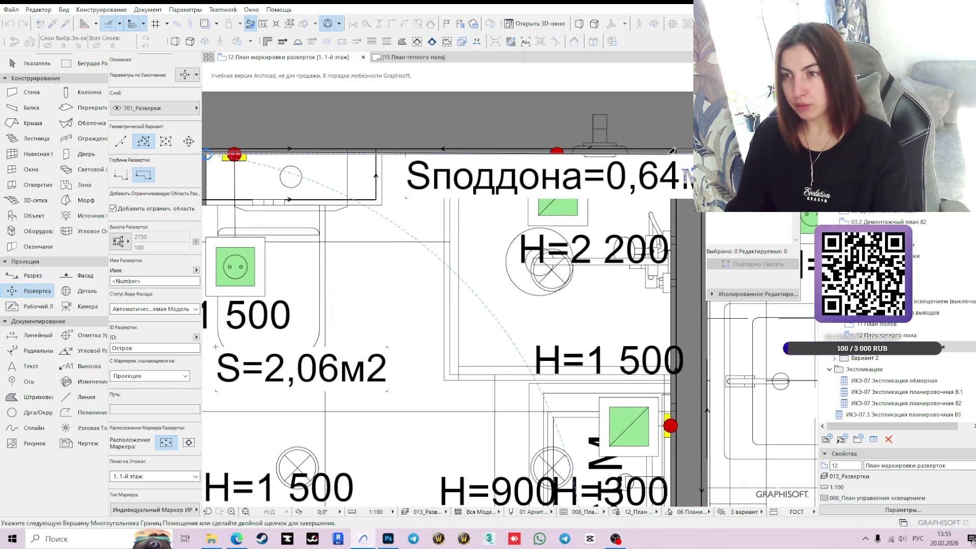
pyautogui.scroll(-3, 671, 152)
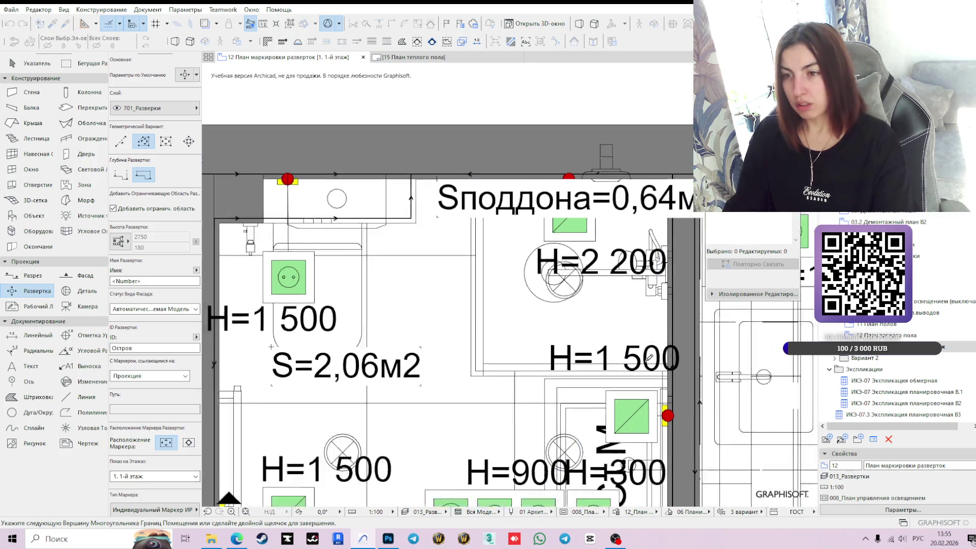
pyautogui.scroll(3, 637, 331)
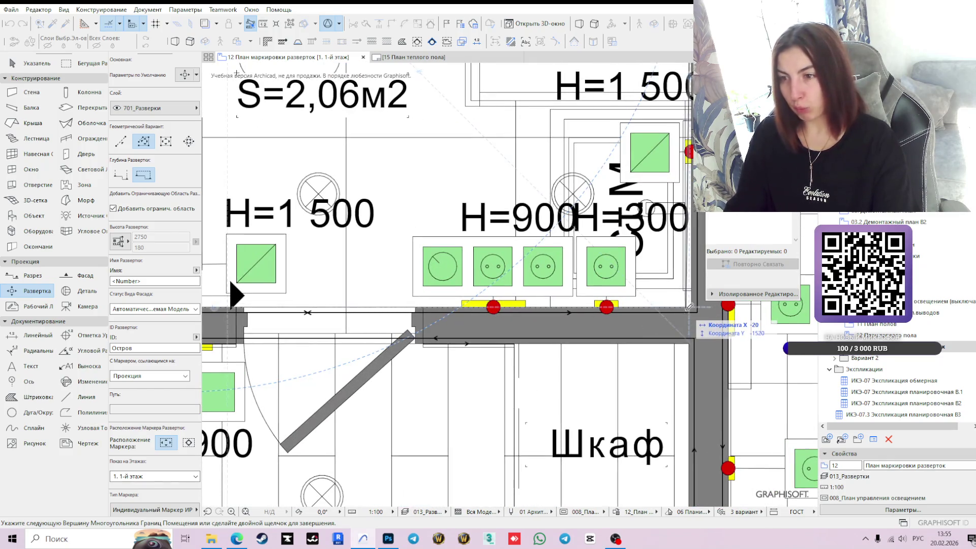
pyautogui.scroll(-3, 442, 311)
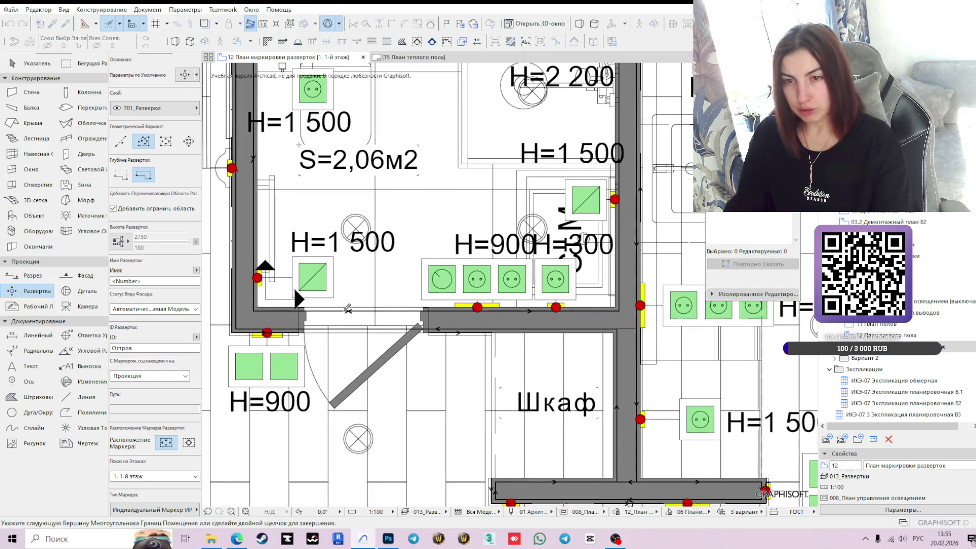
pyautogui.scroll(4, 263, 305)
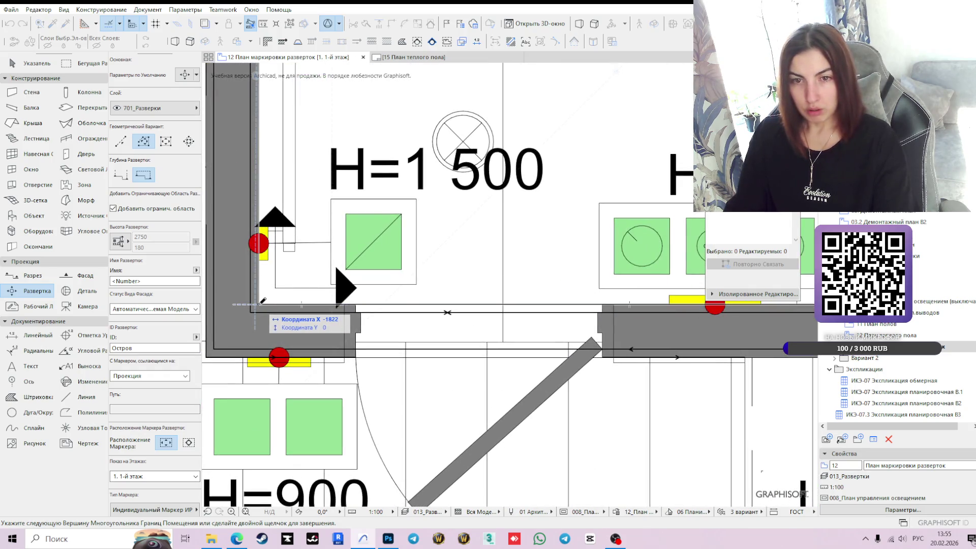
pyautogui.doubleClick(264, 304)
# - Set the viewing distance to place the elevations, then select the new bathroom elevation
pyautogui.scroll(-3, 349, 257)
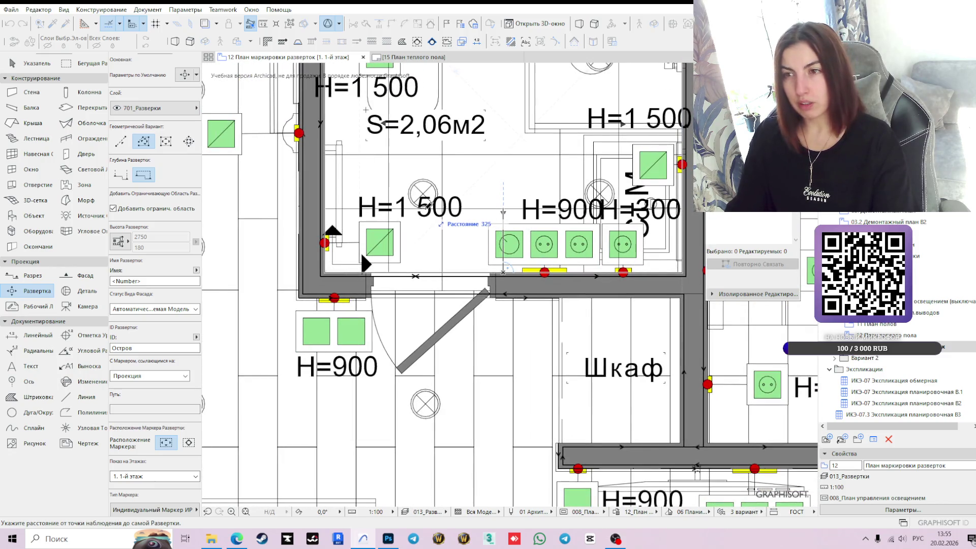
pyautogui.click(426, 208)
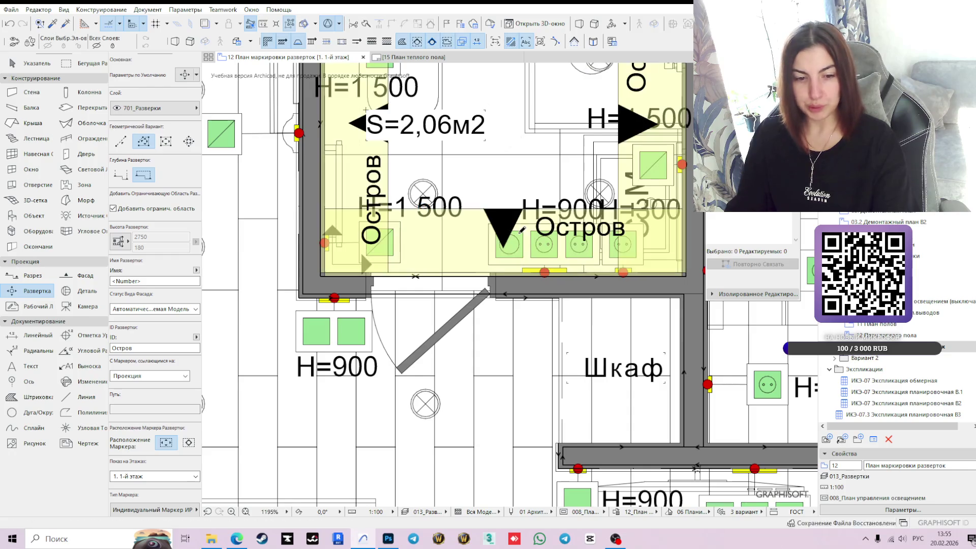
pyautogui.press('Escape')
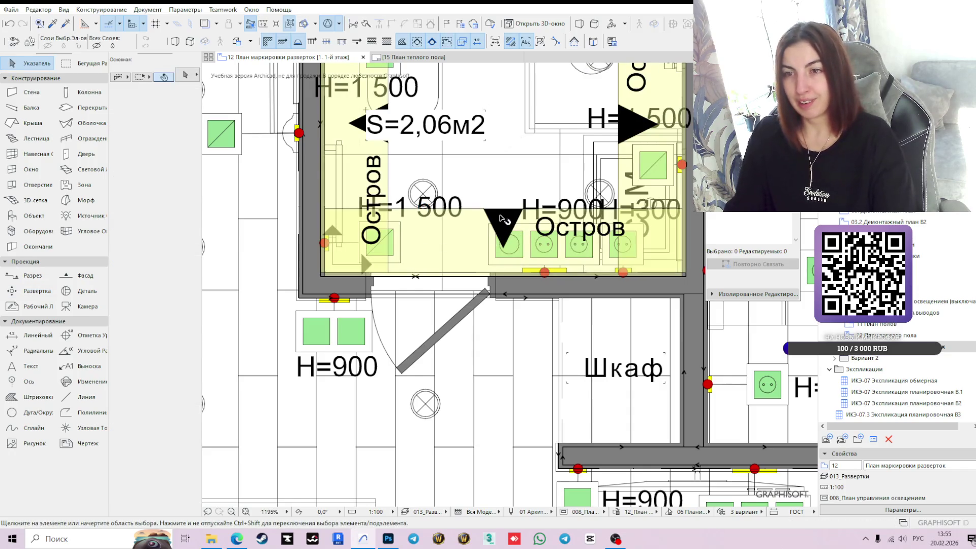
pyautogui.click(503, 227)
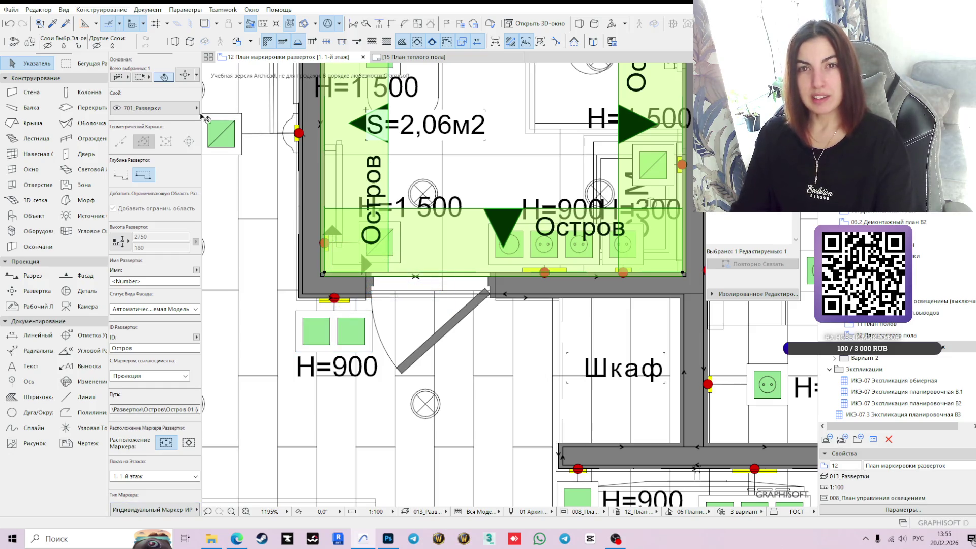
# - Change the bathroom elevation marker's reference ID from Остров to Санузел and confirm
pyautogui.hotkey('ctrl', 't')
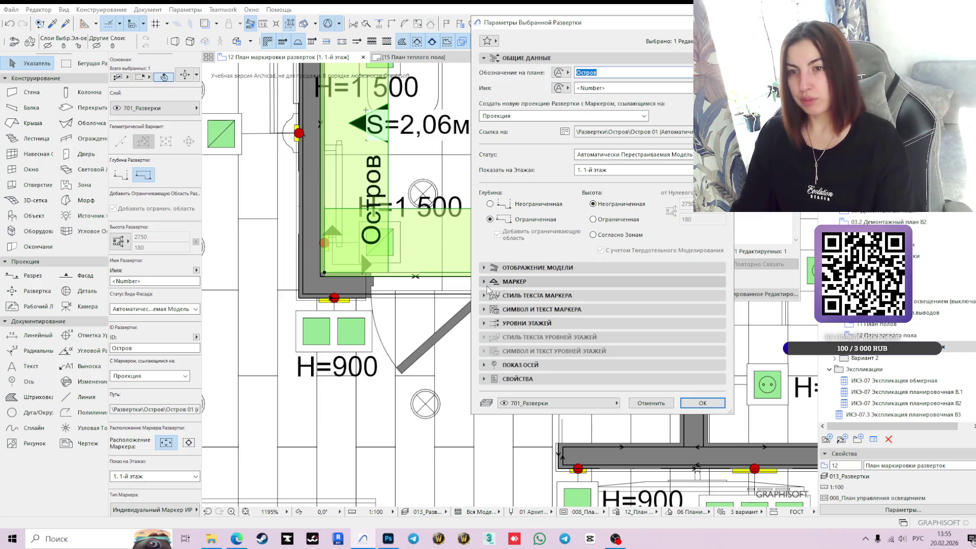
pyautogui.click(484, 283)
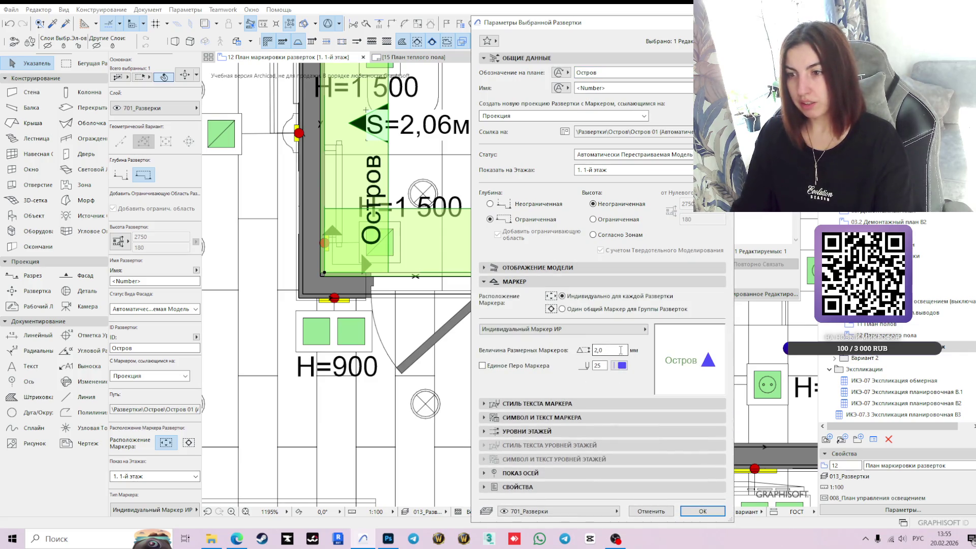
pyautogui.doubleClick(588, 73)
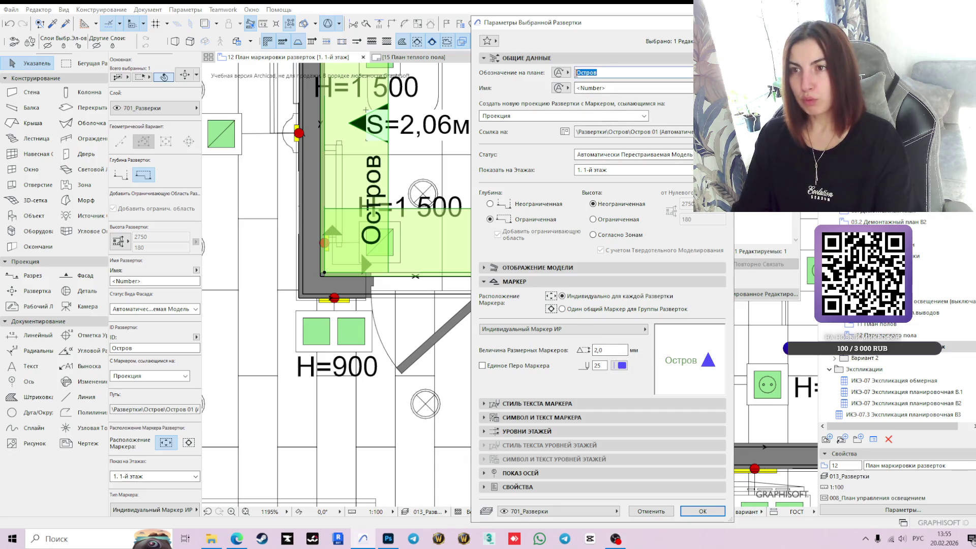
pyautogui.write('Са')
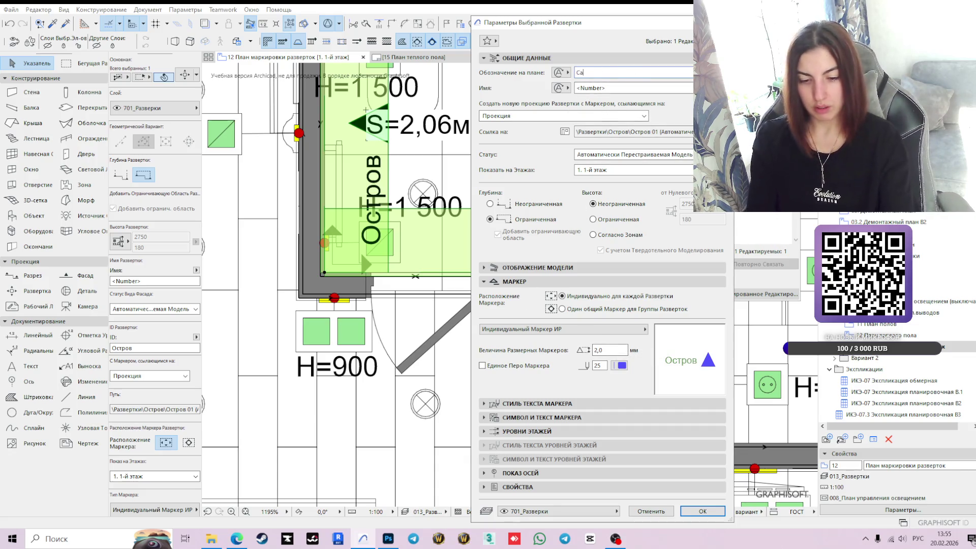
pyautogui.write('нузел')
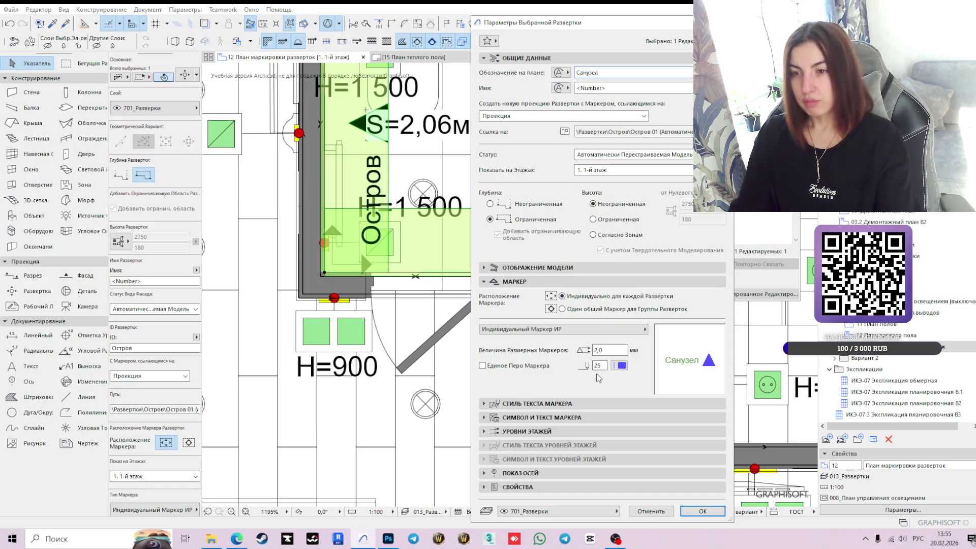
pyautogui.click(511, 403)
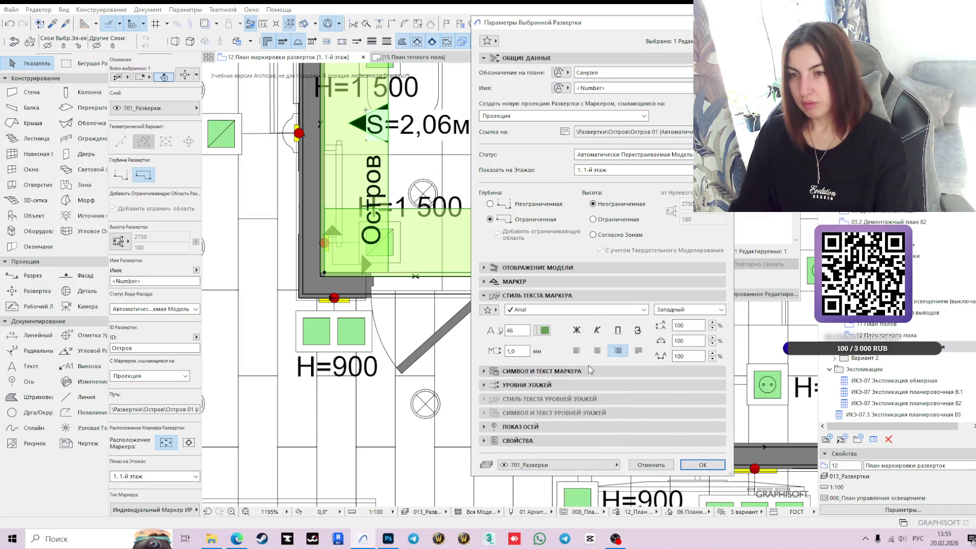
pyautogui.click(703, 464)
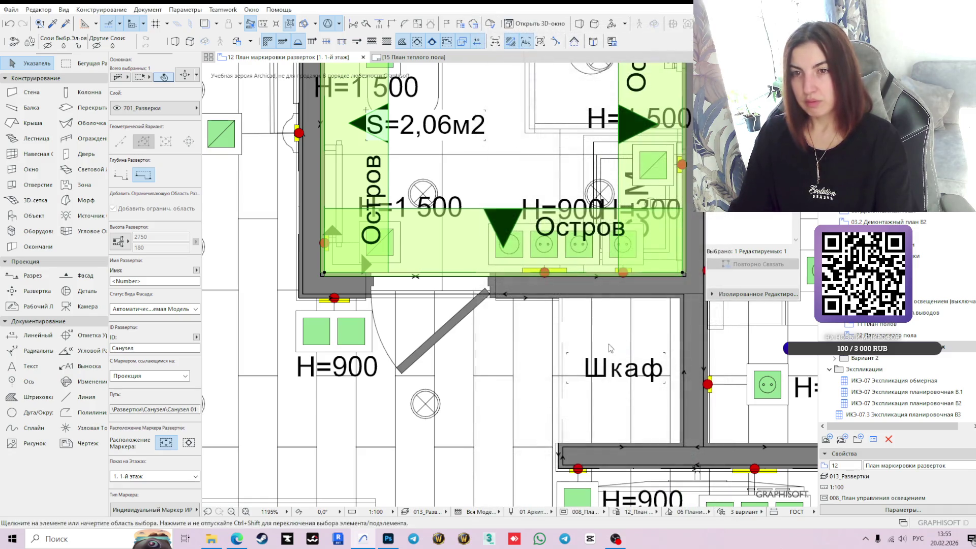
# - Open the Санузел 01 interior elevation from the Navigator's Project Map
pyautogui.scroll(-2, 564, 206)
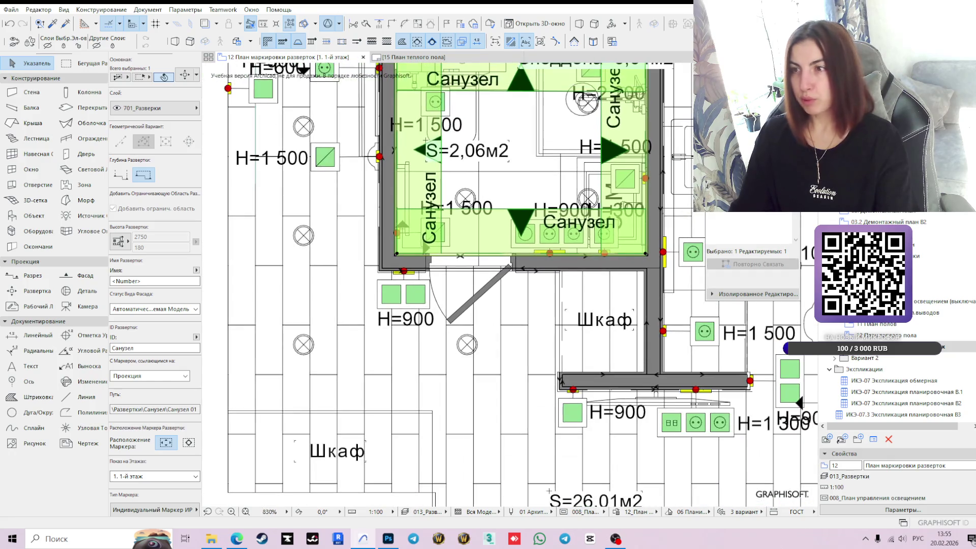
pyautogui.click(885, 118)
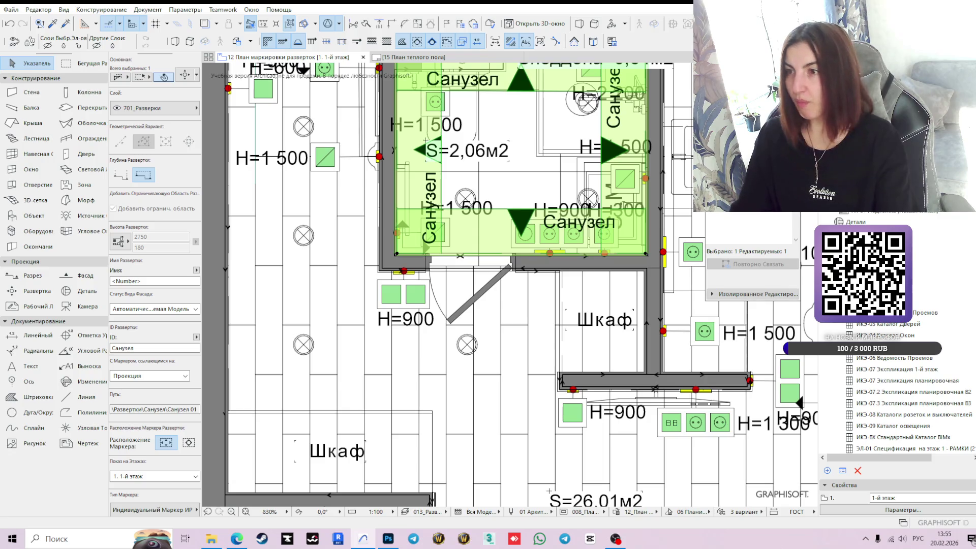
pyautogui.scroll(1, 910, 387)
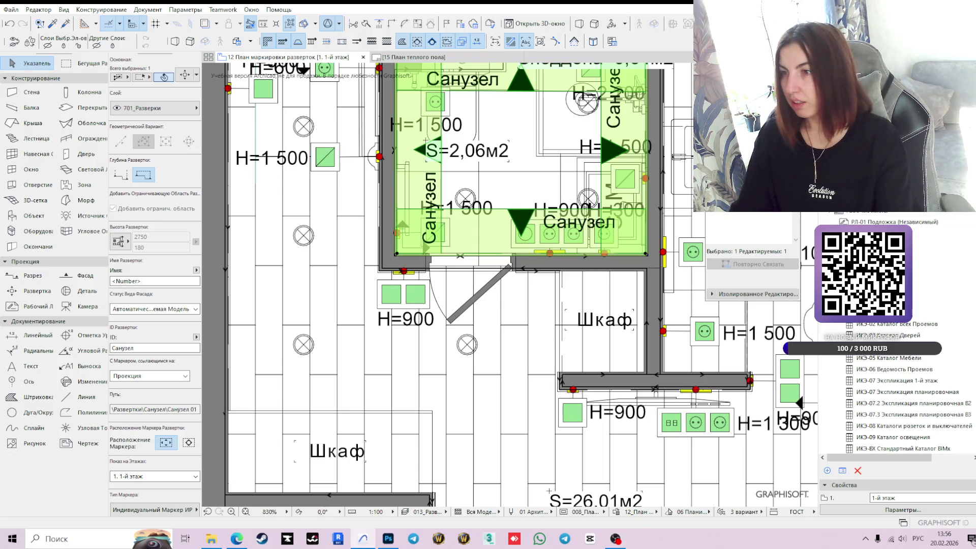
pyautogui.scroll(3, 910, 387)
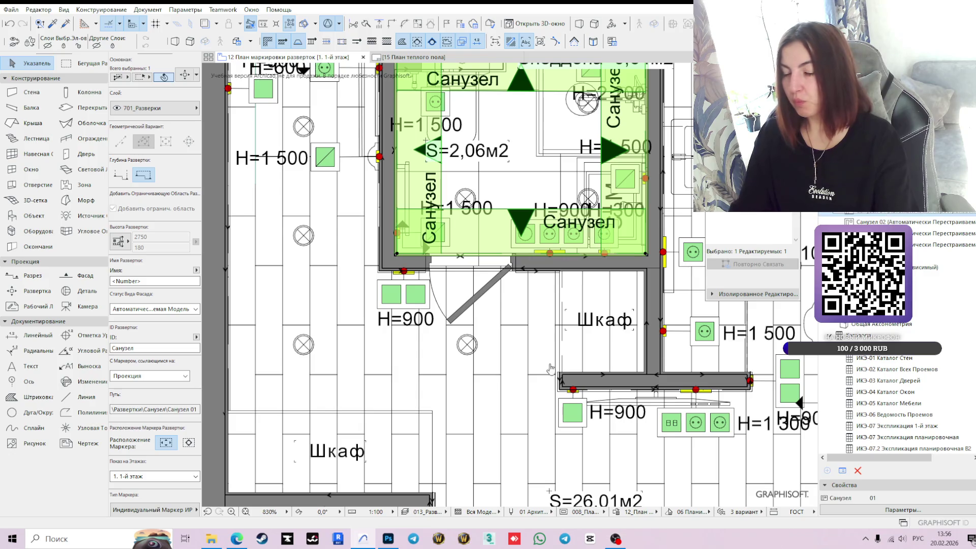
pyautogui.doubleClick(491, 338)
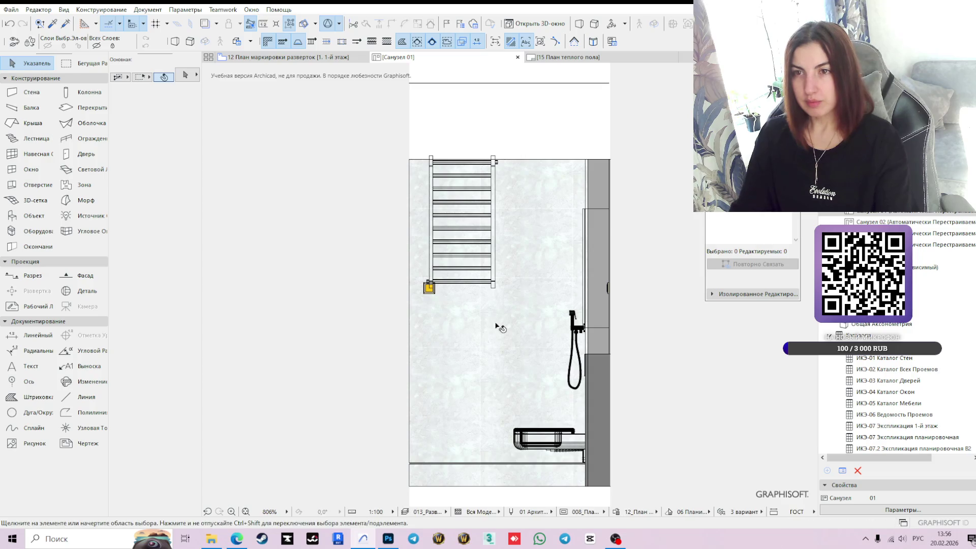
# - Trim the floor finish slab's edge to 10 so it meets the bathroom wall
pyautogui.scroll(-2, 498, 326)
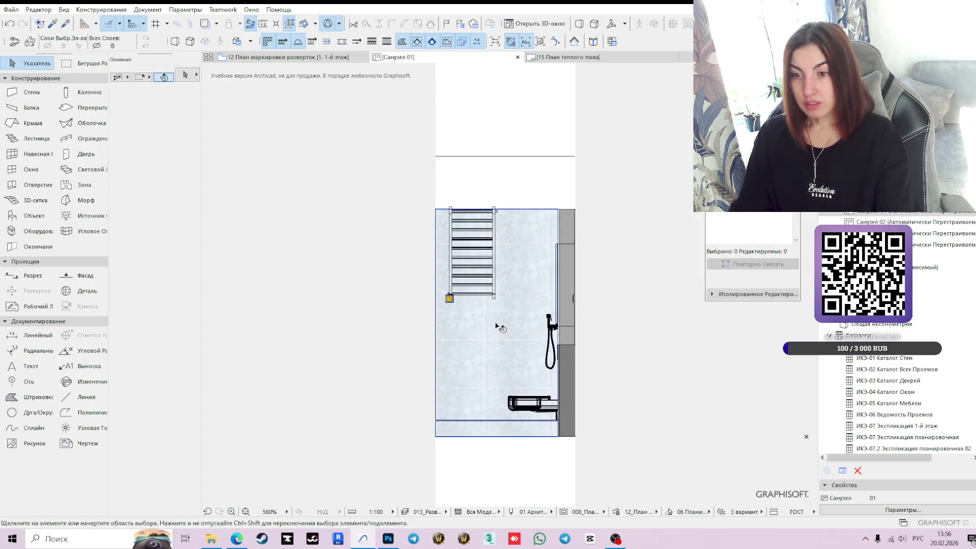
pyautogui.click(478, 421)
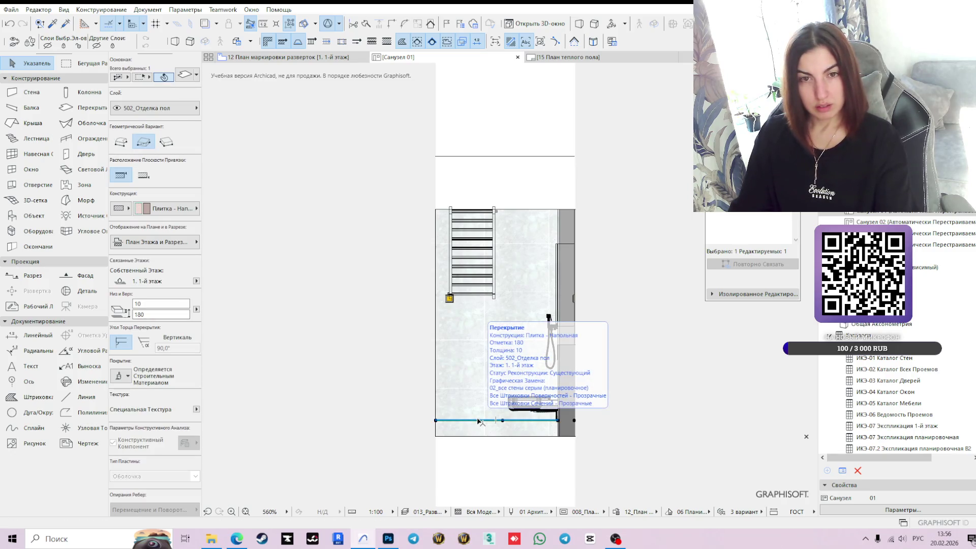
pyautogui.scroll(3, 572, 427)
pyautogui.scroll(4, 579, 399)
pyautogui.click(583, 391)
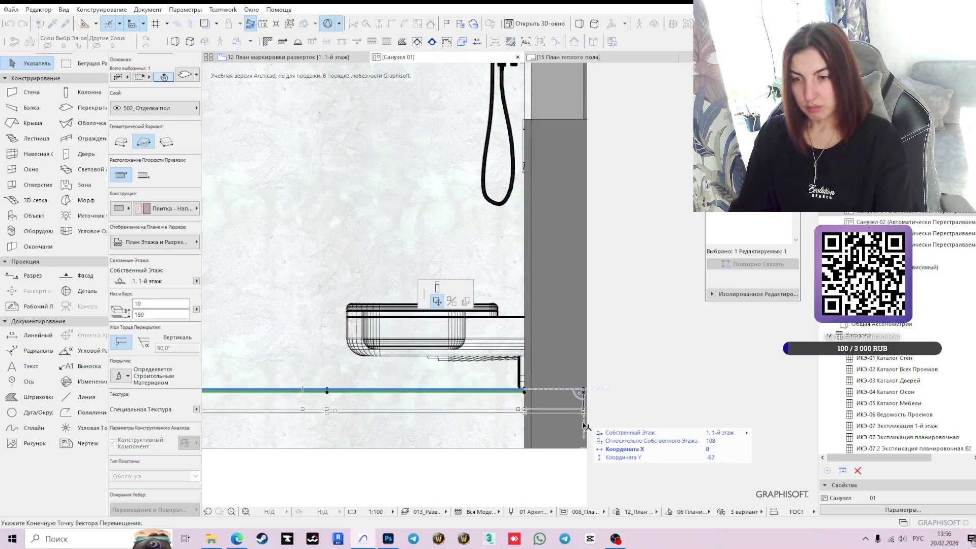
pyautogui.click(584, 451)
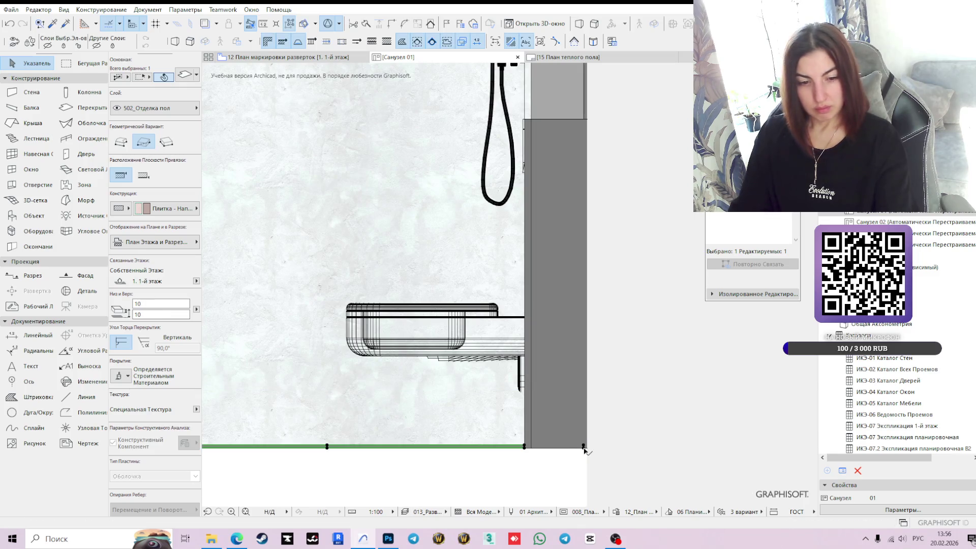
# - Lower the ceiling finish slab's edge to 2476, down to the top of the wall
pyautogui.scroll(-5, 652, 403)
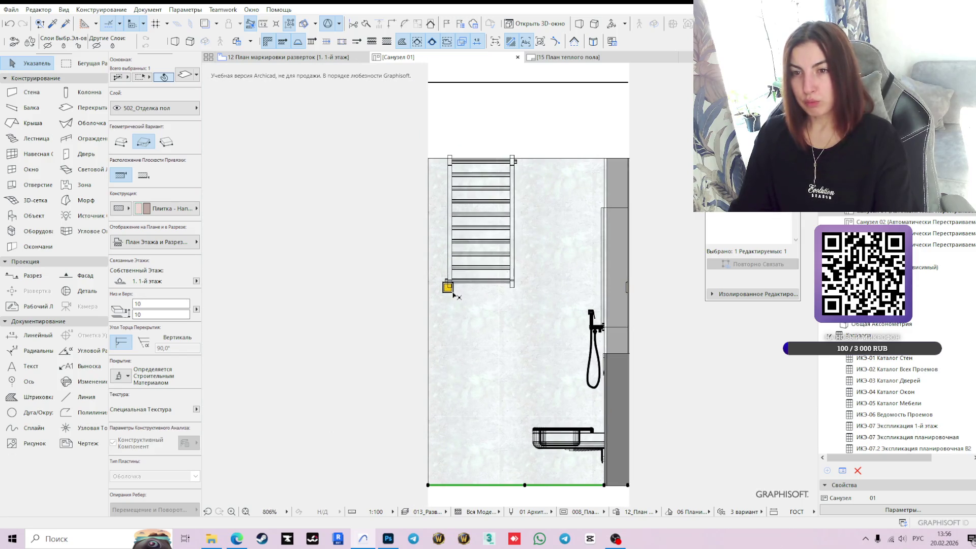
pyautogui.click(448, 287)
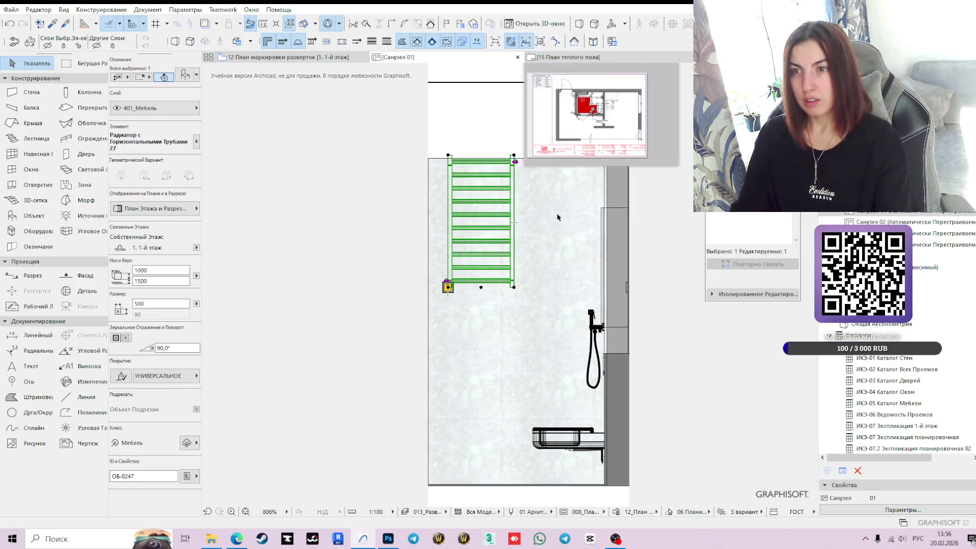
pyautogui.click(557, 233)
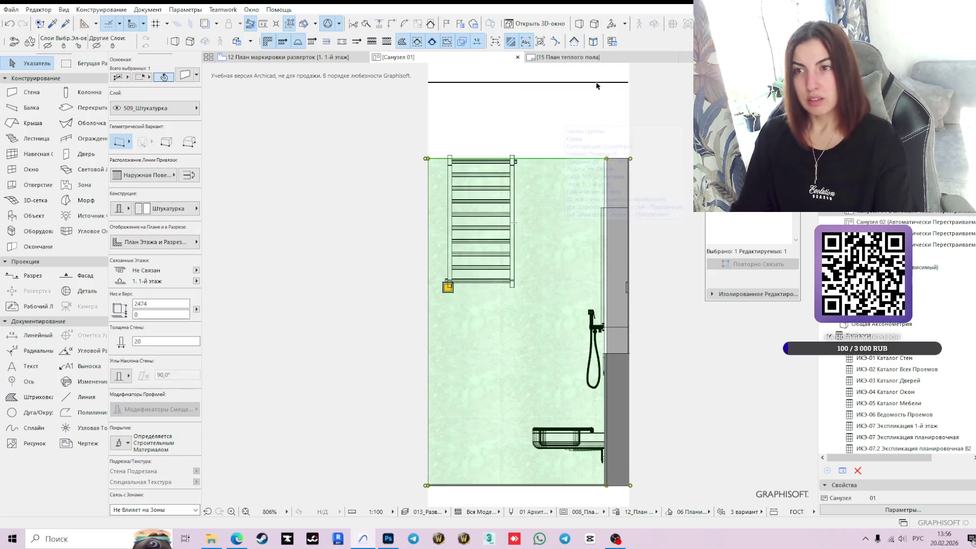
pyautogui.click(600, 82)
pyautogui.scroll(4, 642, 104)
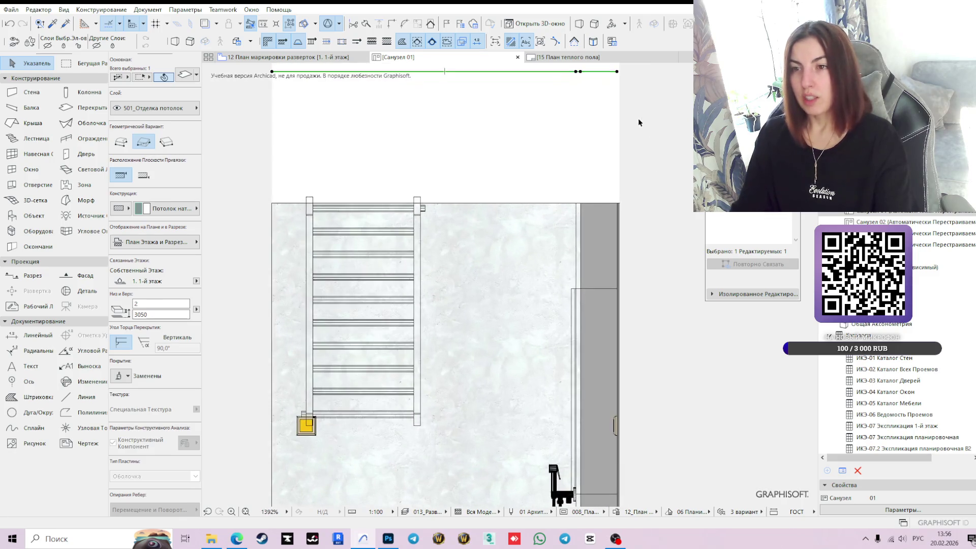
pyautogui.click(613, 162)
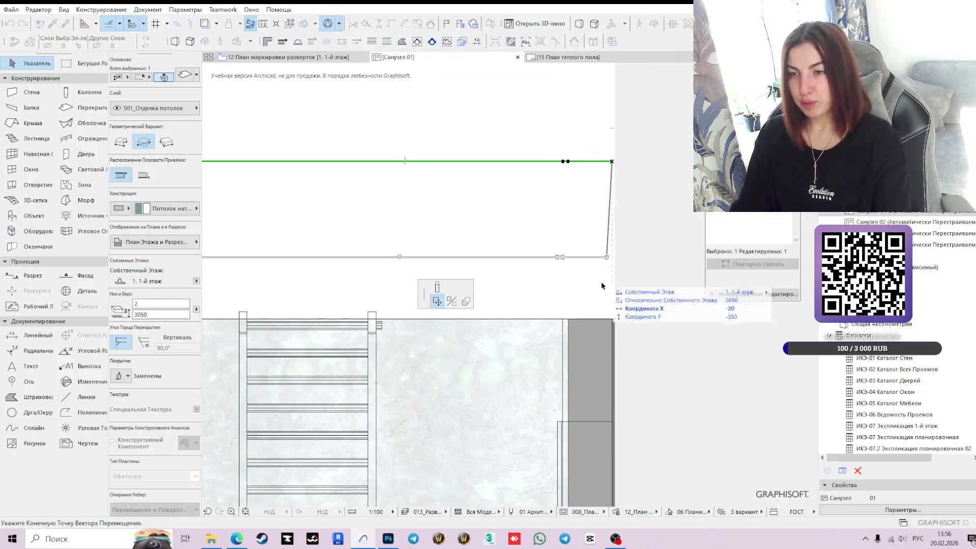
pyautogui.click(613, 319)
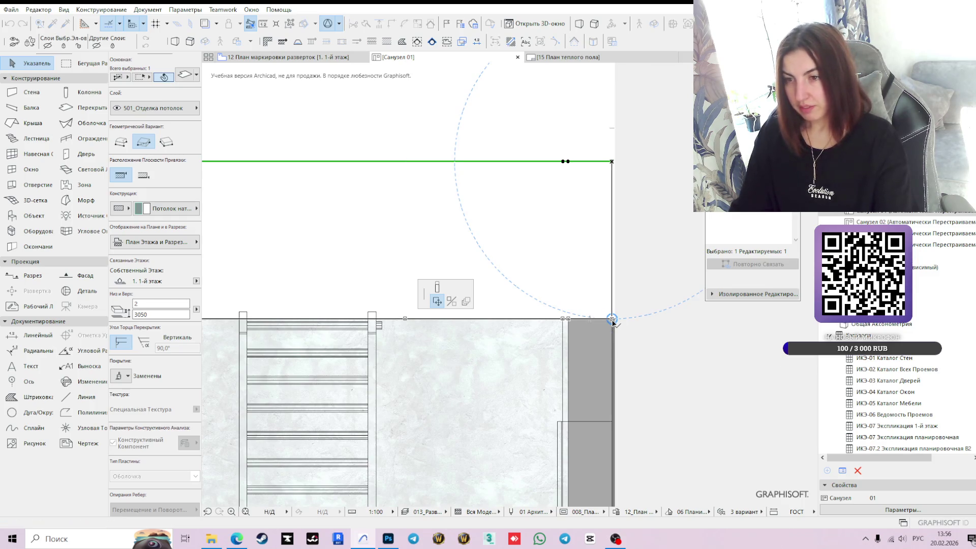
# - Check the trimmed elevation, then return to the 12 План маркировки разверток marking plan
pyautogui.scroll(-3, 661, 405)
pyautogui.moveTo(661, 405); pyautogui.dragTo(571, 279, button='middle')
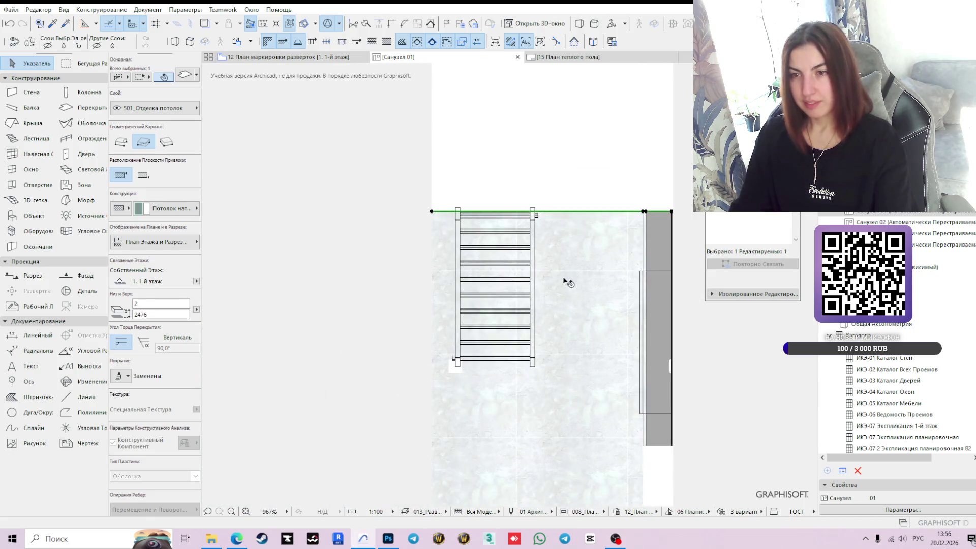
pyautogui.scroll(-5, 547, 259)
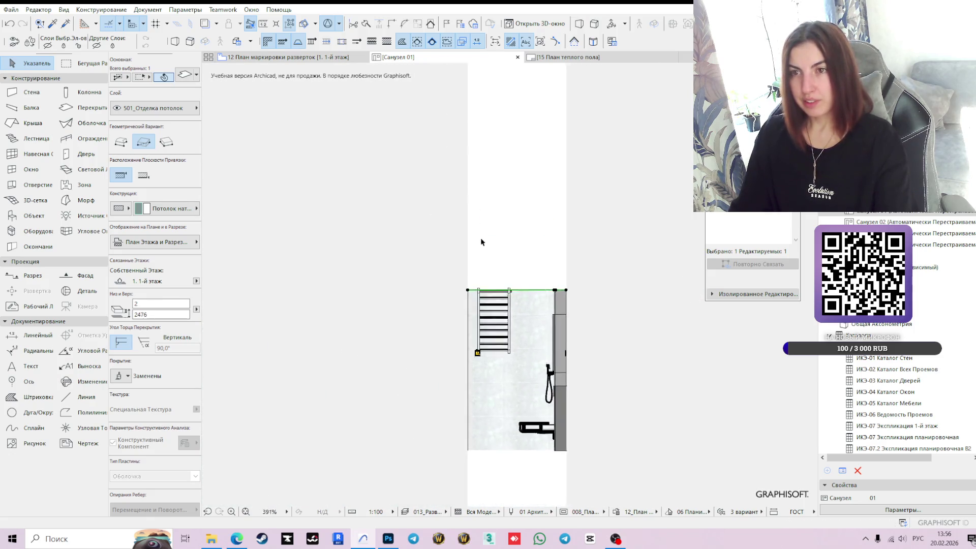
pyautogui.scroll(-4, 556, 286)
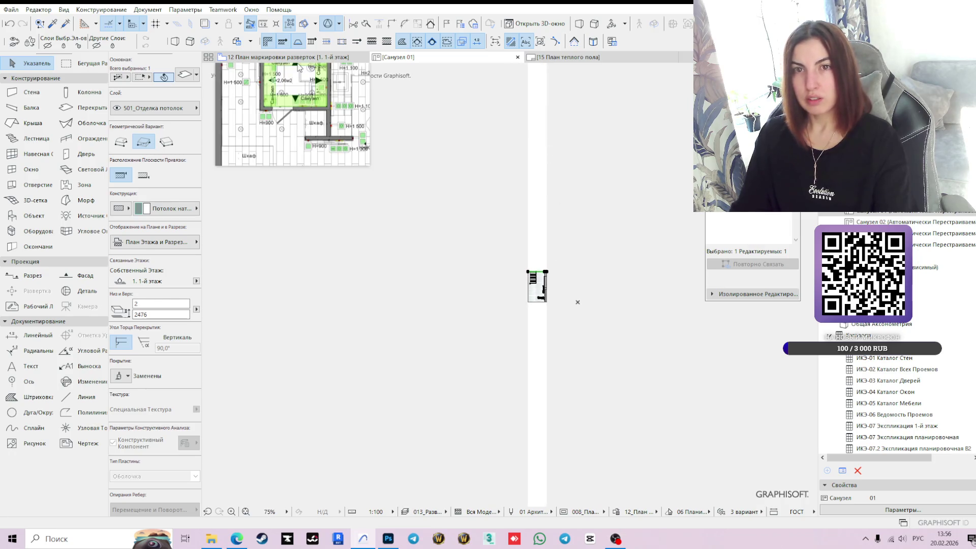
pyautogui.click(302, 63)
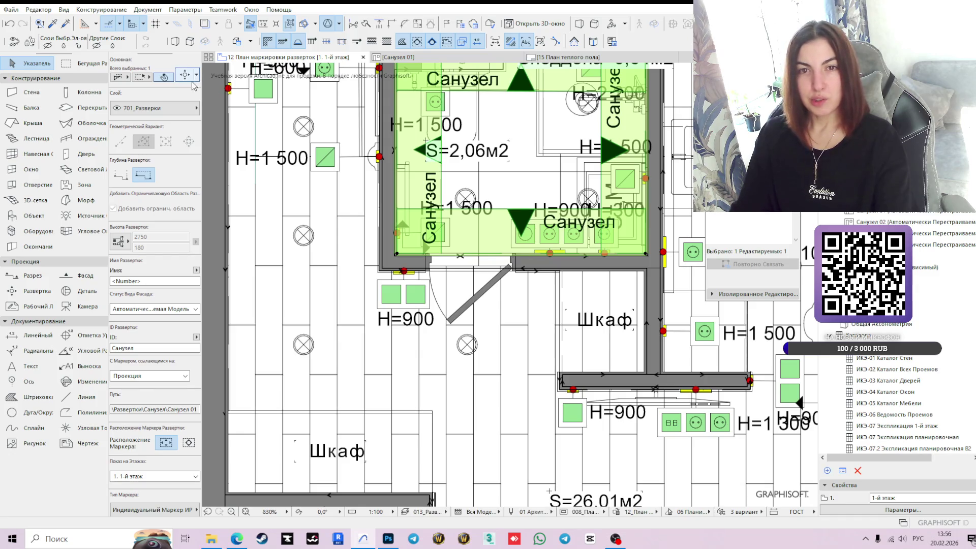
# - Set the Санузел marker's Height to Limited with Ctrl+T, then return to the Санузел 01 elevation
pyautogui.hotkey('ctrl', 't')
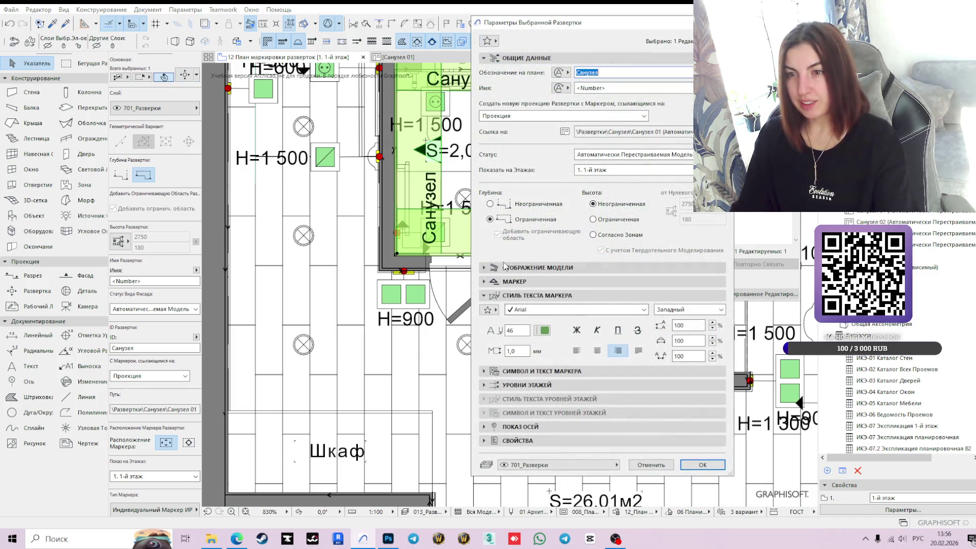
pyautogui.click(605, 219)
pyautogui.click(703, 465)
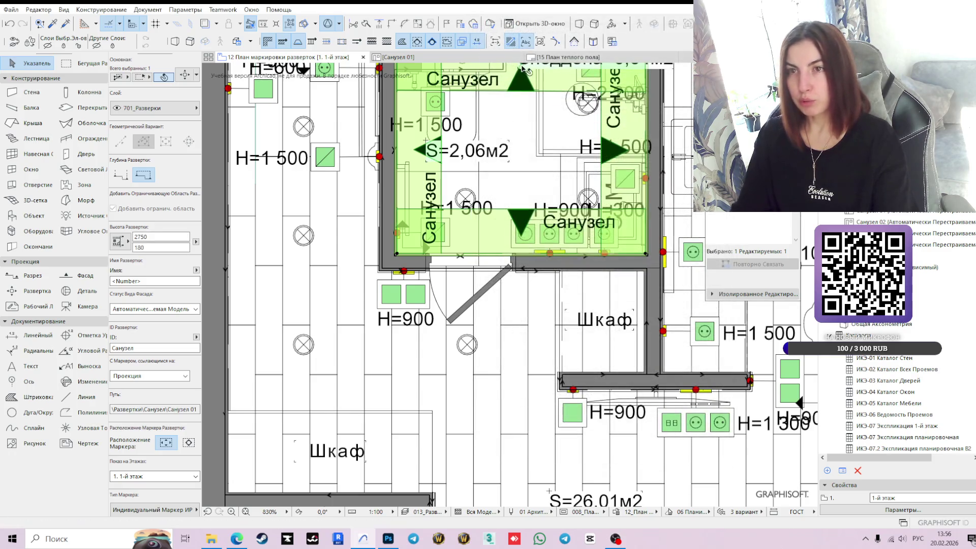
pyautogui.click(488, 57)
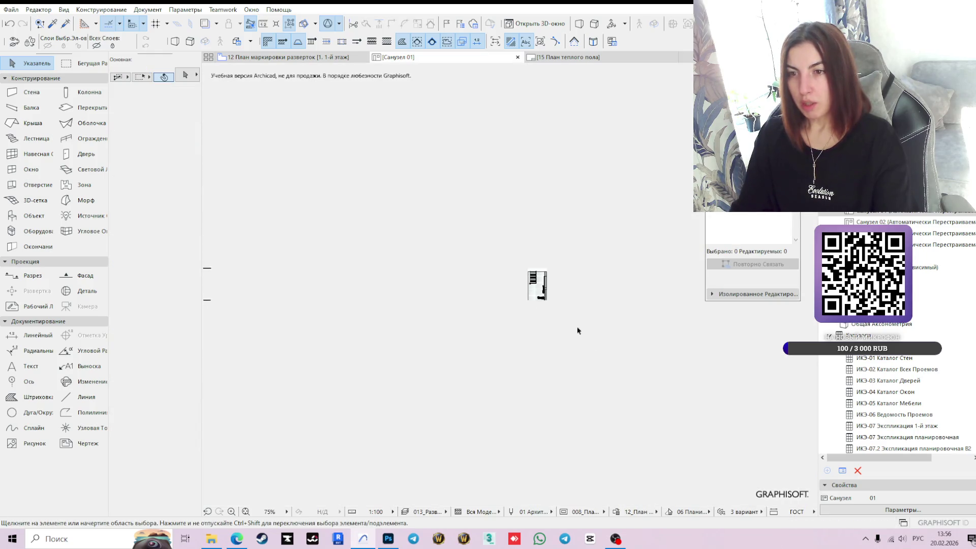
pyautogui.scroll(7, 539, 292)
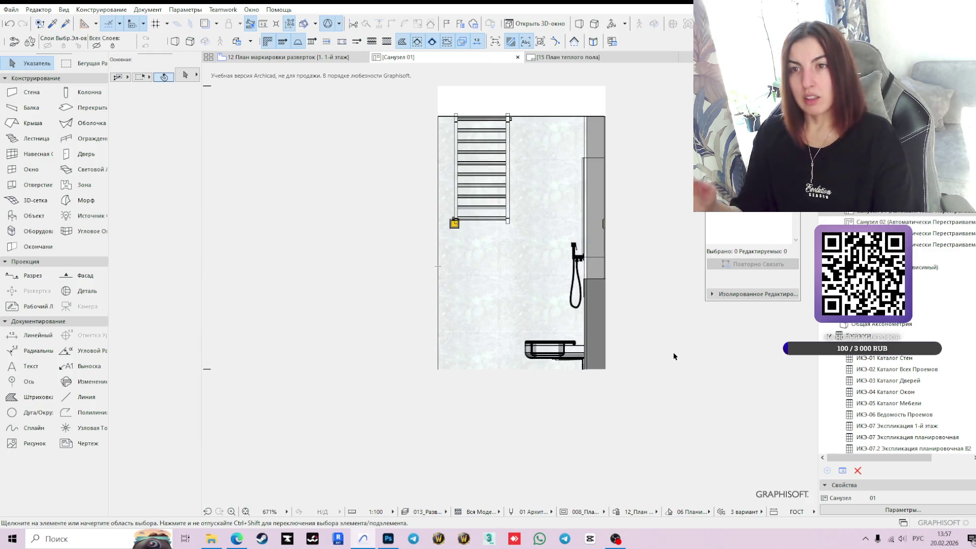
pyautogui.click(507, 185)
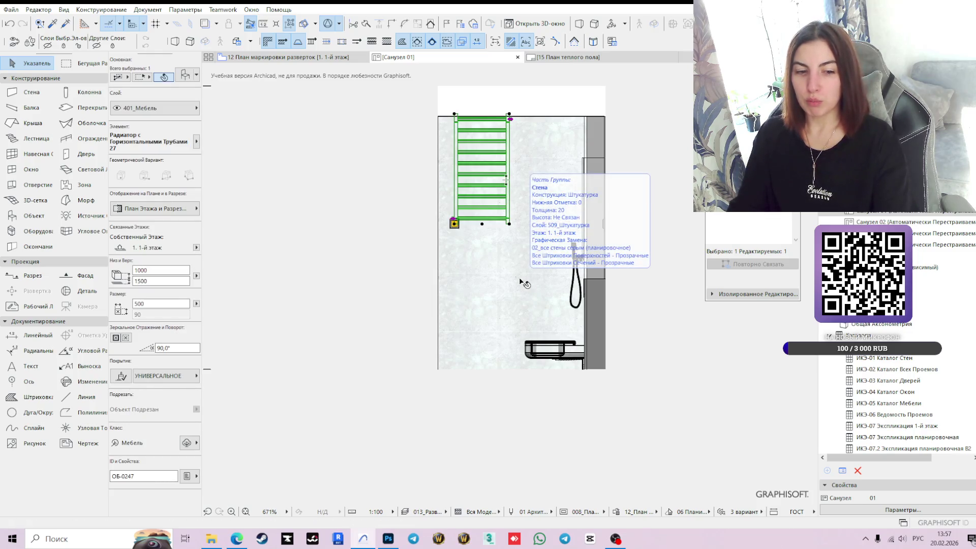
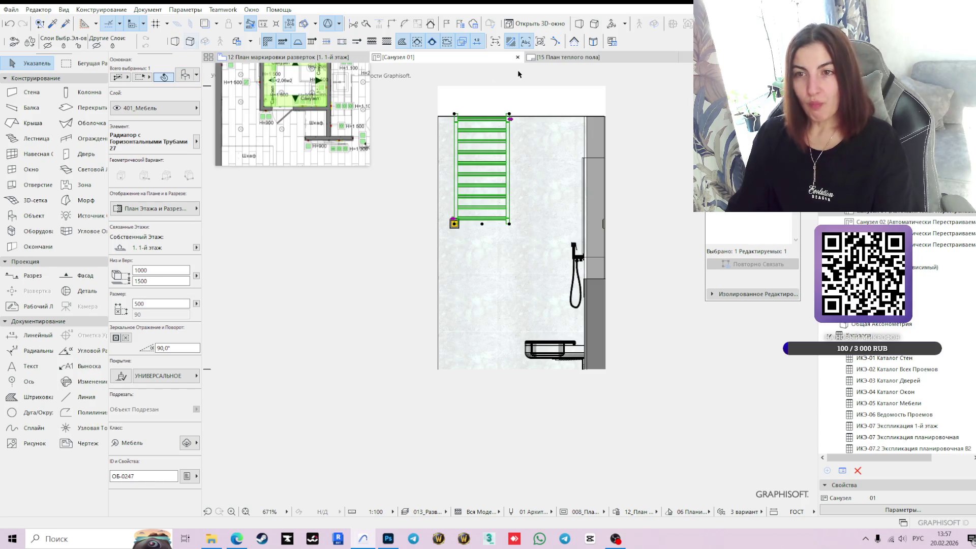
# - Lower the towel radiator's base height from 1000 to 800 and trim the elevation's upper range limit
pyautogui.scroll(2, 510, 122)
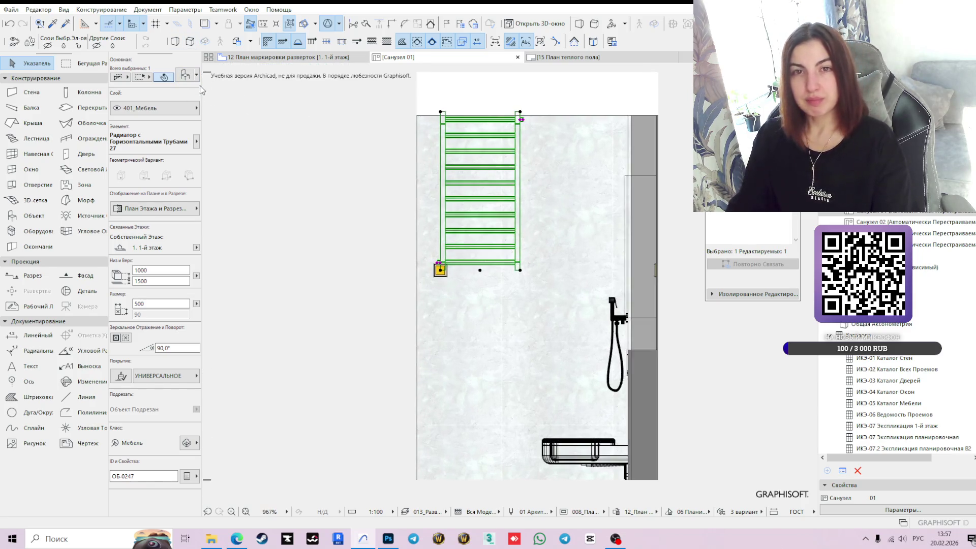
pyautogui.hotkey('ctrl', 't')
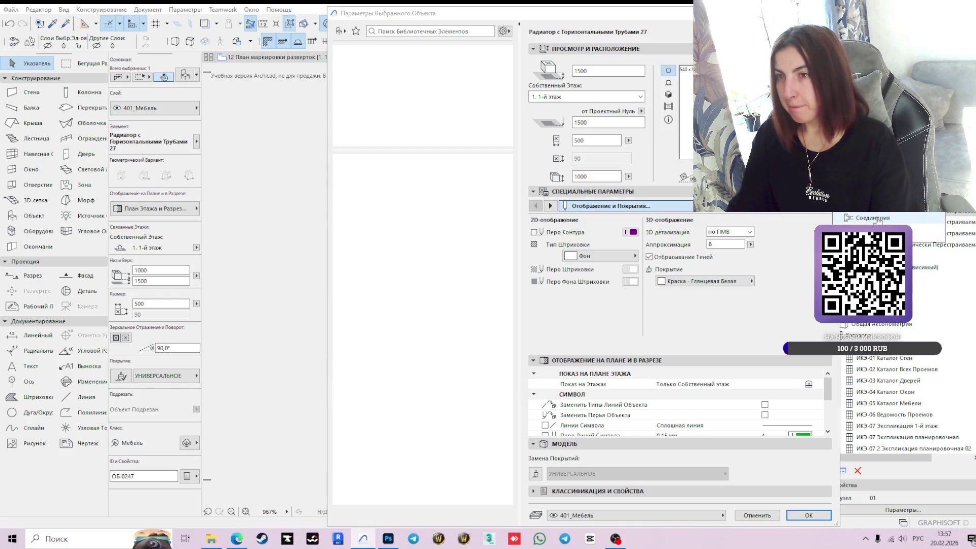
pyautogui.doubleClick(593, 176)
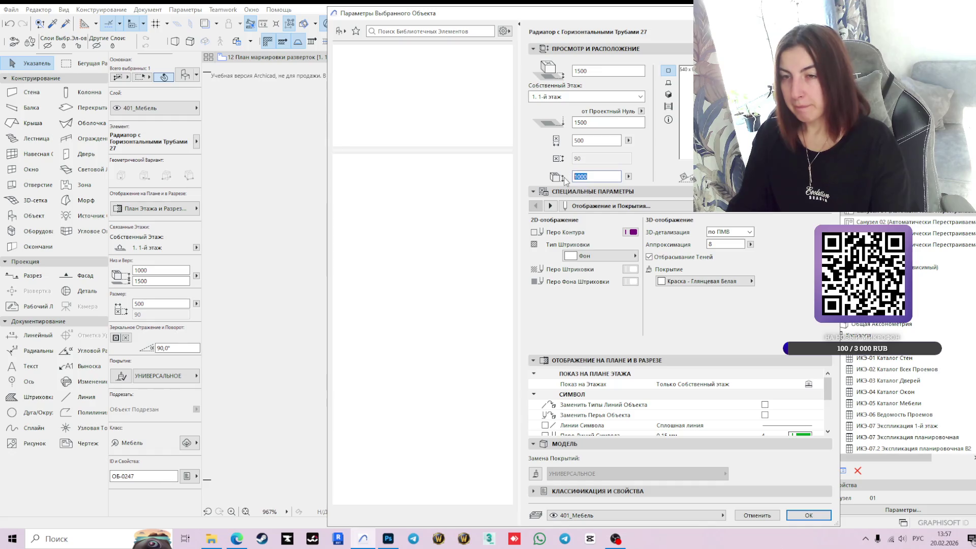
pyautogui.write('80')
pyautogui.press('Return')
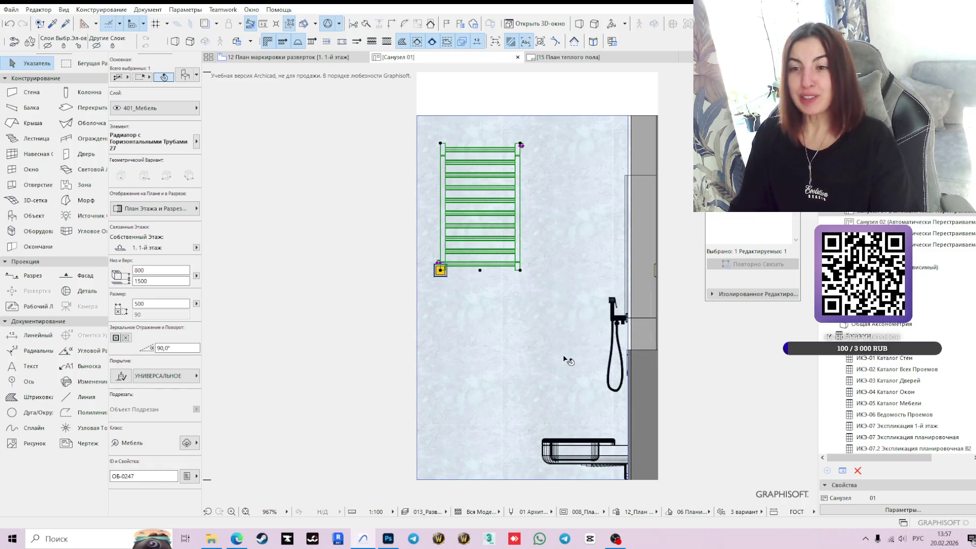
pyautogui.scroll(-1, 640, 287)
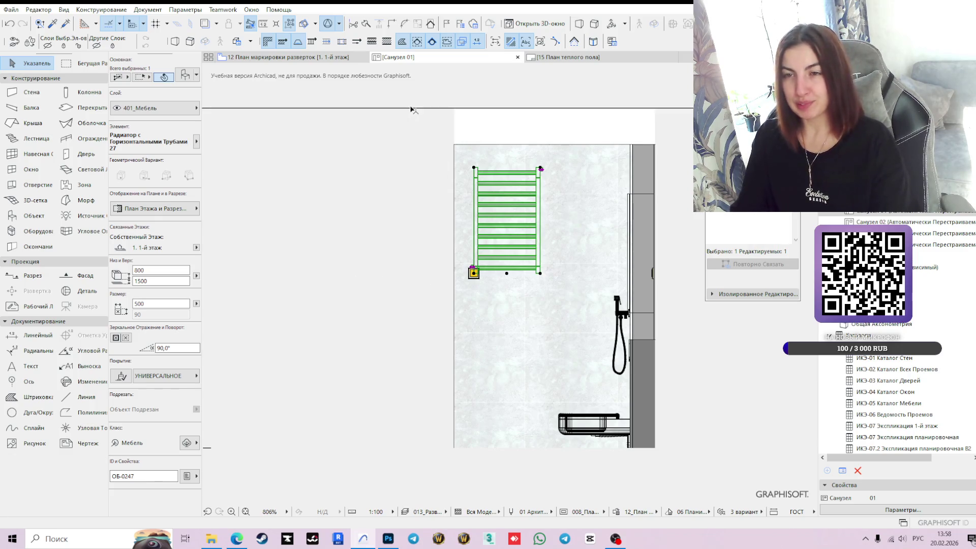
pyautogui.moveTo(418, 111); pyautogui.dragTo(456, 147)
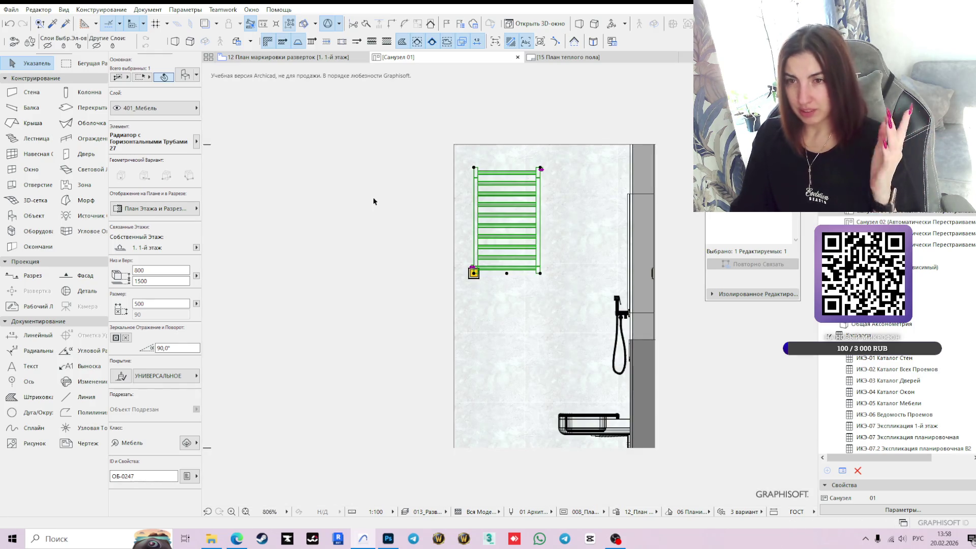
# - Move the ceiling finish slab down so its top sits at 2402
pyautogui.click(516, 146)
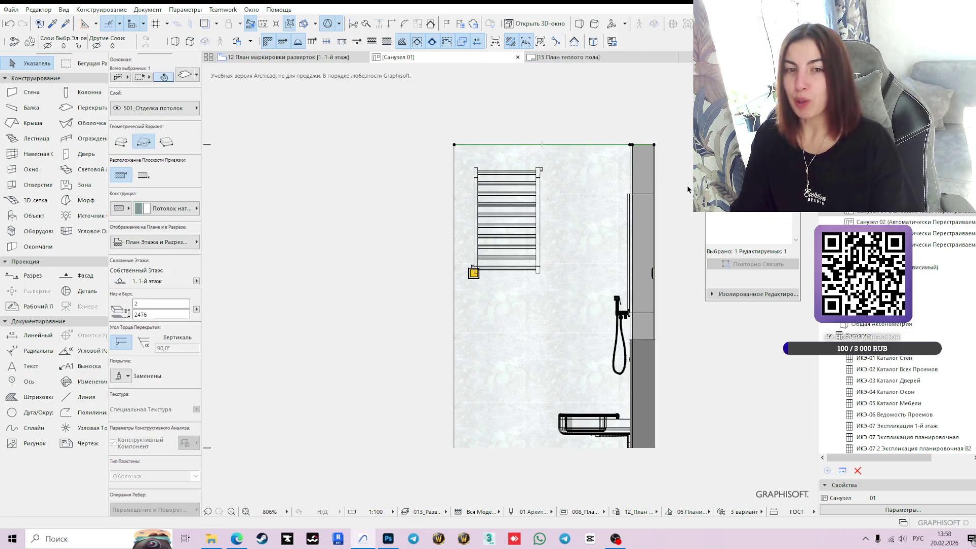
pyautogui.moveTo(662, 175); pyautogui.dragTo(660, 189, button='middle')
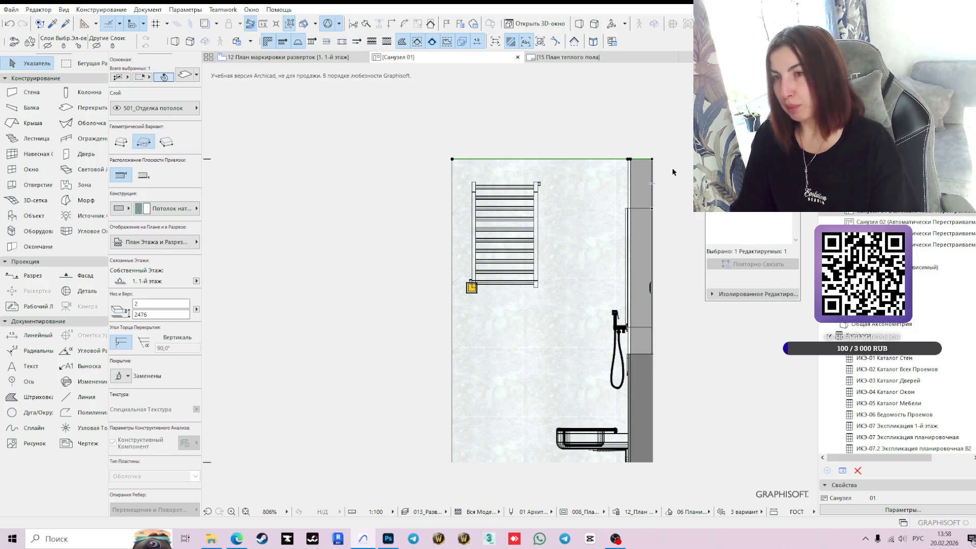
pyautogui.scroll(3, 672, 167)
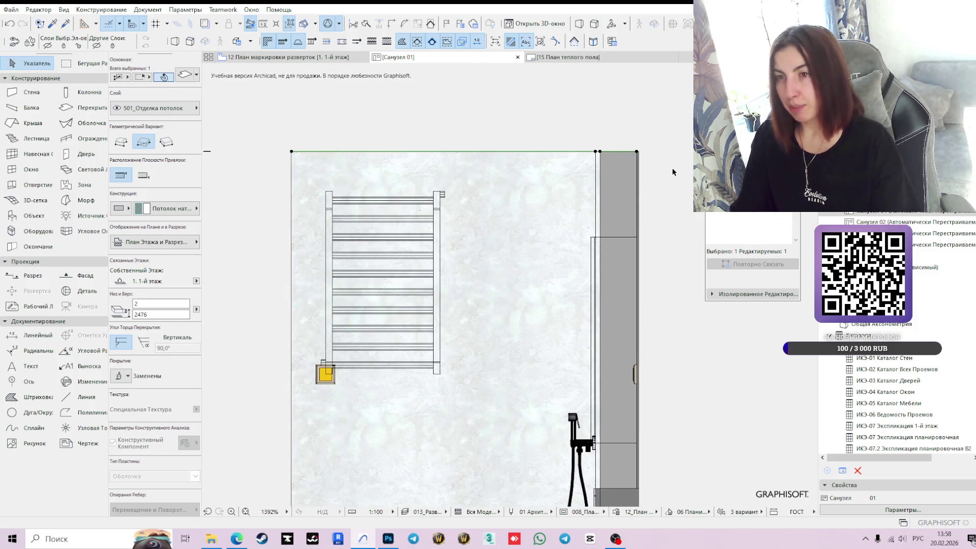
pyautogui.click(600, 152)
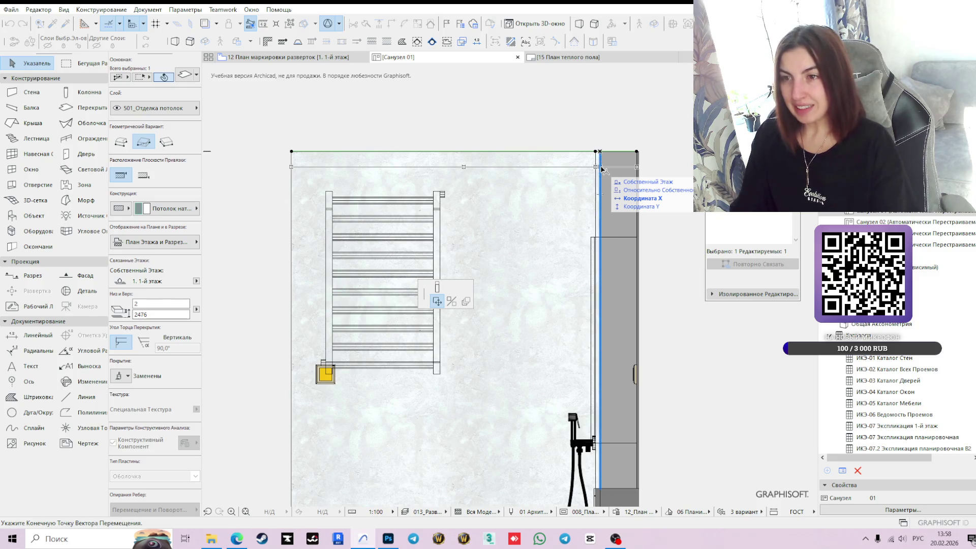
pyautogui.press('Tab')
pyautogui.press('Tab')
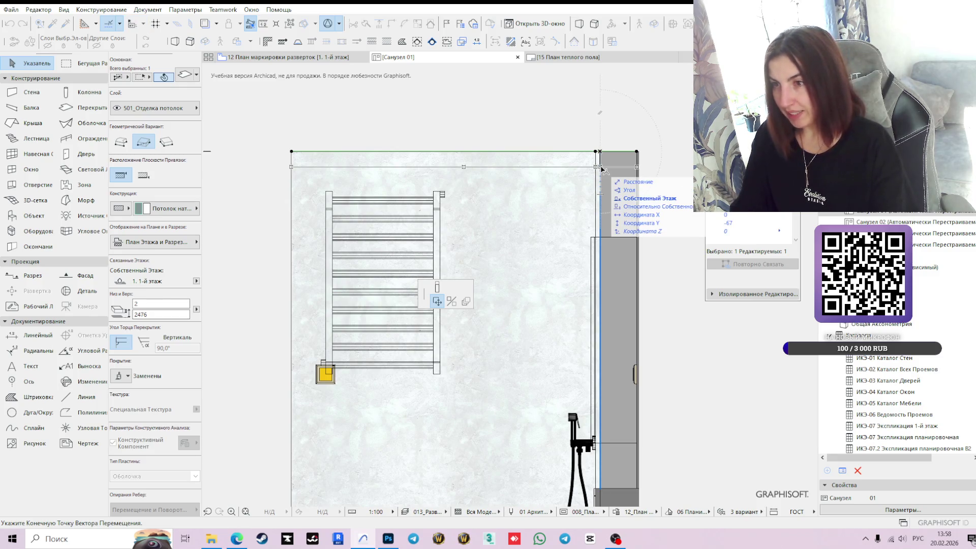
pyautogui.press('Return')
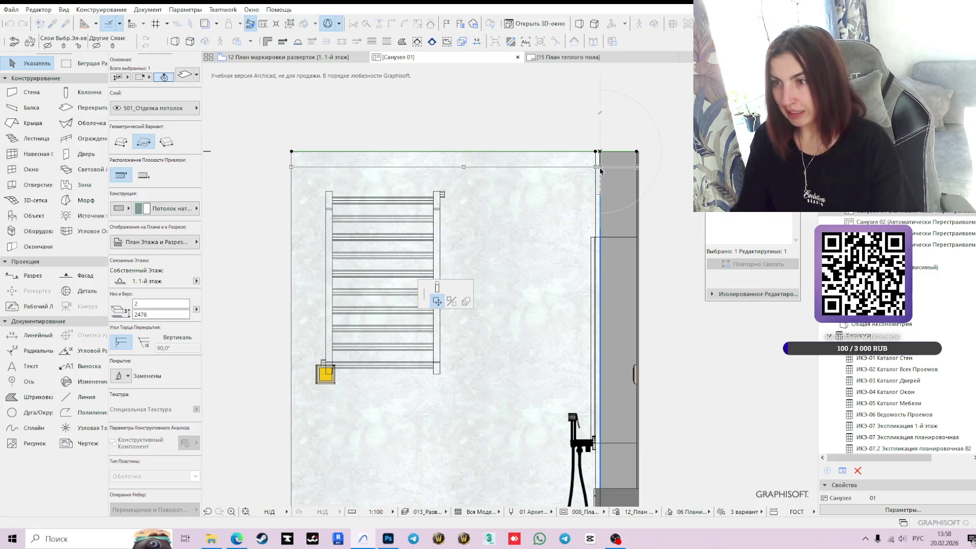
# - Refit the elevation's lower vertical limit back up to the floor
pyautogui.scroll(-3, 307, 234)
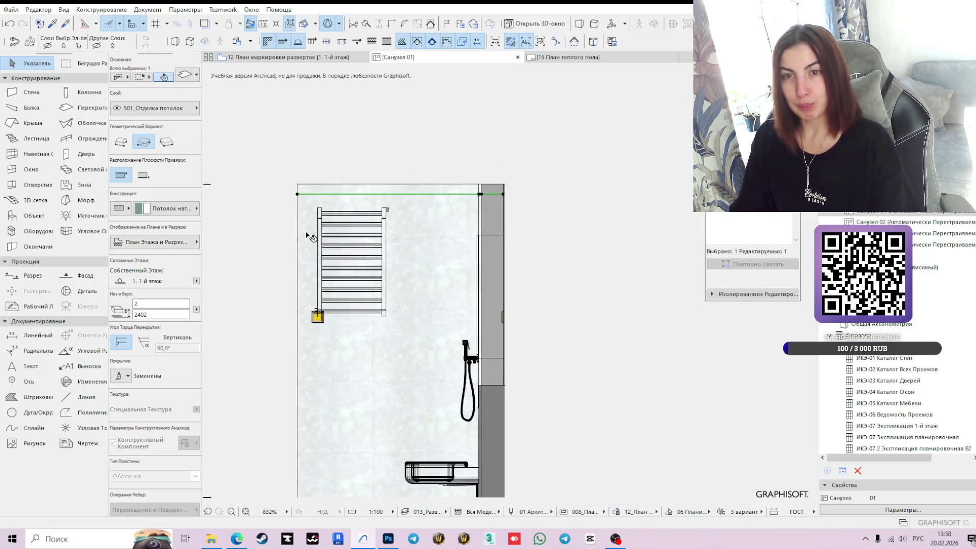
pyautogui.moveTo(578, 311); pyautogui.dragTo(583, 264, button='middle')
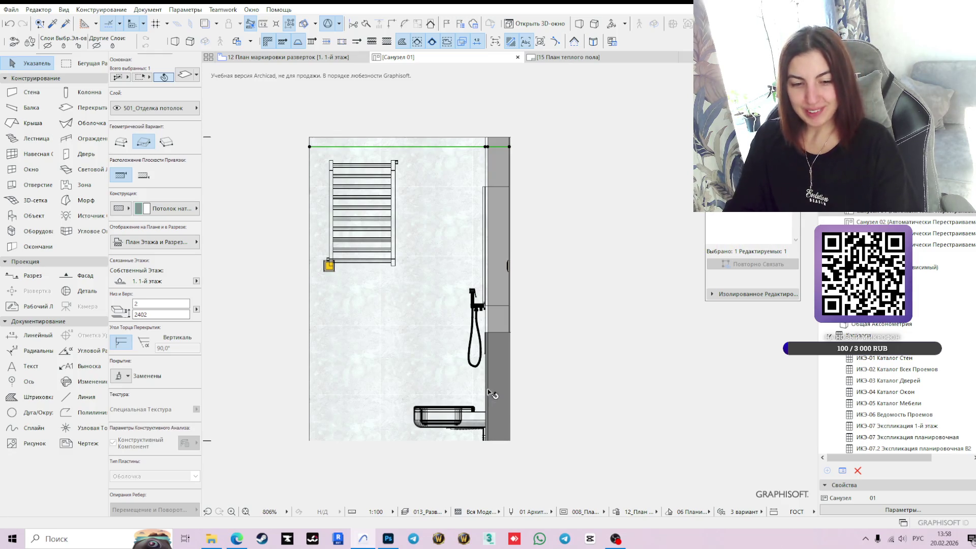
pyautogui.moveTo(593, 379); pyautogui.dragTo(656, 346, button='middle')
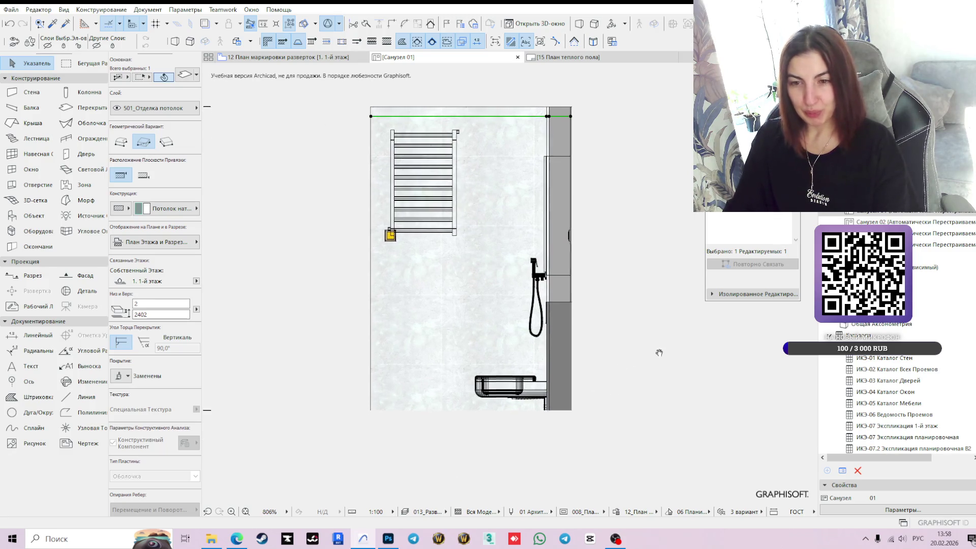
pyautogui.moveTo(385, 436); pyautogui.dragTo(379, 448)
pyautogui.moveTo(555, 450); pyautogui.dragTo(556, 441)
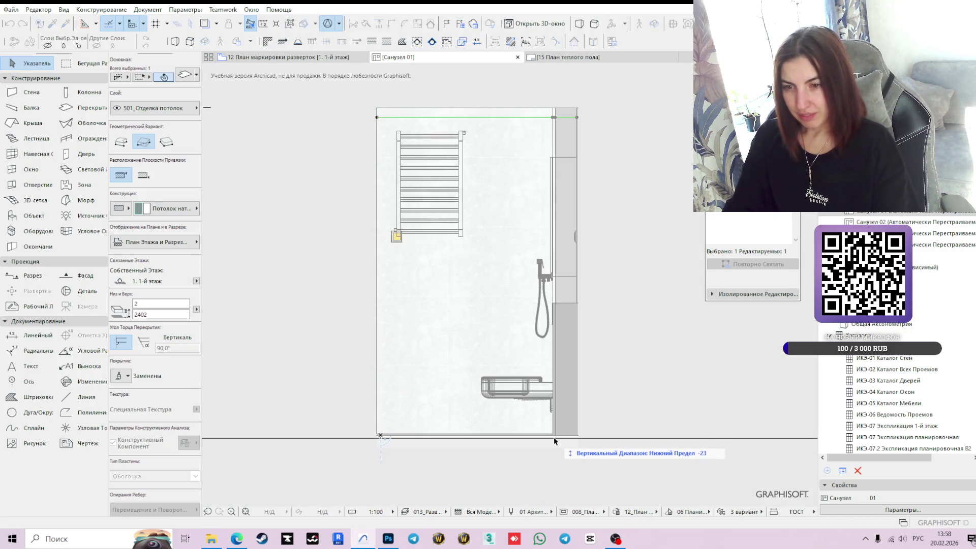
pyautogui.click(322, 434)
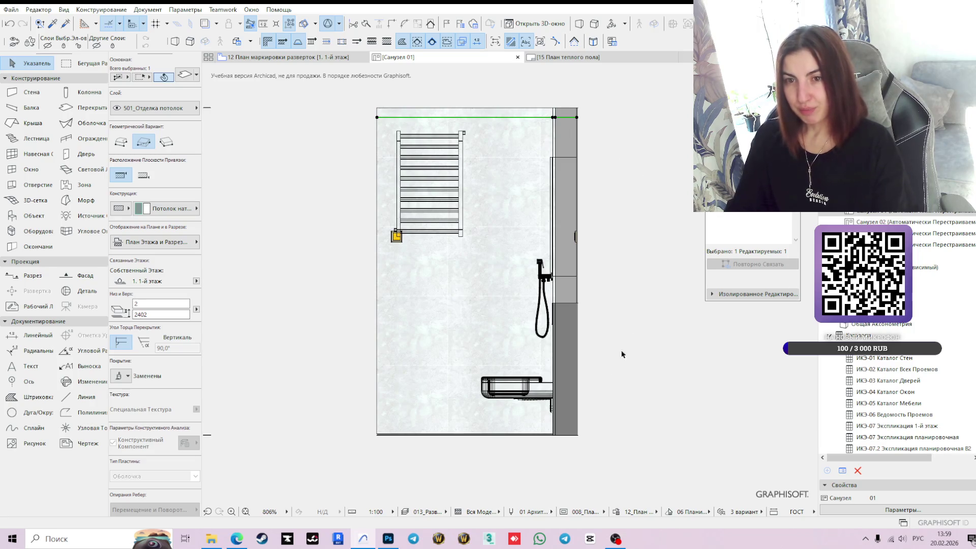
# - Set the Рамка ЭЛ socket frame's height to 1200
pyautogui.click(401, 239)
pyautogui.click(153, 281)
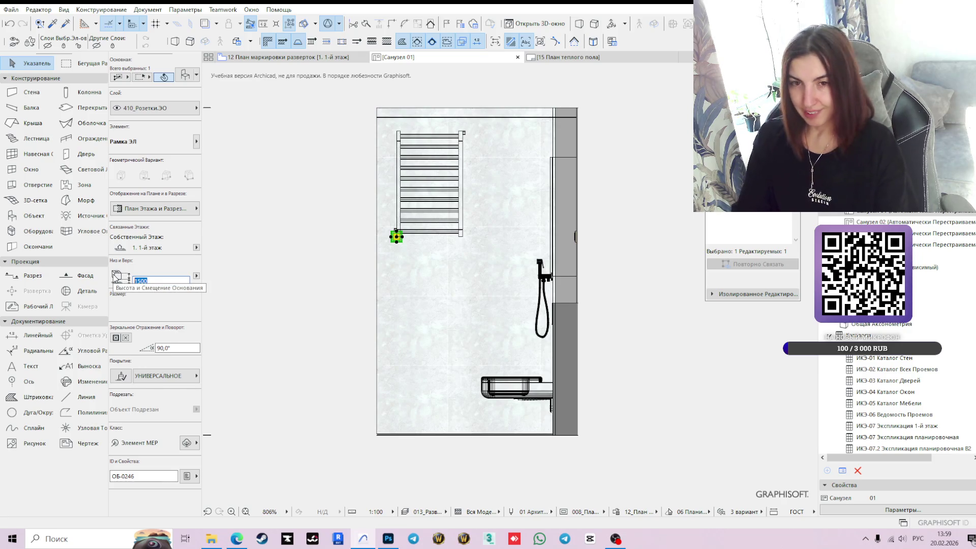
pyautogui.write('1')
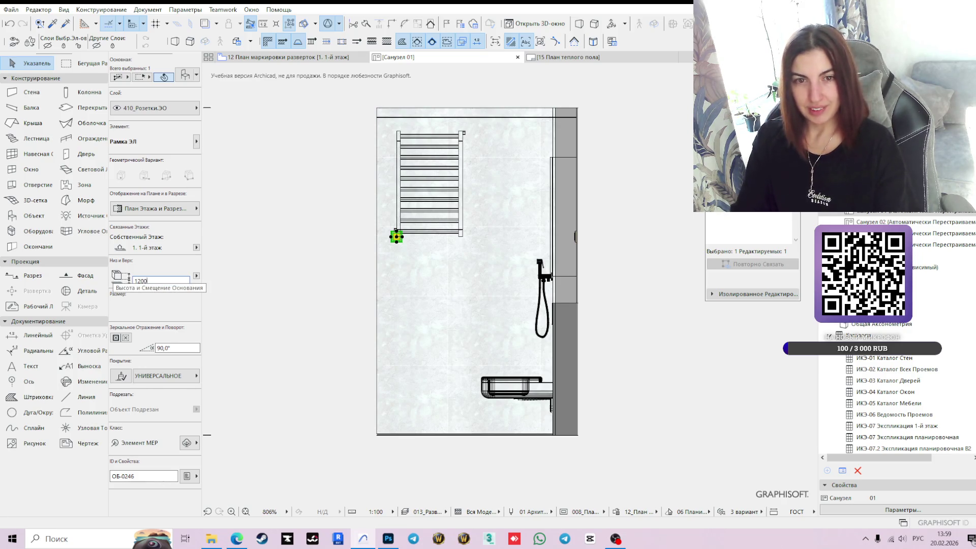
pyautogui.press('Return')
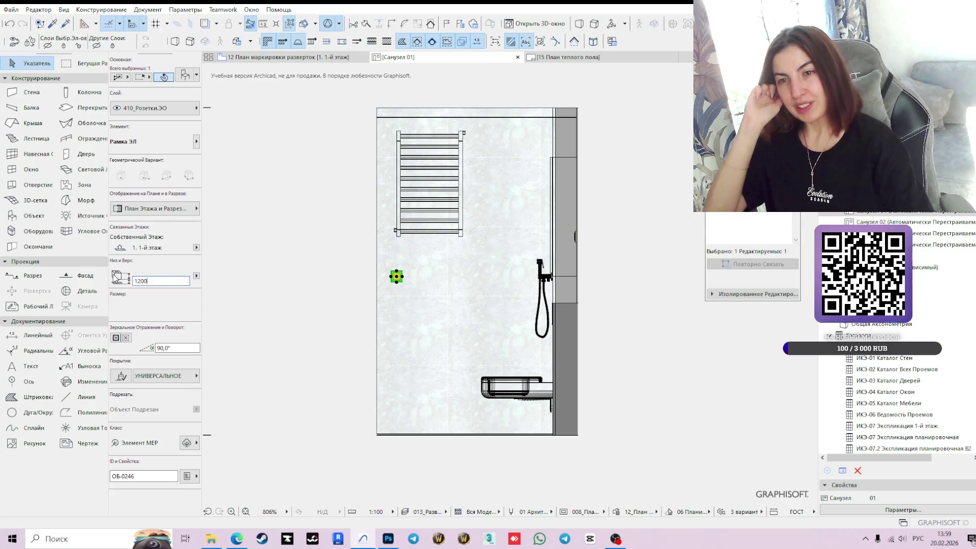
# - Move the towel radiator down so its corner rests on the socket frame, then deselect
pyautogui.click(399, 232)
pyautogui.scroll(3, 401, 230)
pyautogui.scroll(1, 402, 229)
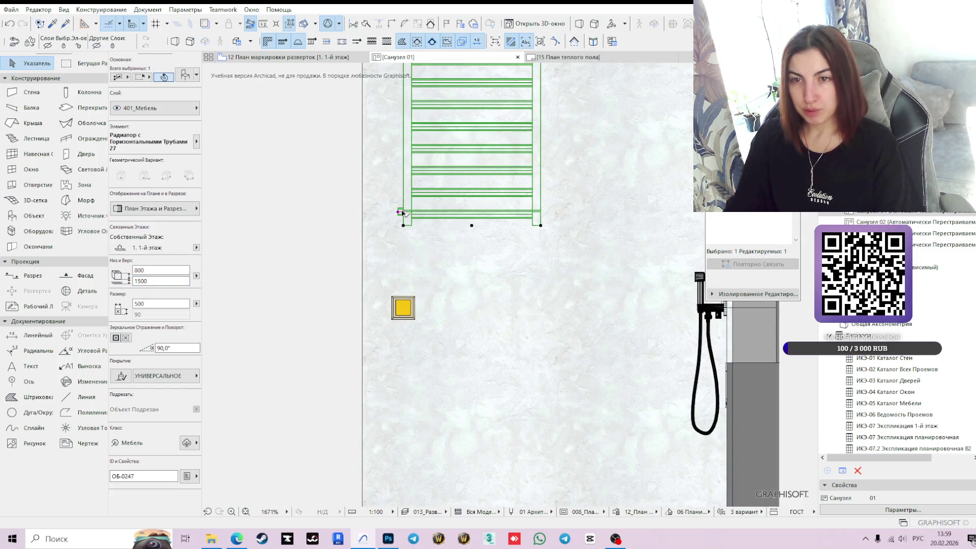
pyautogui.click(401, 212)
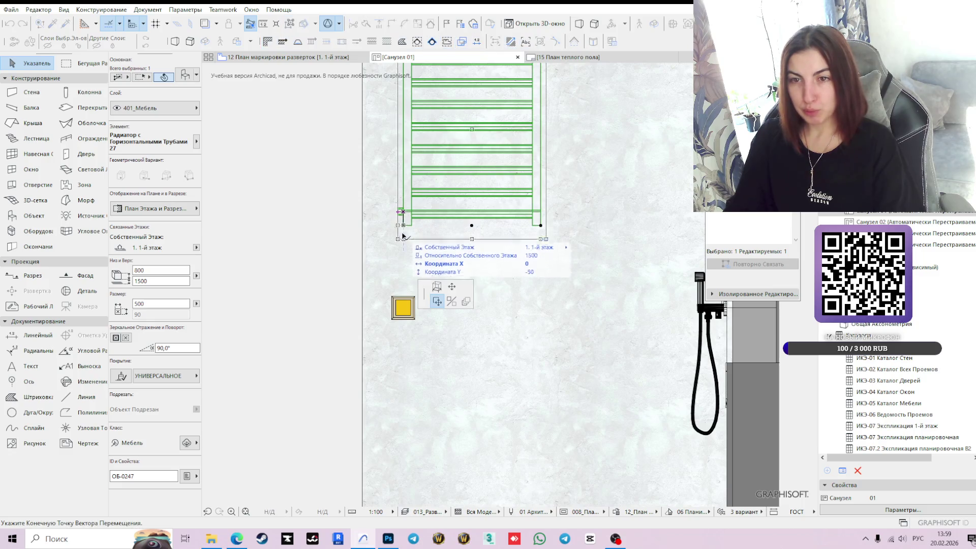
pyautogui.click(405, 310)
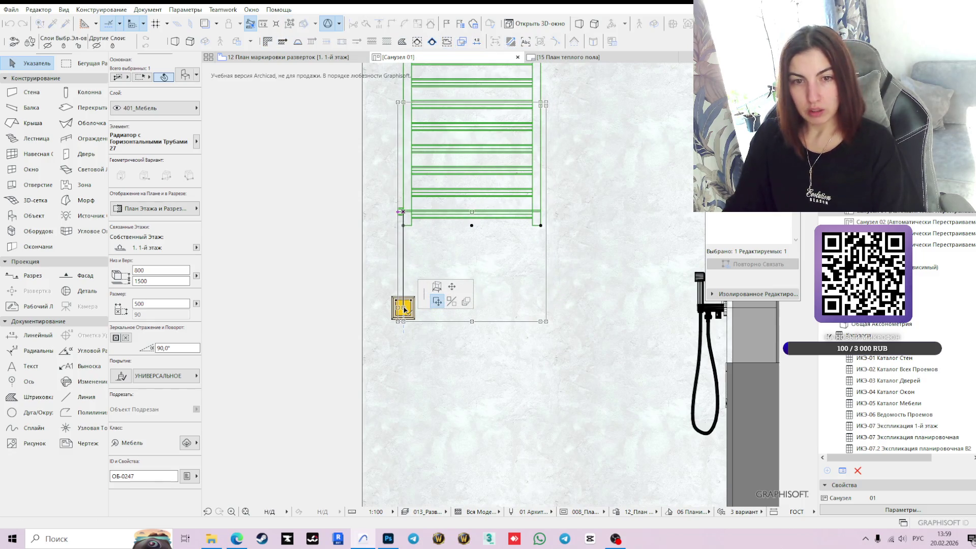
pyautogui.scroll(-1, 406, 309)
pyautogui.scroll(-2, 405, 309)
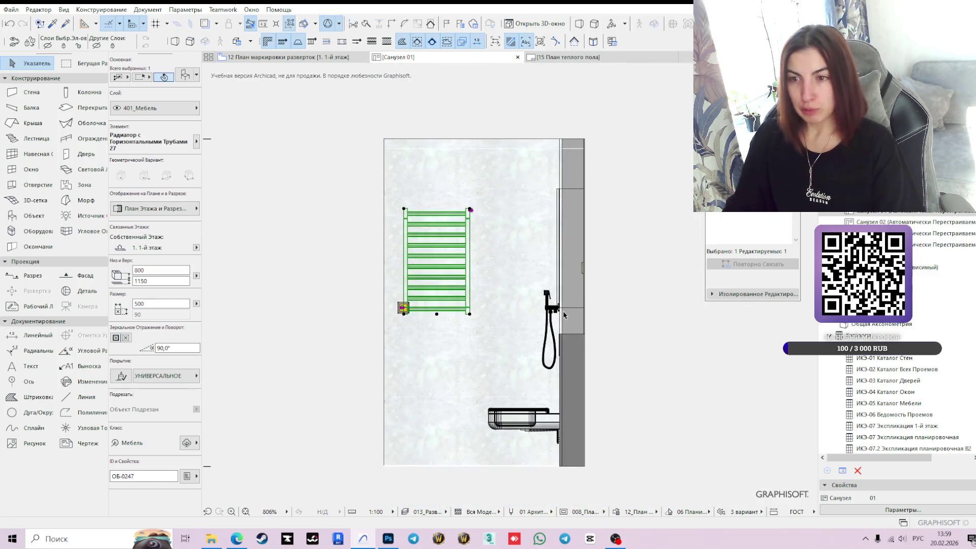
pyautogui.click(644, 315)
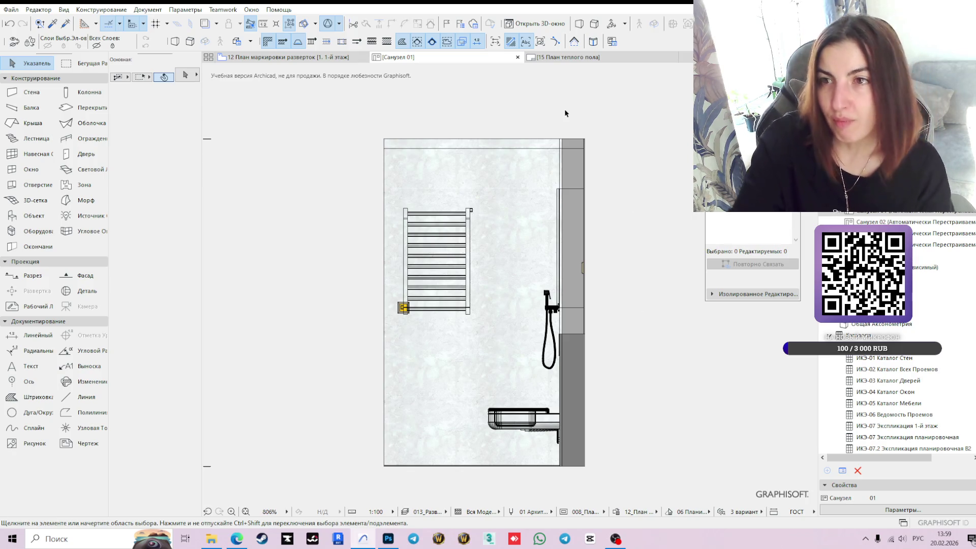
pyautogui.click(552, 315)
pyautogui.scroll(3, 560, 311)
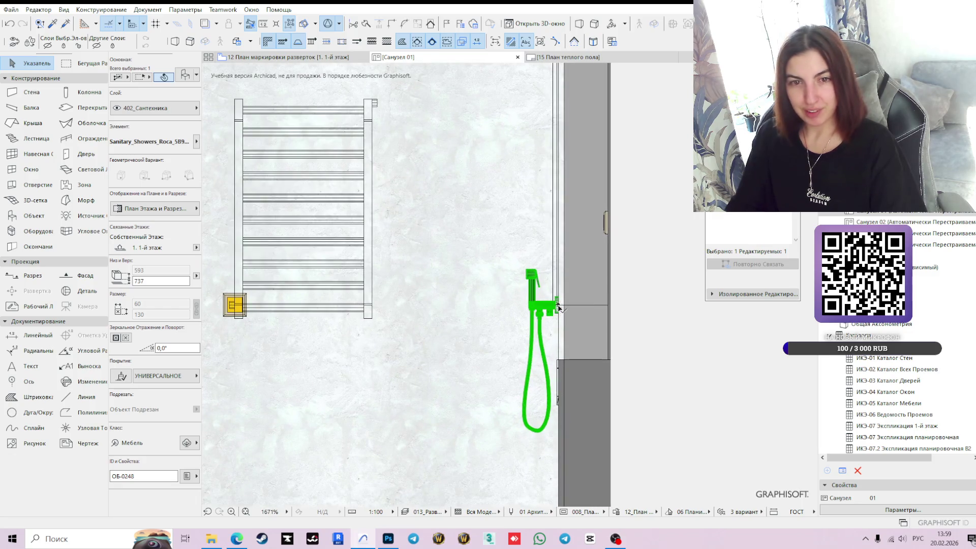
pyautogui.click(558, 308)
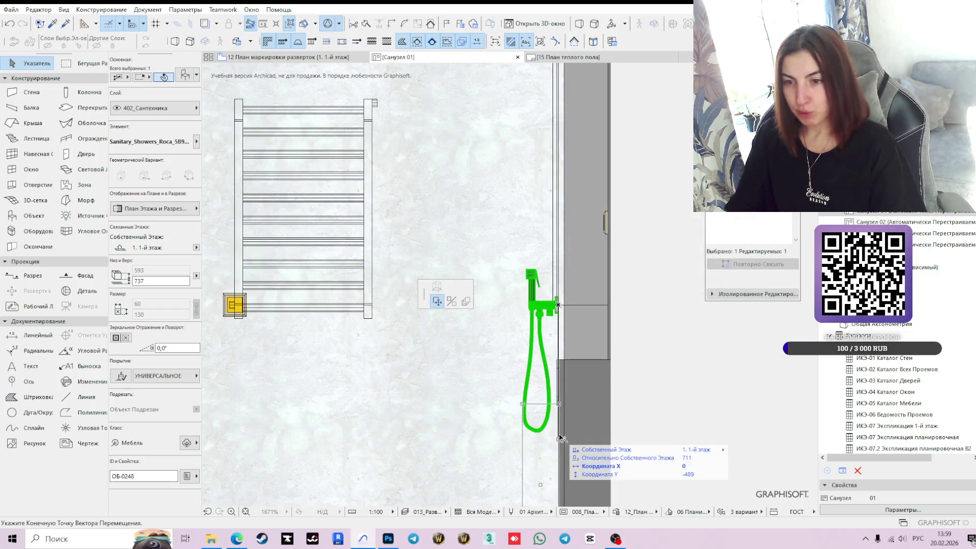
pyautogui.moveTo(560, 439); pyautogui.dragTo(581, 267, button='middle')
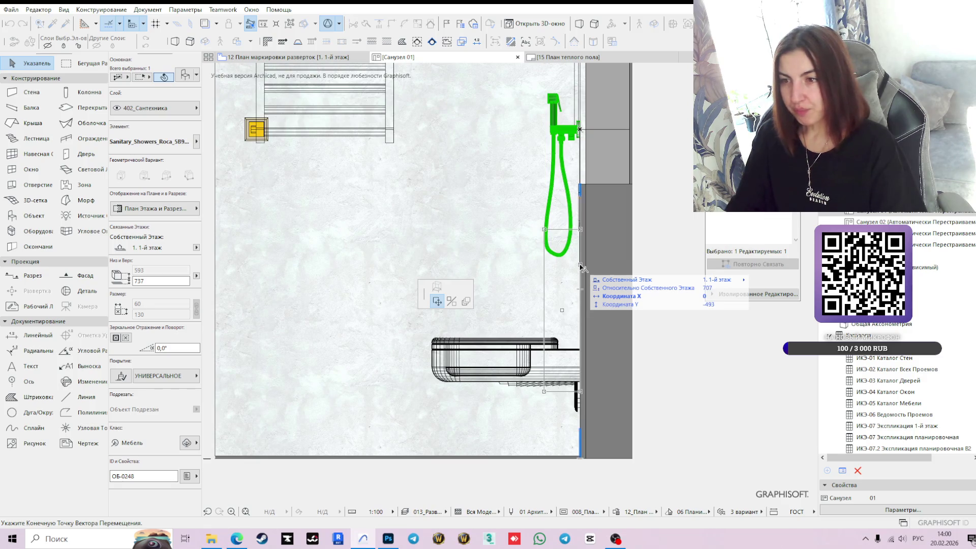
pyautogui.press('Tab')
pyautogui.press('Tab')
pyautogui.press('Tab')
pyautogui.press('Tab')
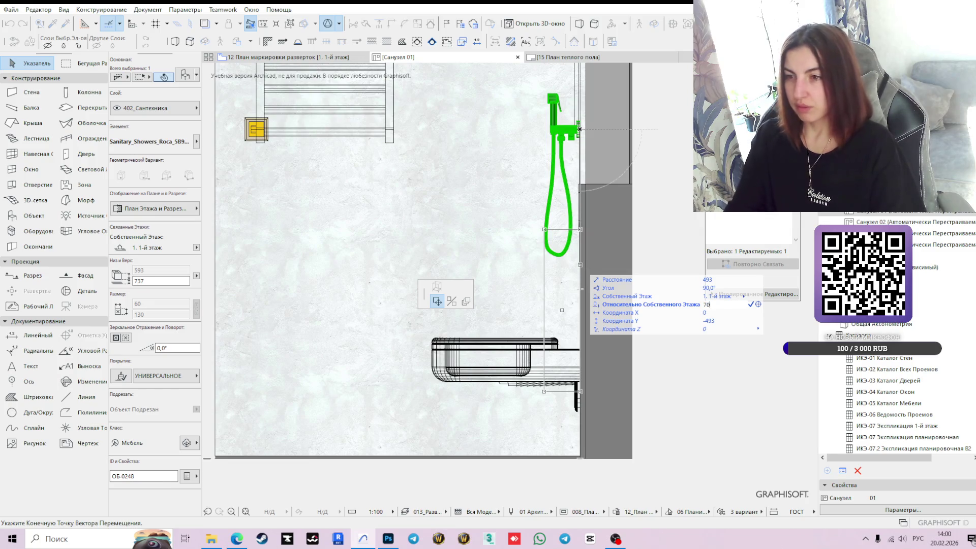
pyautogui.press('Return')
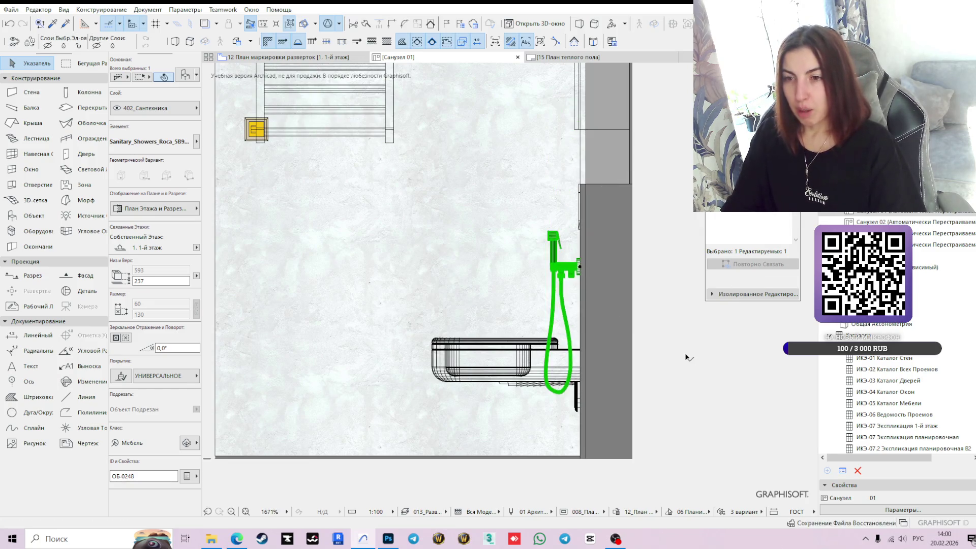
pyautogui.press('Escape')
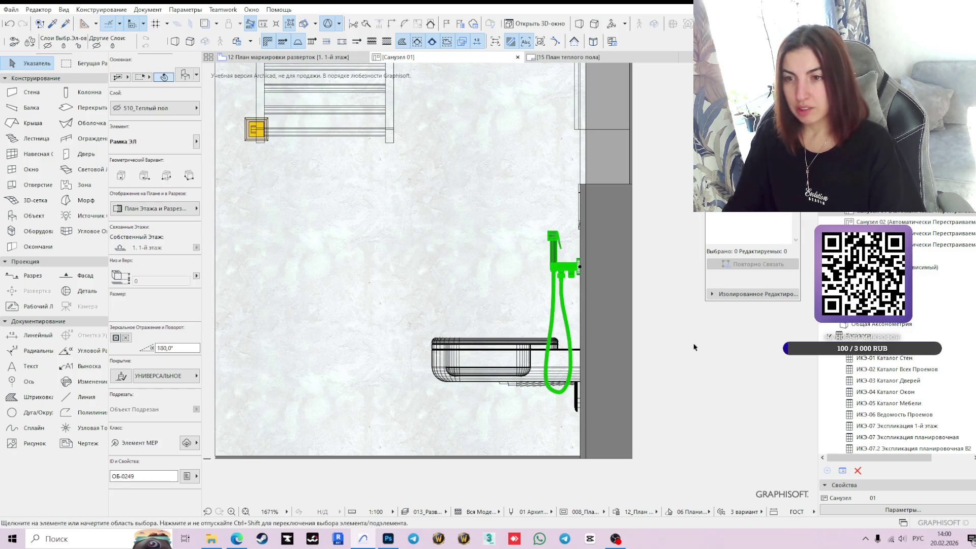
pyautogui.scroll(-2, 661, 329)
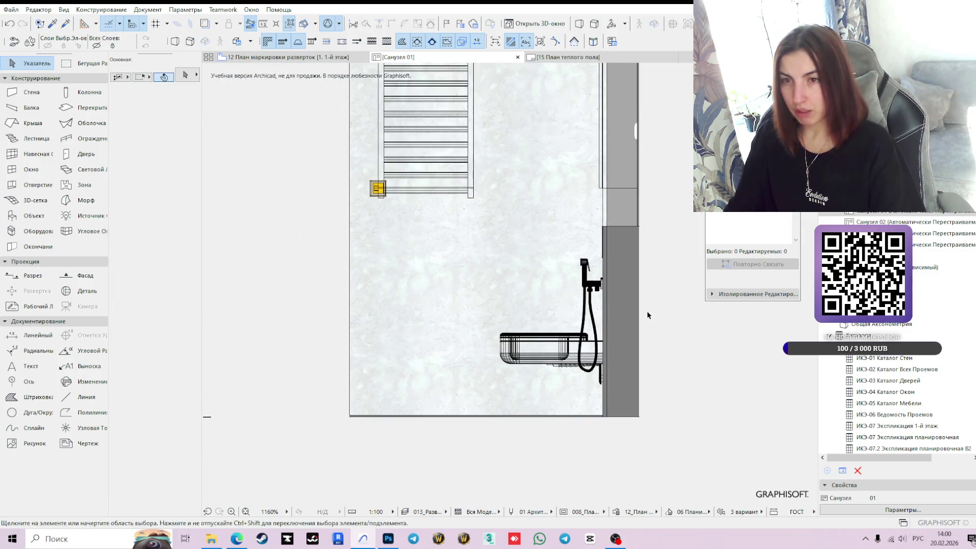
pyautogui.scroll(-3, 633, 272)
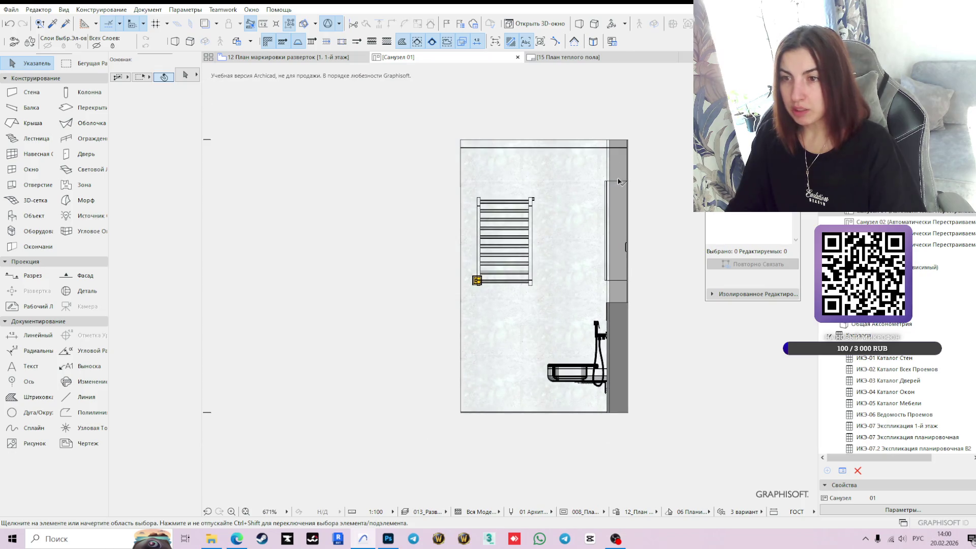
pyautogui.click(630, 272)
pyautogui.press('Escape')
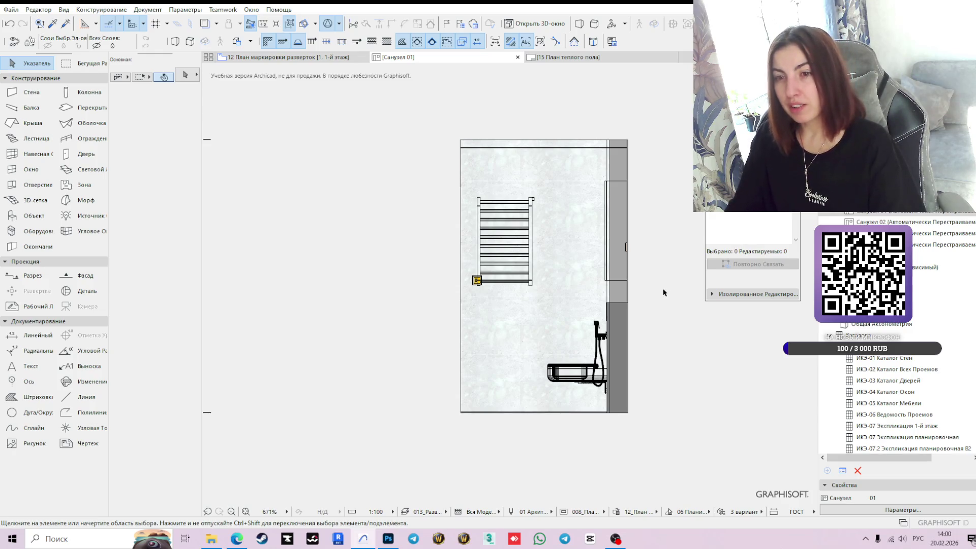
pyautogui.scroll(4, 424, 282)
pyautogui.scroll(-3, 562, 305)
pyautogui.scroll(3, 533, 288)
pyautogui.click(558, 290)
pyautogui.press('Escape')
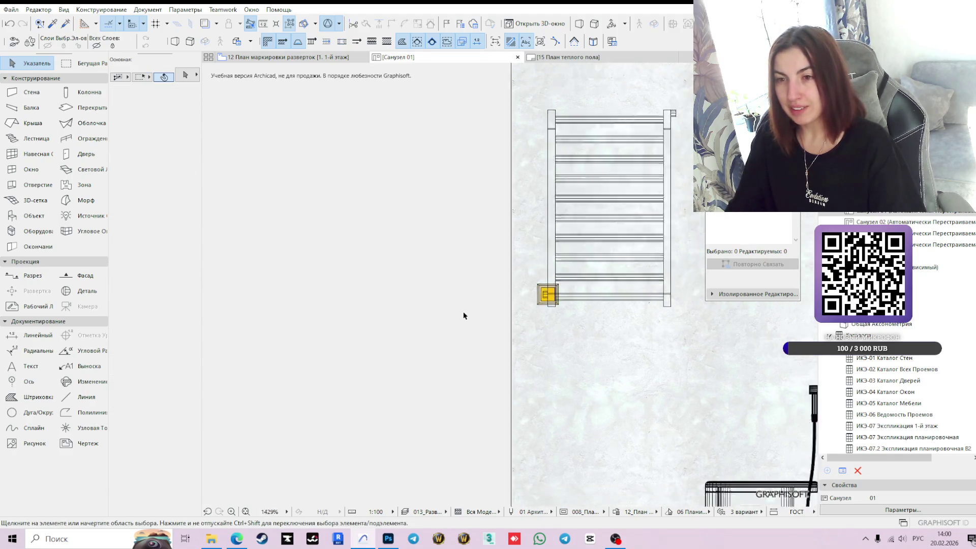
pyautogui.scroll(-2, 464, 316)
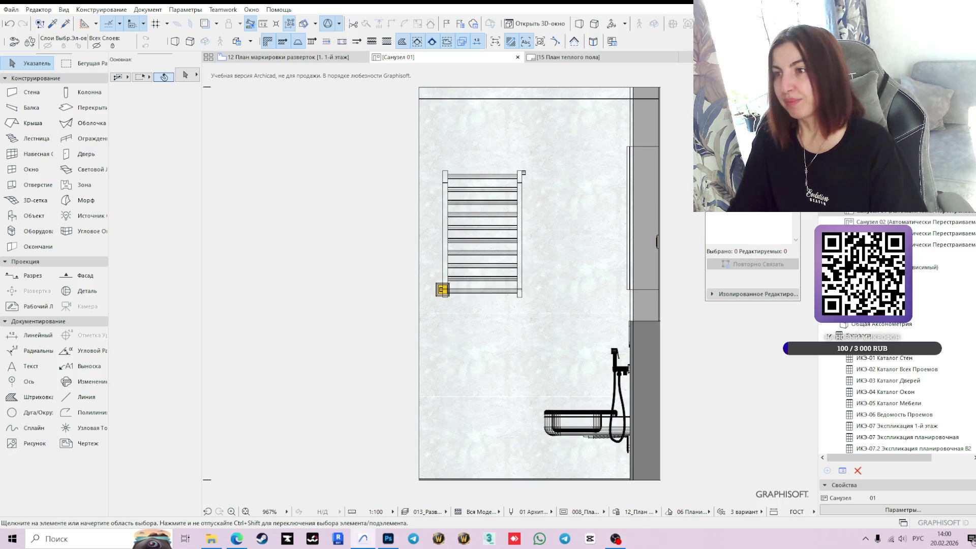
# - Add a layout named 'Развёртки санузла' using the А3 альбомный - для разверток format
pyautogui.click(850, 199)
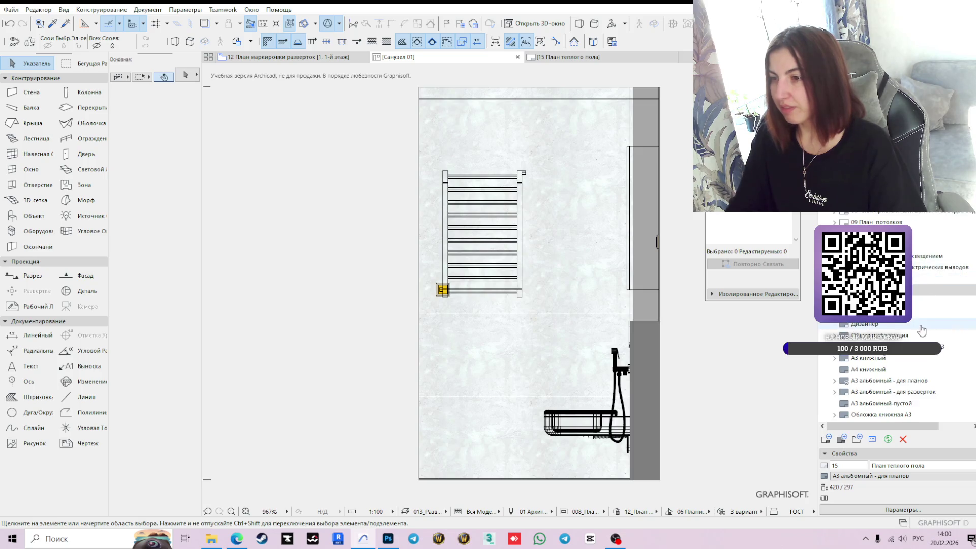
pyautogui.click(842, 438)
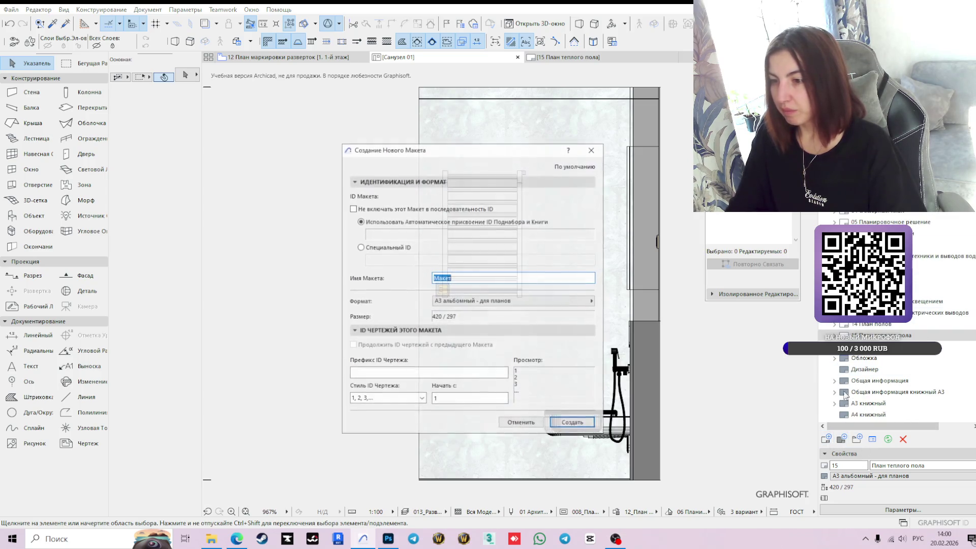
pyautogui.click(539, 301)
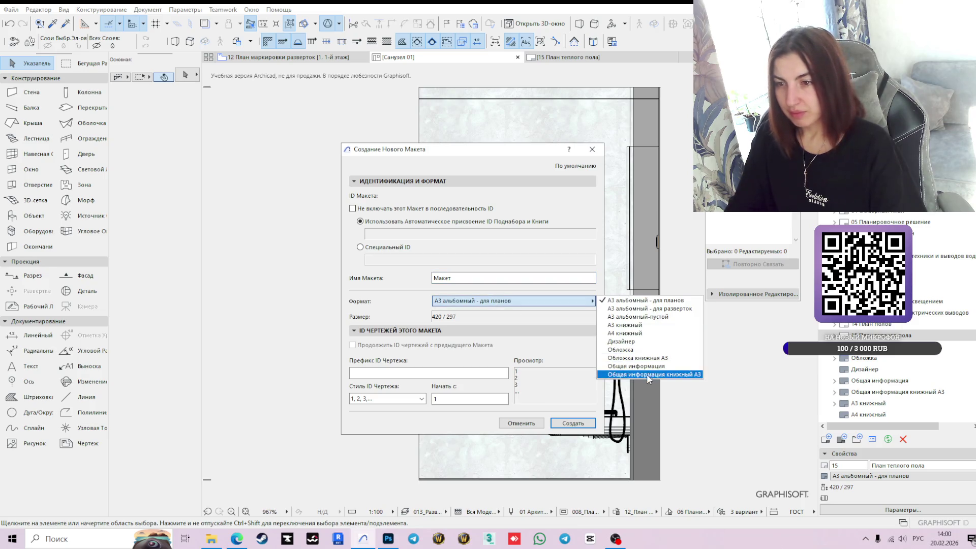
pyautogui.click(656, 308)
pyautogui.moveTo(458, 278); pyautogui.dragTo(391, 278)
pyautogui.write('Развер')
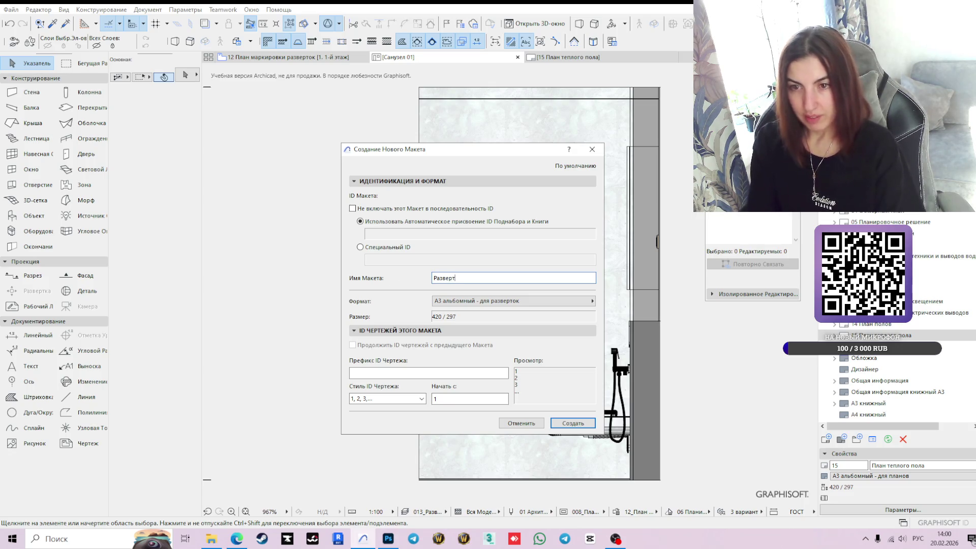
pyautogui.press('BackSpace')
pyautogui.write('ёртки санузл')
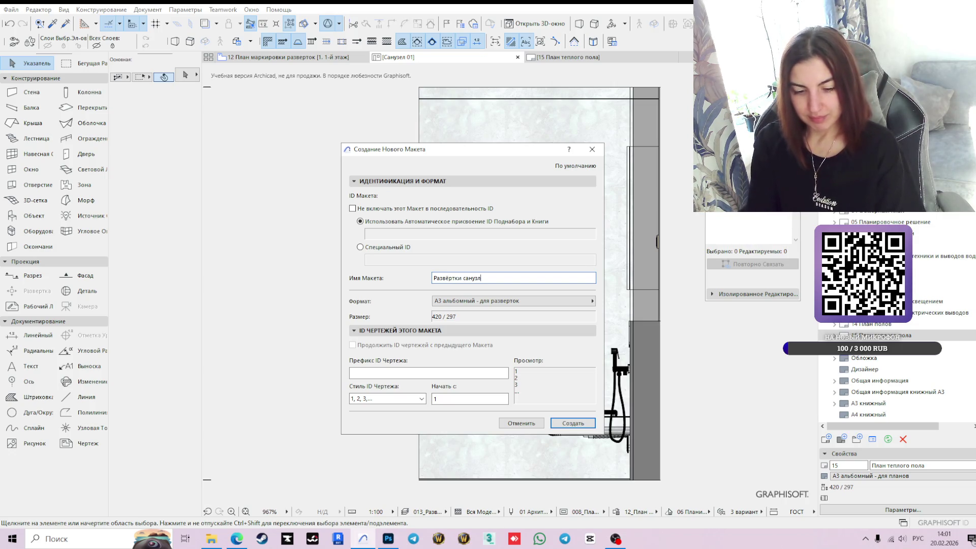
pyautogui.write('а')
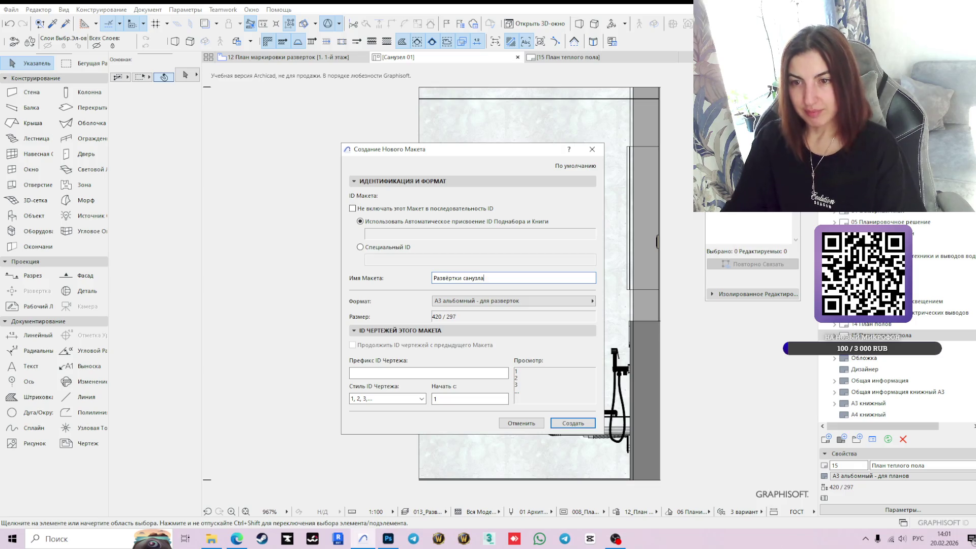
pyautogui.click(572, 424)
pyautogui.moveTo(458, 315)
pyautogui.mouseDown(button='middle')
pyautogui.moveTo(543, 268)
pyautogui.moveTo(529, 334)
pyautogui.moveTo(600, 312)
pyautogui.mouseUp(button='middle')
# - Switch from the blank layout back to the Санузел 01 elevation
pyautogui.scroll(4, 542, 268)
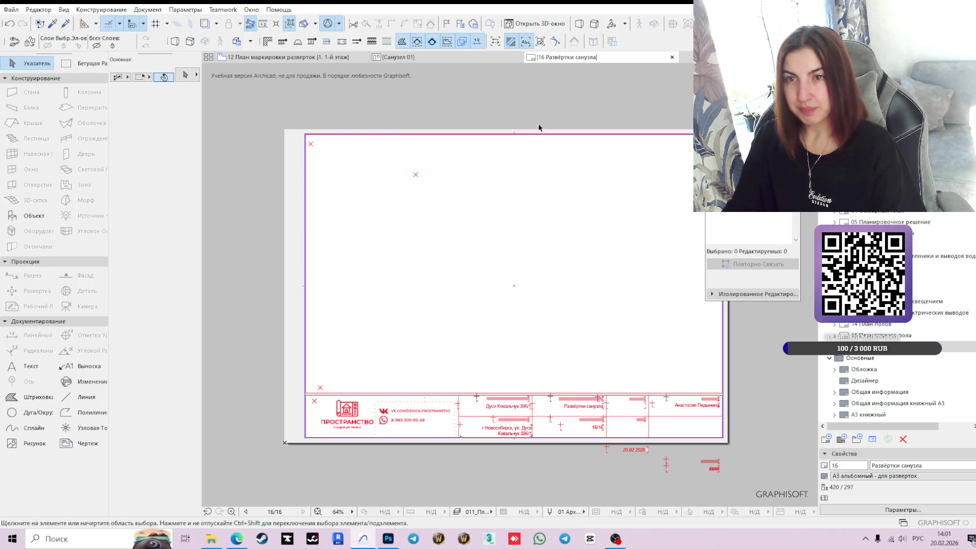
pyautogui.click(408, 60)
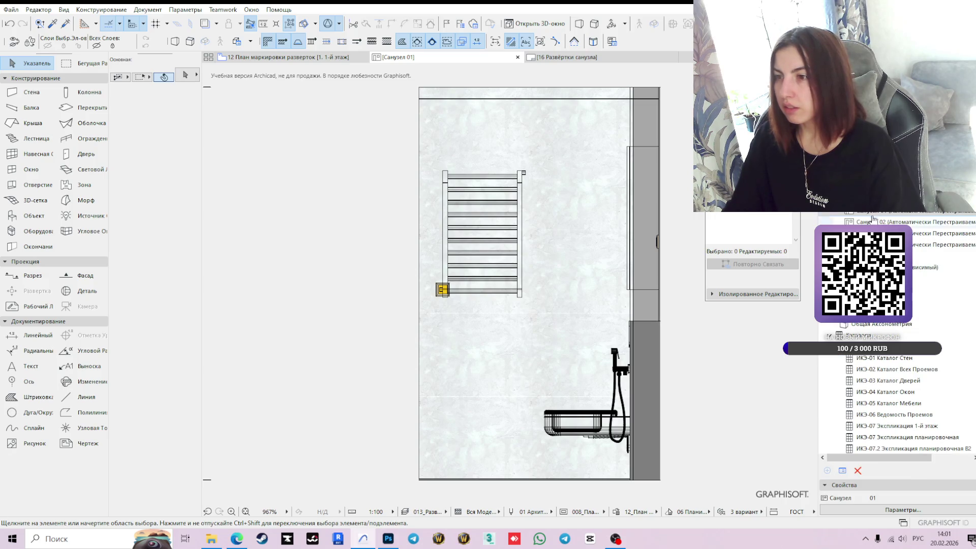
# - Open the Развёртки санузла layout, drop the Санузел elevations onto it, then undo the placement
pyautogui.click(574, 59)
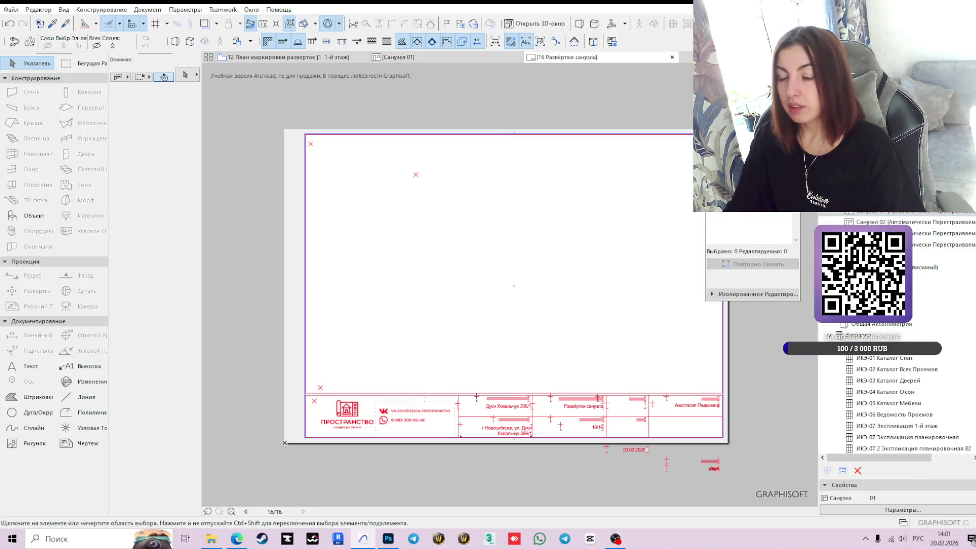
pyautogui.click(875, 220)
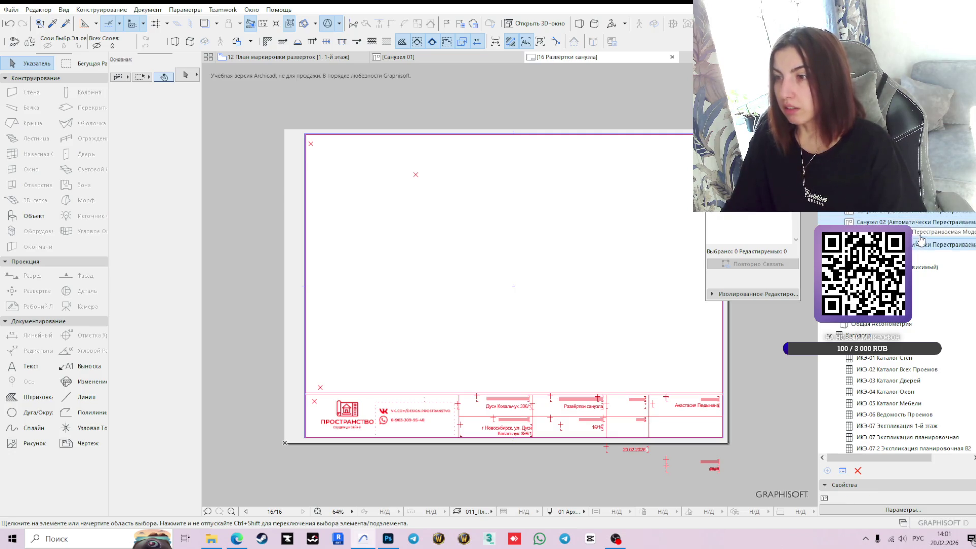
pyautogui.moveTo(883, 214)
pyautogui.mouseDown()
pyautogui.moveTo(404, 217)
pyautogui.moveTo(433, 218)
pyautogui.mouseUp()
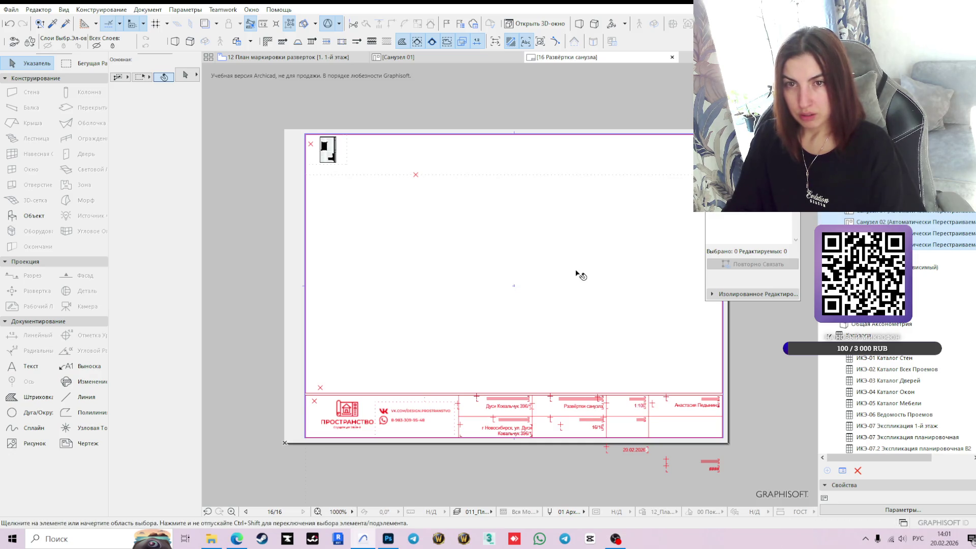
pyautogui.scroll(-5, 576, 273)
pyautogui.scroll(-1, 600, 280)
pyautogui.hotkey('ctrl', 'z')
pyautogui.scroll(2, 545, 270)
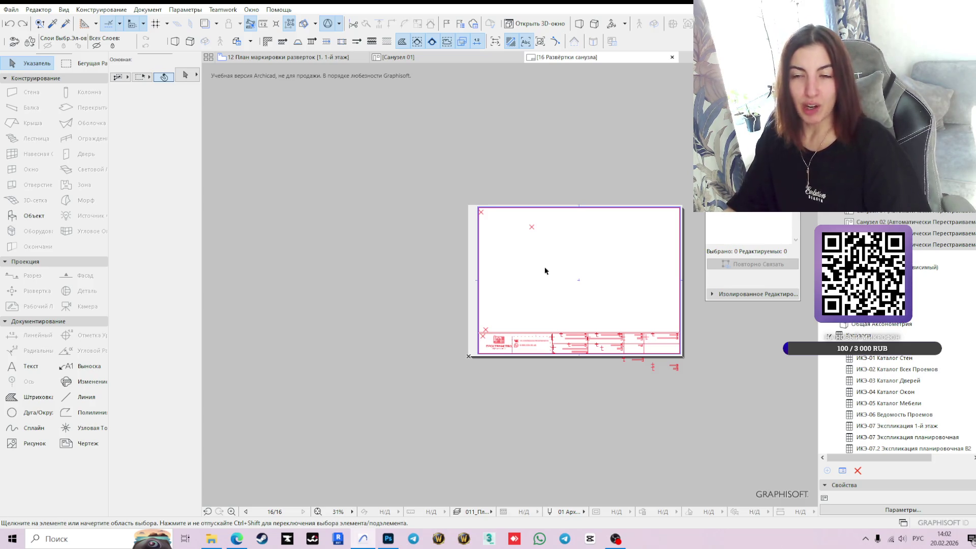
# - Open the Санузел 02 elevation and adjust its upper and lower vertical range limits
pyautogui.click(305, 57)
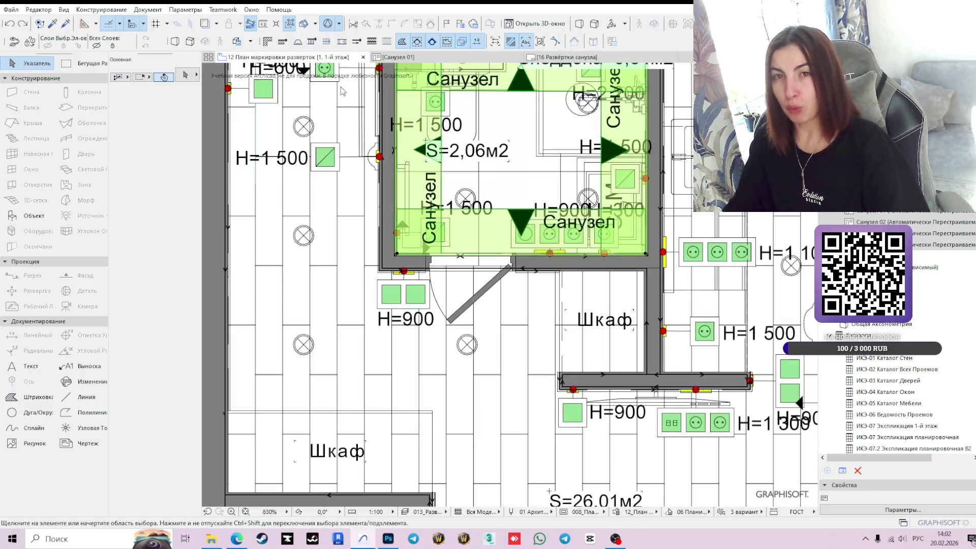
pyautogui.click(434, 57)
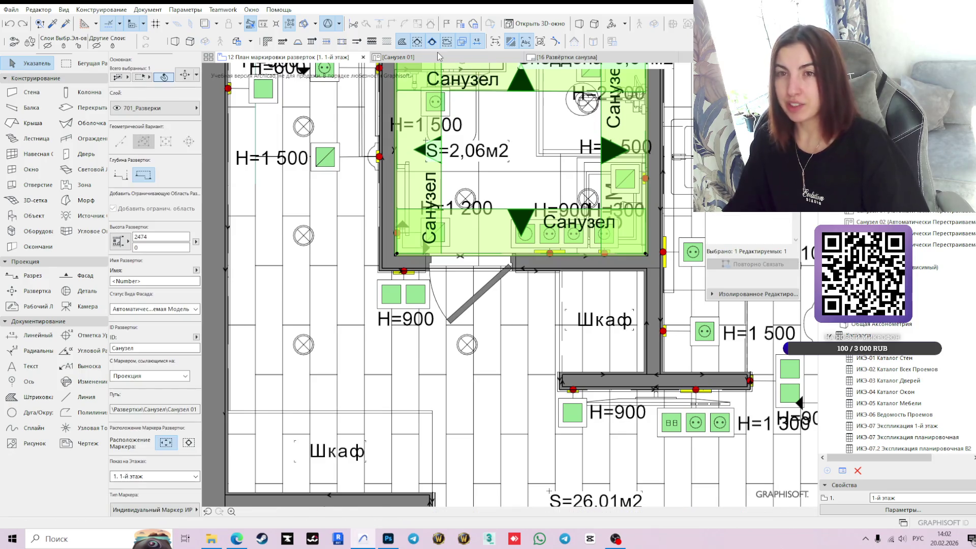
pyautogui.doubleClick(895, 221)
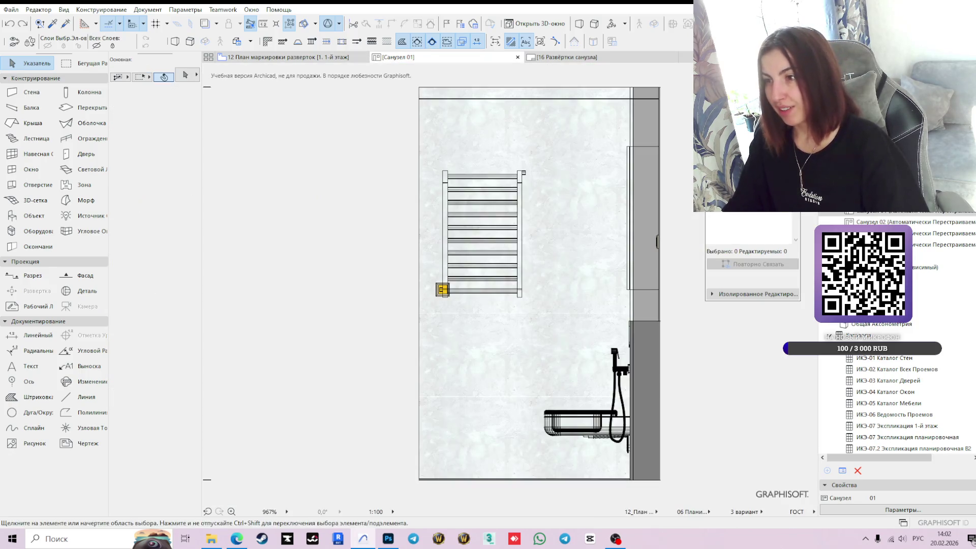
pyautogui.scroll(-2, 477, 305)
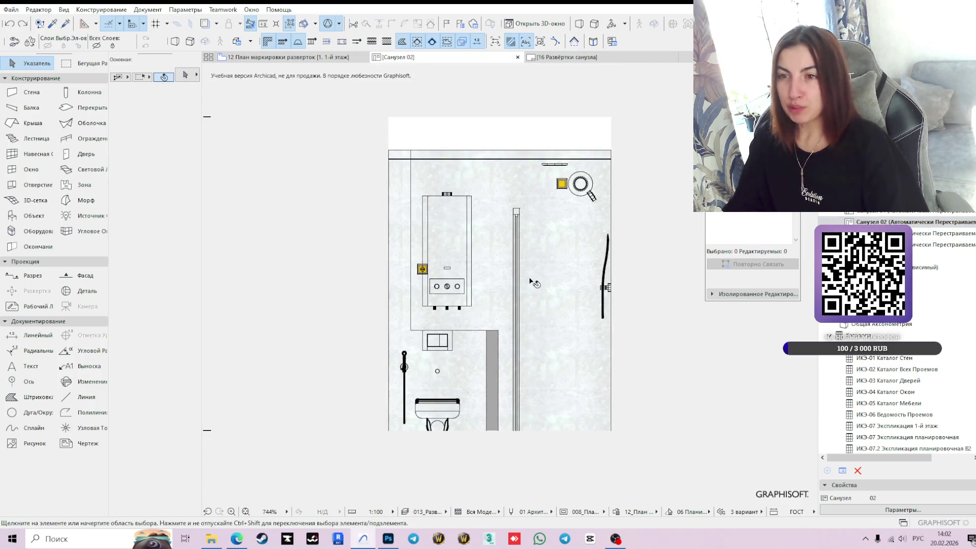
pyautogui.moveTo(393, 145); pyautogui.dragTo(392, 155)
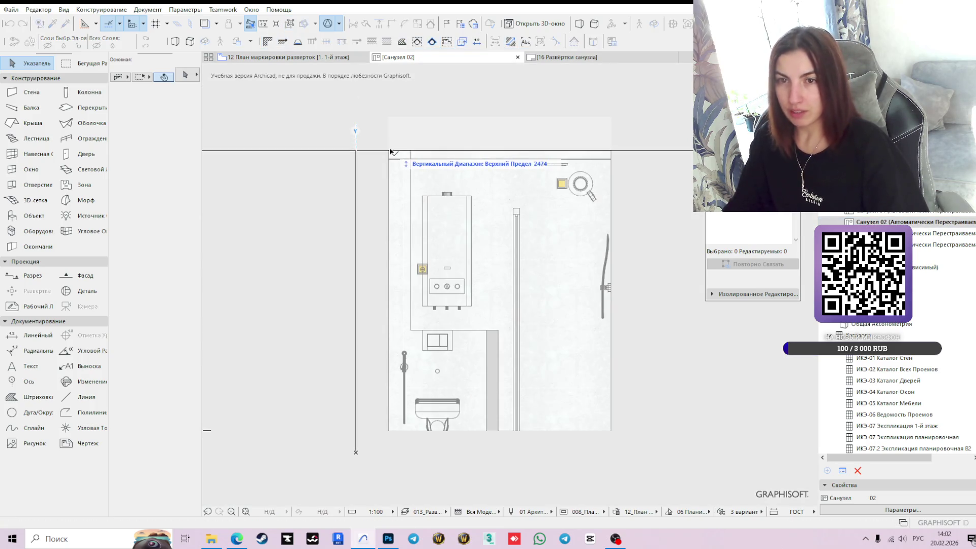
pyautogui.moveTo(312, 430)
pyautogui.mouseDown()
pyautogui.moveTo(314, 458)
pyautogui.moveTo(393, 457)
pyautogui.mouseUp()
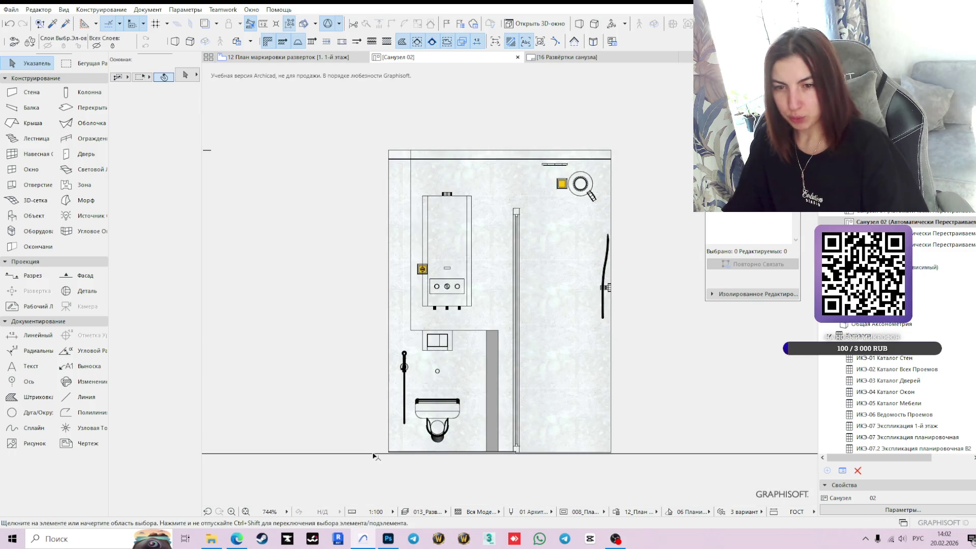
# - Check the Санузел 02 shower fixture, then open the Санузел 03 elevation
pyautogui.scroll(3, 394, 457)
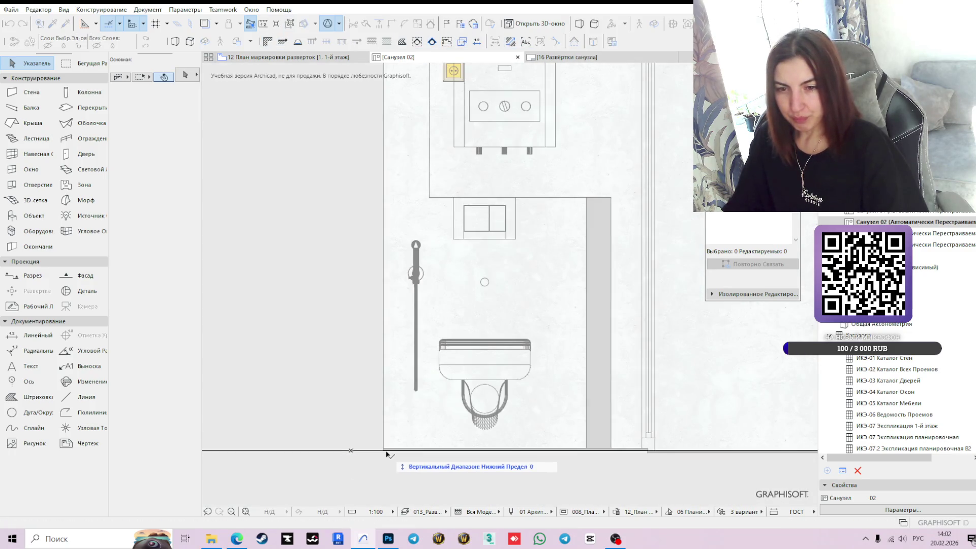
pyautogui.scroll(-3, 387, 455)
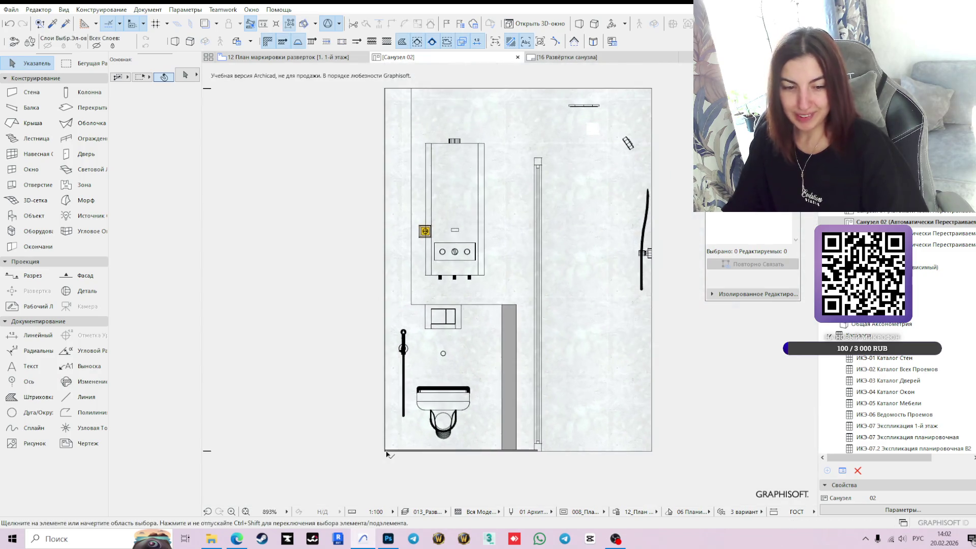
pyautogui.scroll(-2, 654, 334)
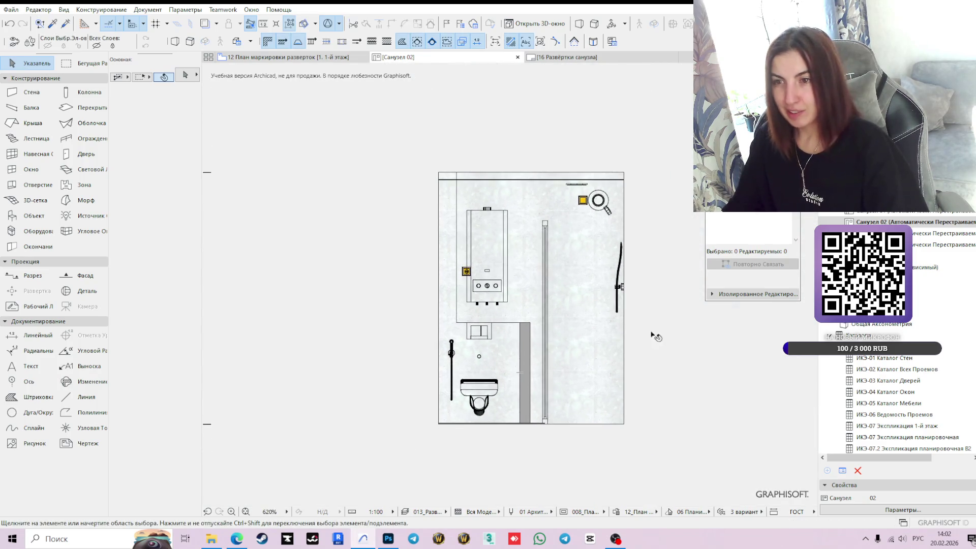
pyautogui.scroll(1, 607, 212)
pyautogui.scroll(1, 606, 212)
pyautogui.click(594, 336)
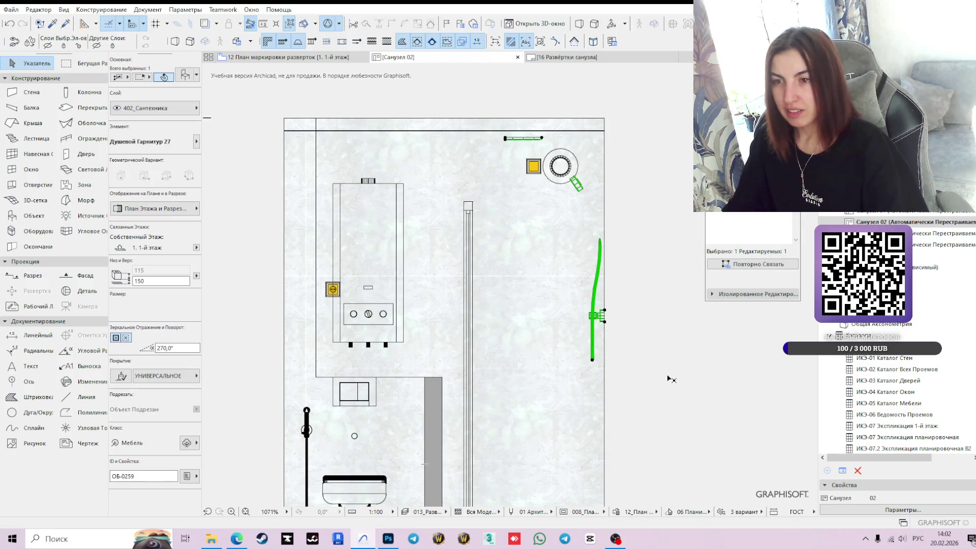
pyautogui.doubleClick(936, 233)
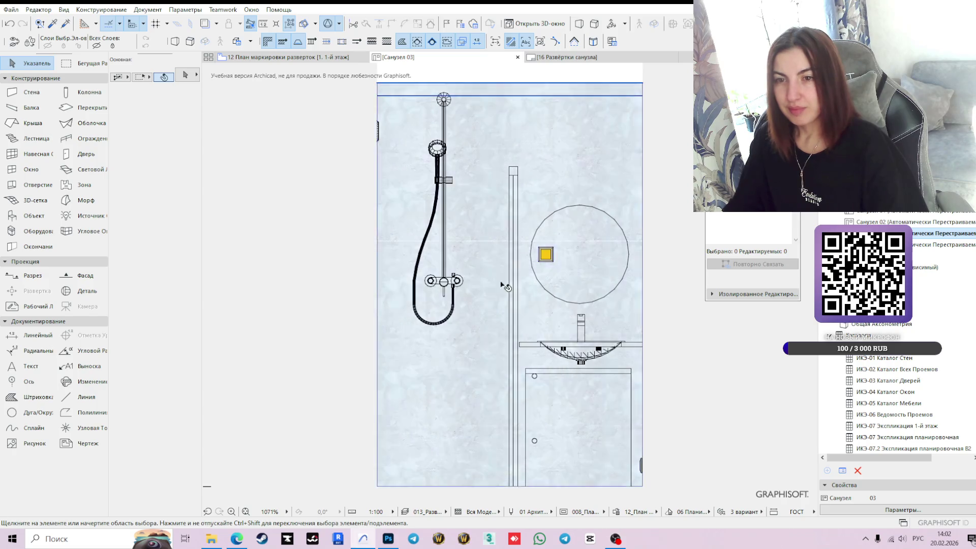
# - Set the Санузел 03 elevation's upper range limit at 2400
pyautogui.scroll(-2, 483, 286)
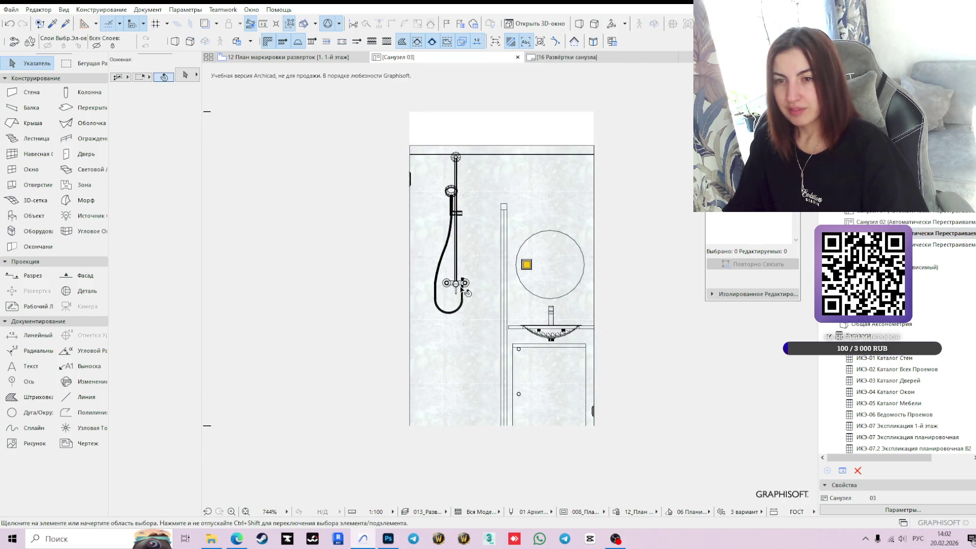
pyautogui.click(399, 112)
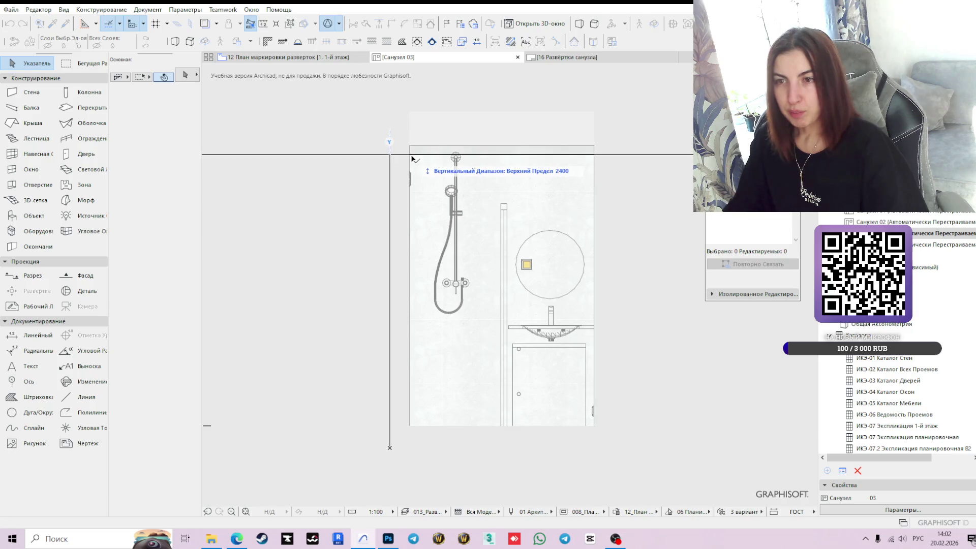
pyautogui.scroll(4, 412, 159)
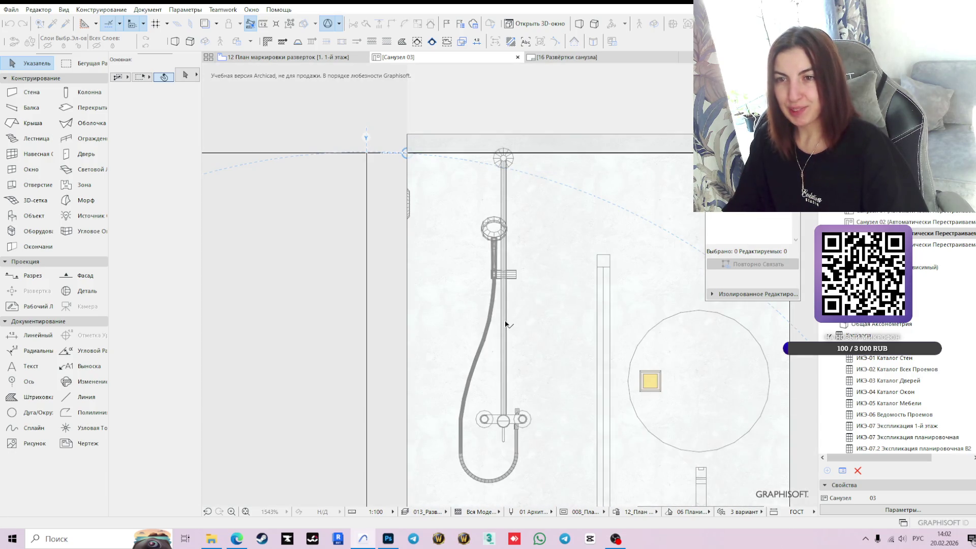
pyautogui.click(506, 324)
# - Lower the bottom range limit to about -205, just below the floor slab
pyautogui.scroll(-4, 538, 396)
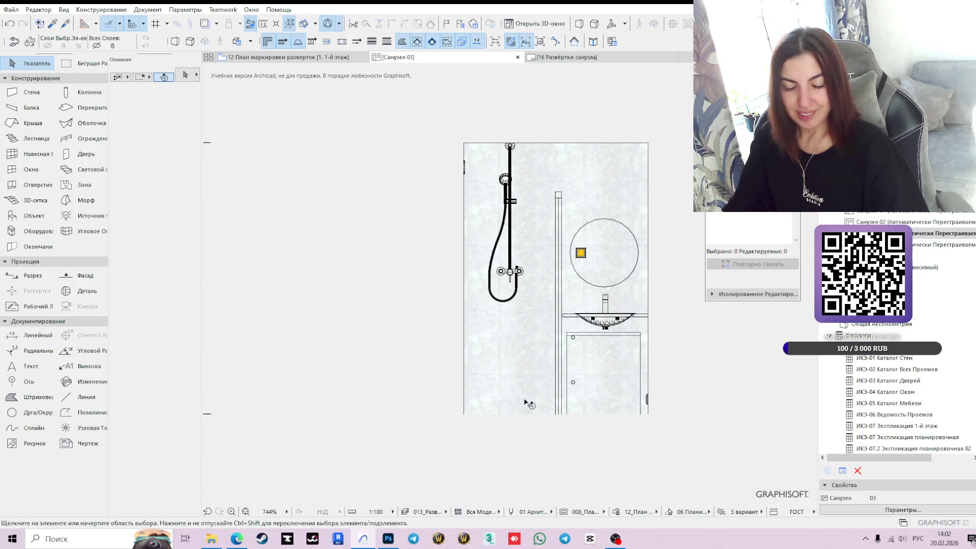
pyautogui.click(435, 413)
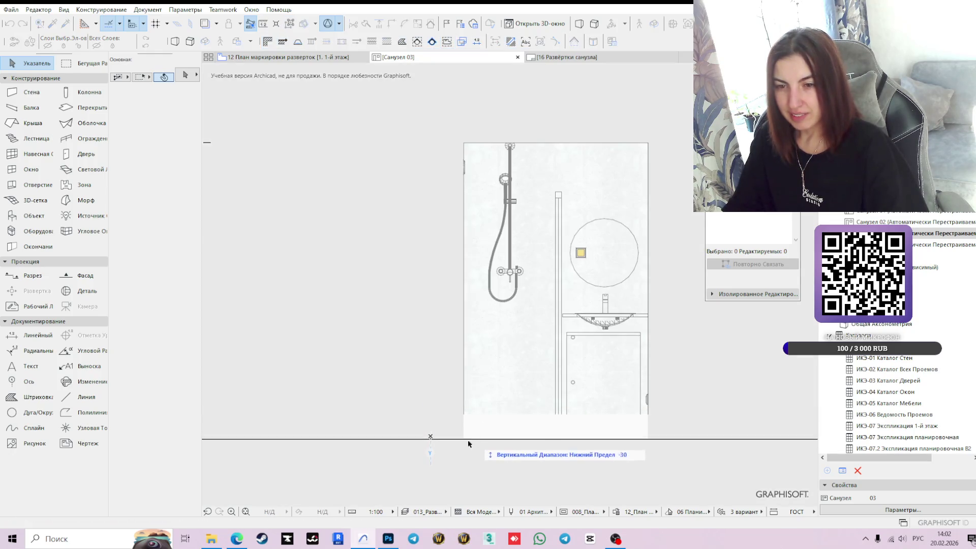
pyautogui.click(459, 442)
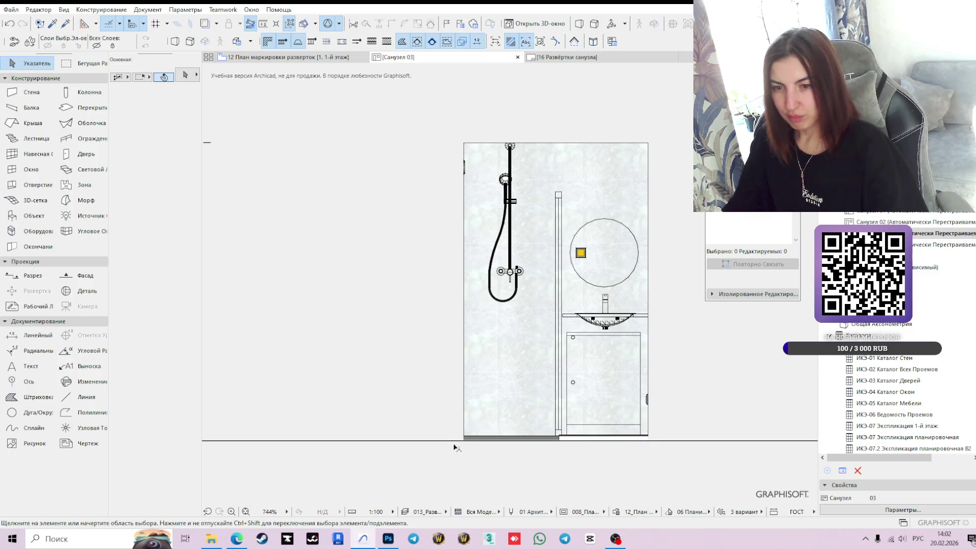
pyautogui.click(460, 442)
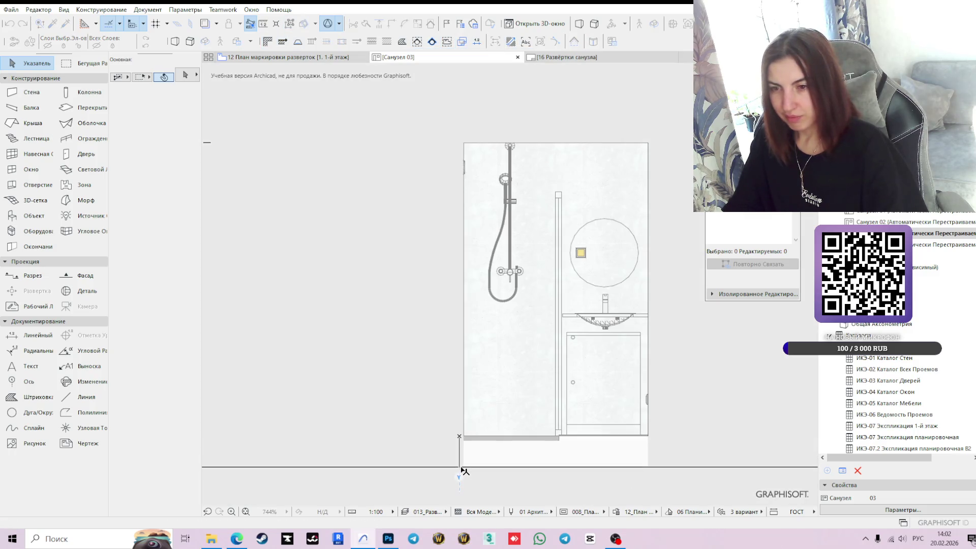
pyautogui.click(464, 463)
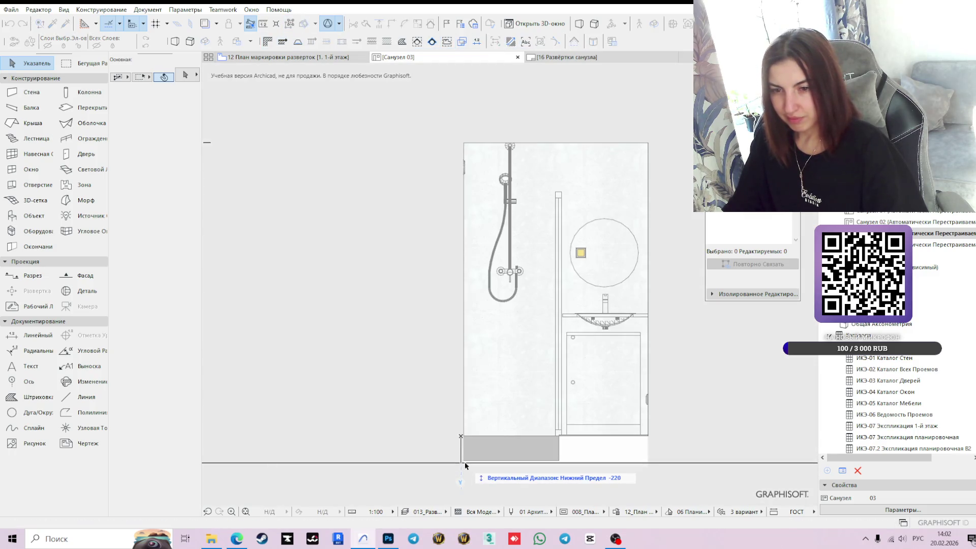
pyautogui.moveTo(465, 466); pyautogui.dragTo(465, 478)
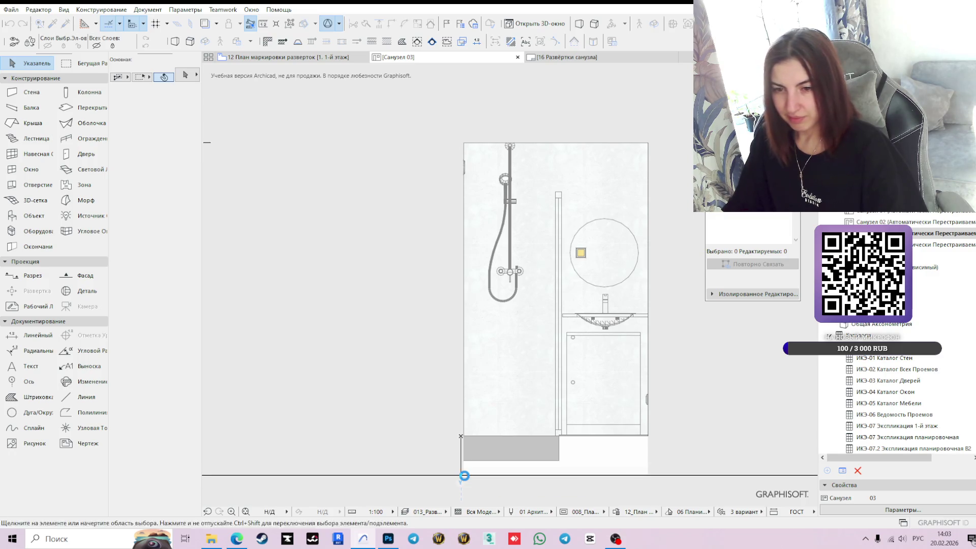
pyautogui.scroll(3, 463, 476)
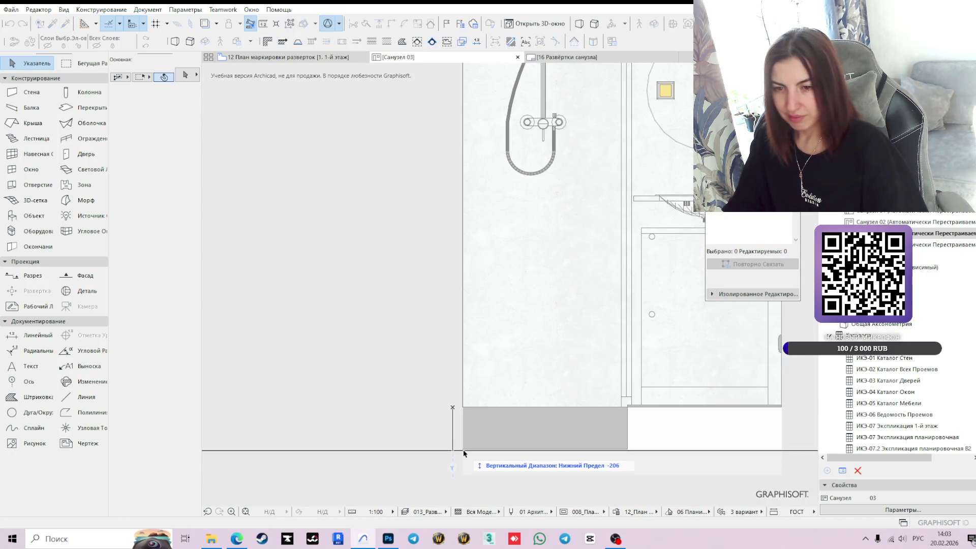
pyautogui.scroll(2, 453, 460)
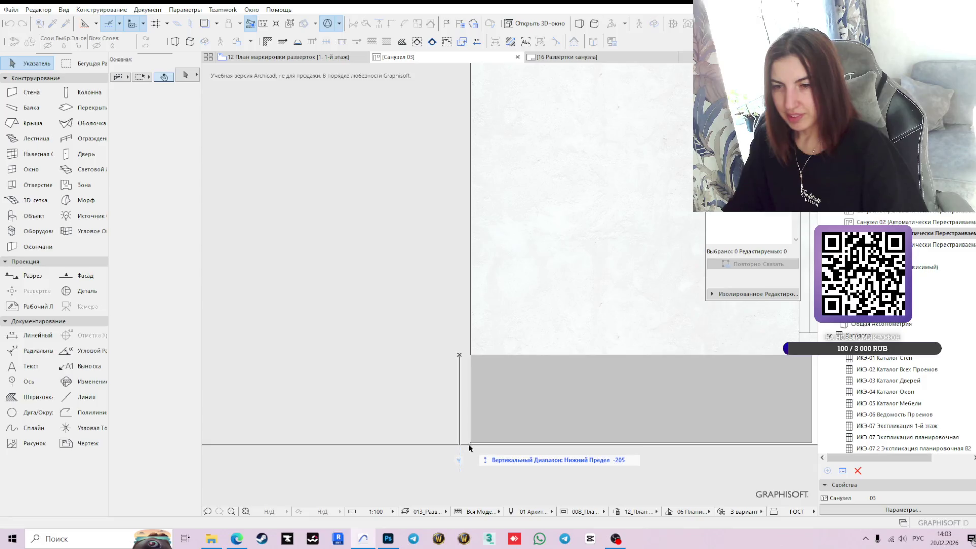
pyautogui.scroll(-2, 499, 366)
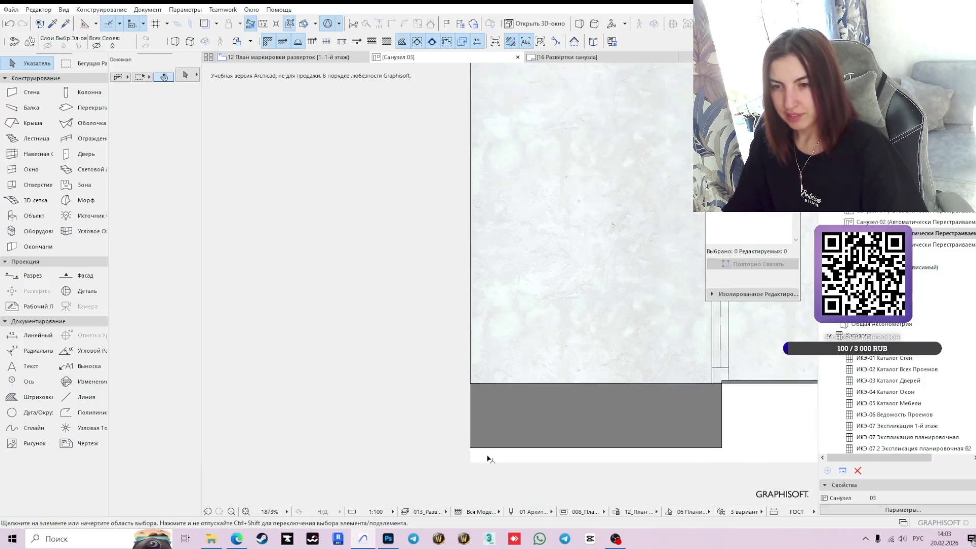
pyautogui.click(702, 402)
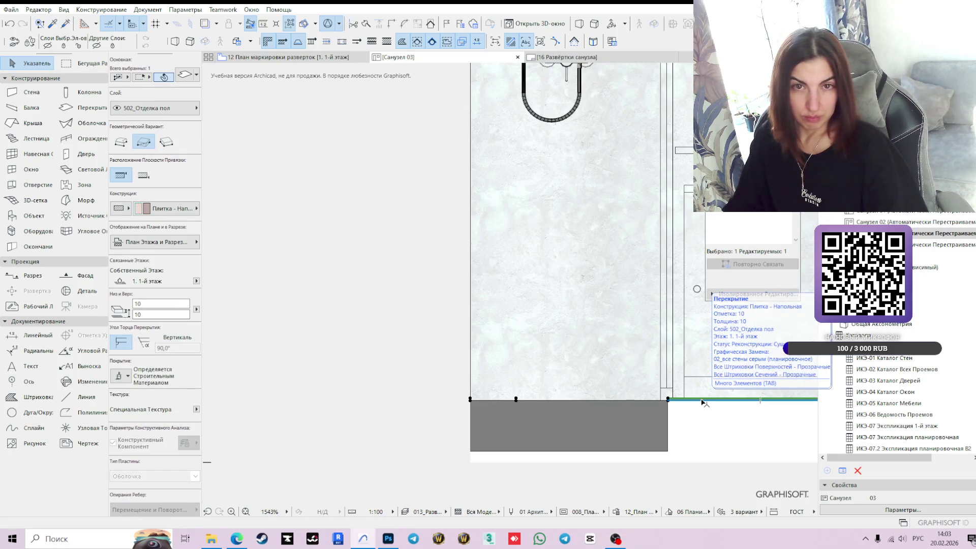
# - Drop the floor-finish slab to a top of -204 and set the bottom range limit to -214
pyautogui.click(670, 402)
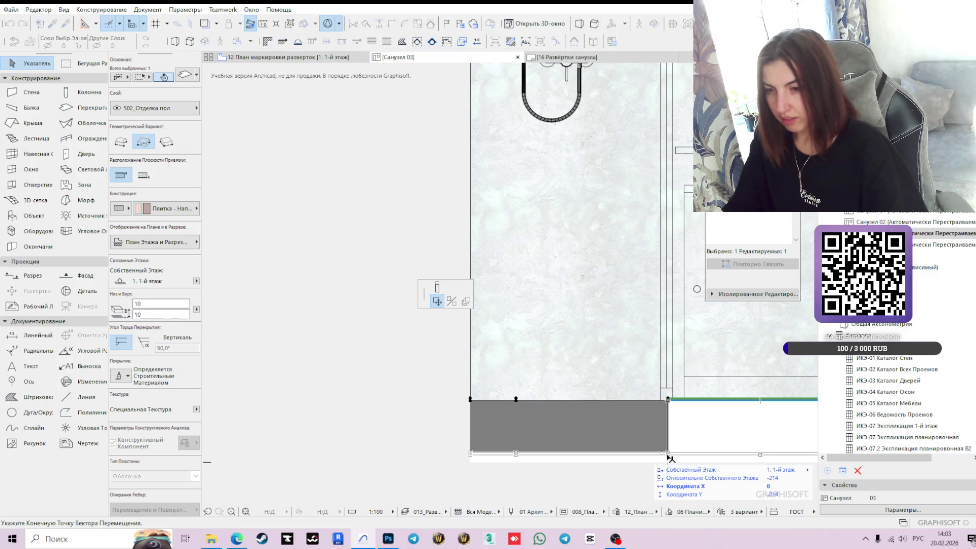
pyautogui.click(670, 458)
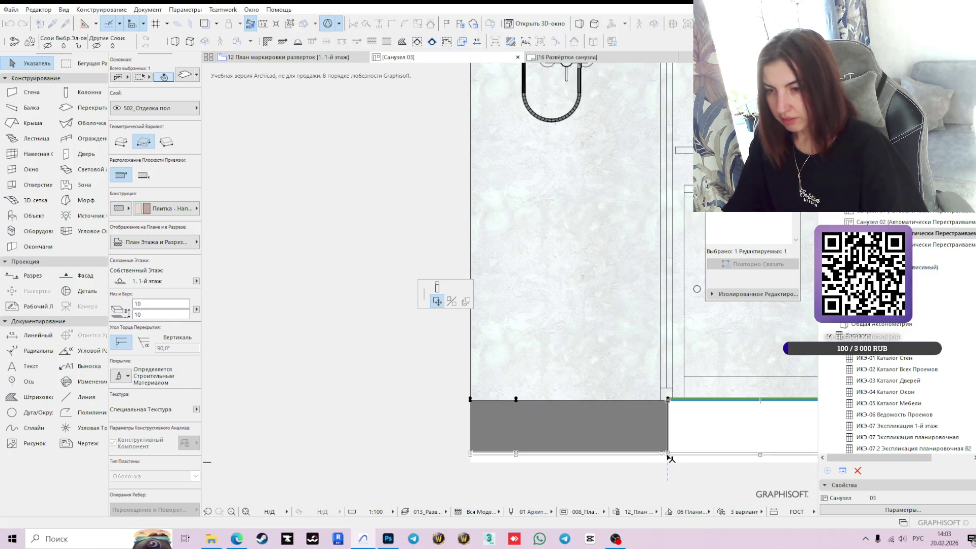
pyautogui.click(455, 462)
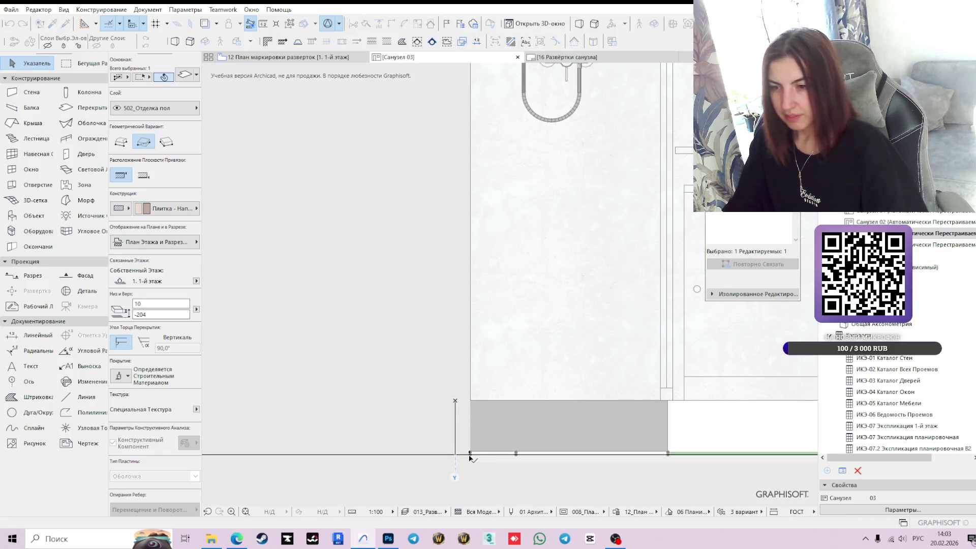
pyautogui.click(470, 454)
pyautogui.scroll(-4, 705, 405)
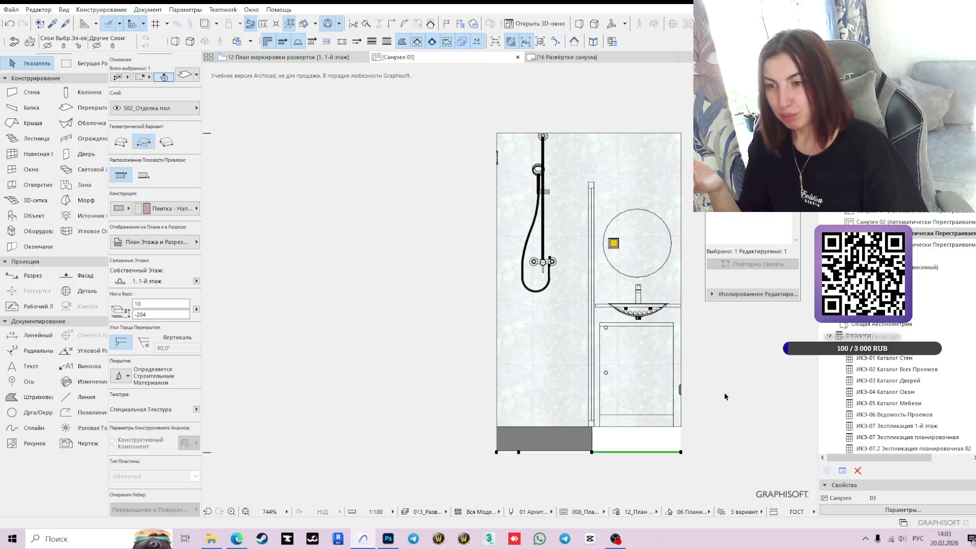
# - Review the shower tray slab's settings without changes, then clear the selection
pyautogui.click(596, 428)
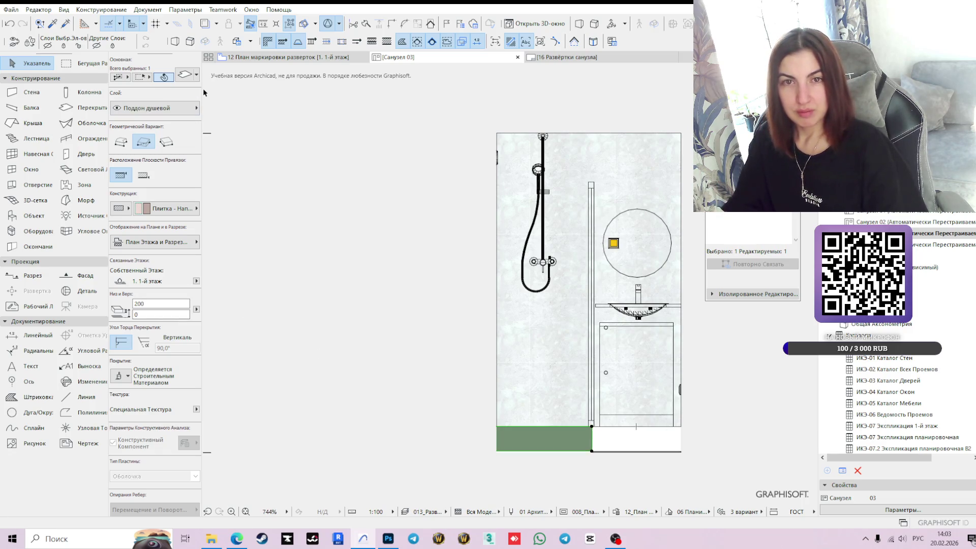
pyautogui.click(186, 75)
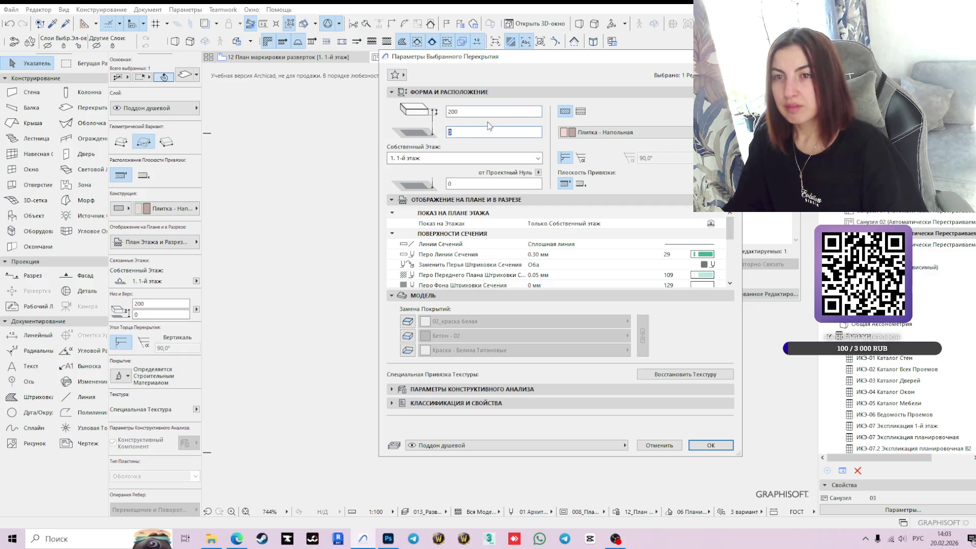
pyautogui.press('Return')
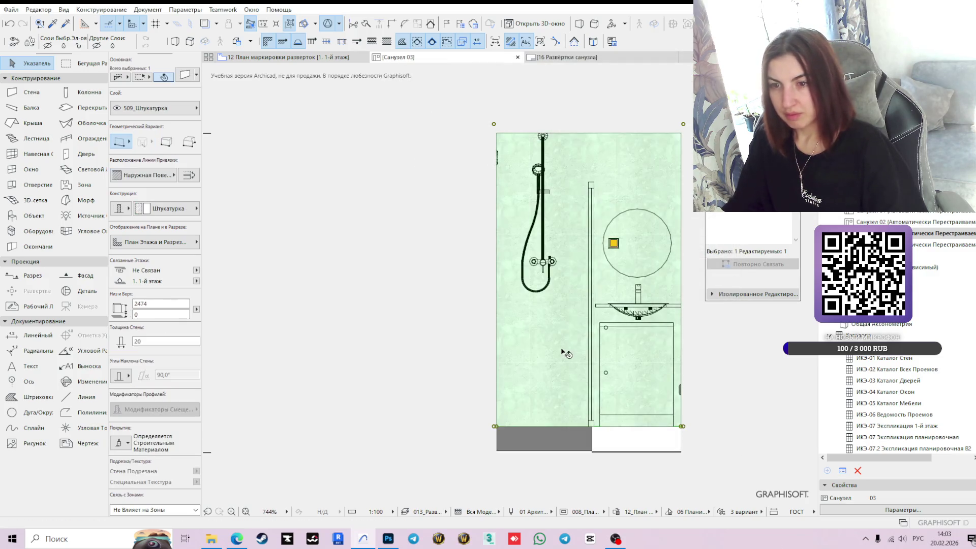
pyautogui.scroll(2, 580, 454)
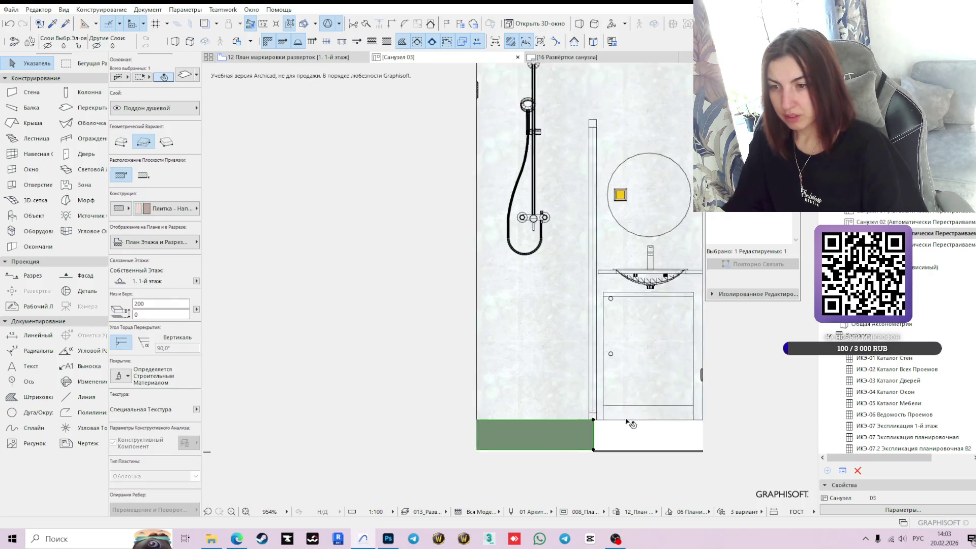
pyautogui.click(634, 379)
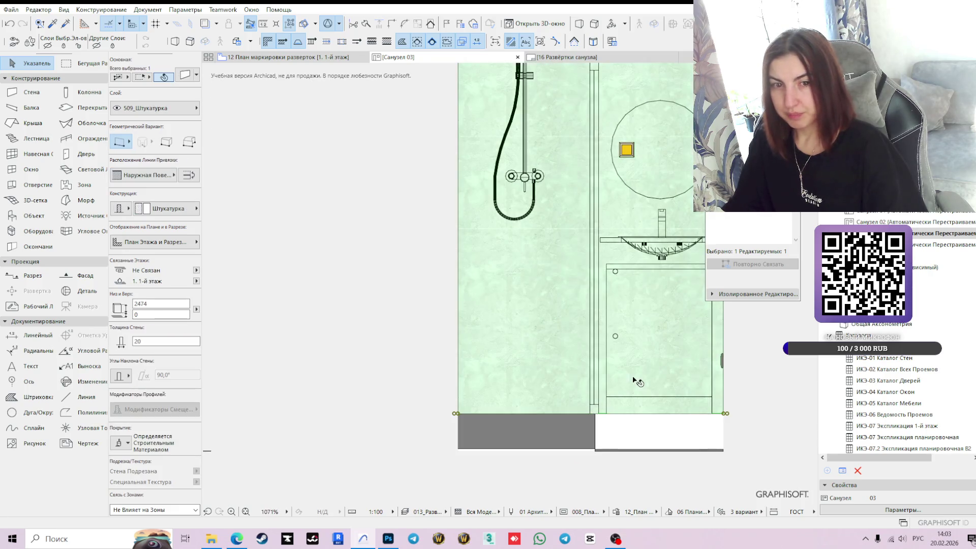
pyautogui.click(760, 415)
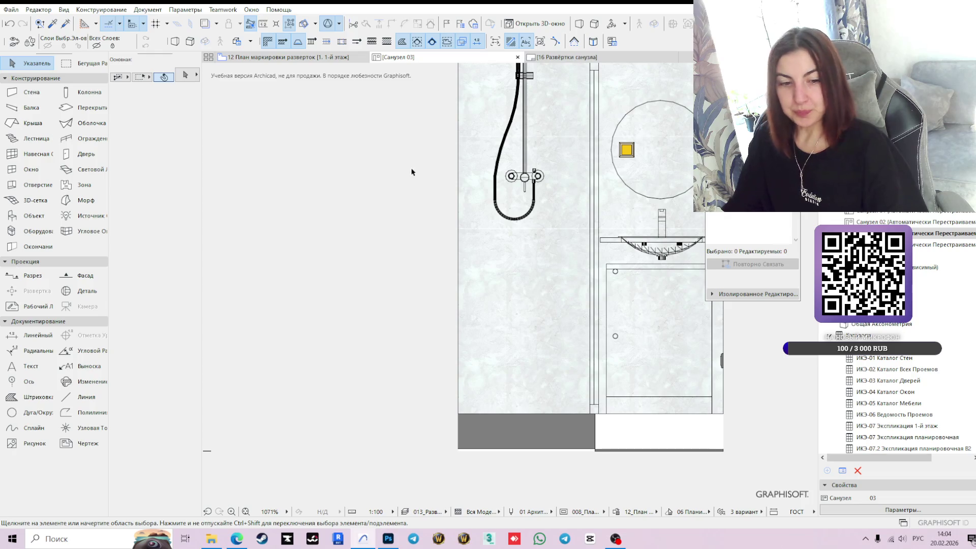
# - Open the Санузел 04 elevation and extend its bottom range limit downward
pyautogui.press('Down')
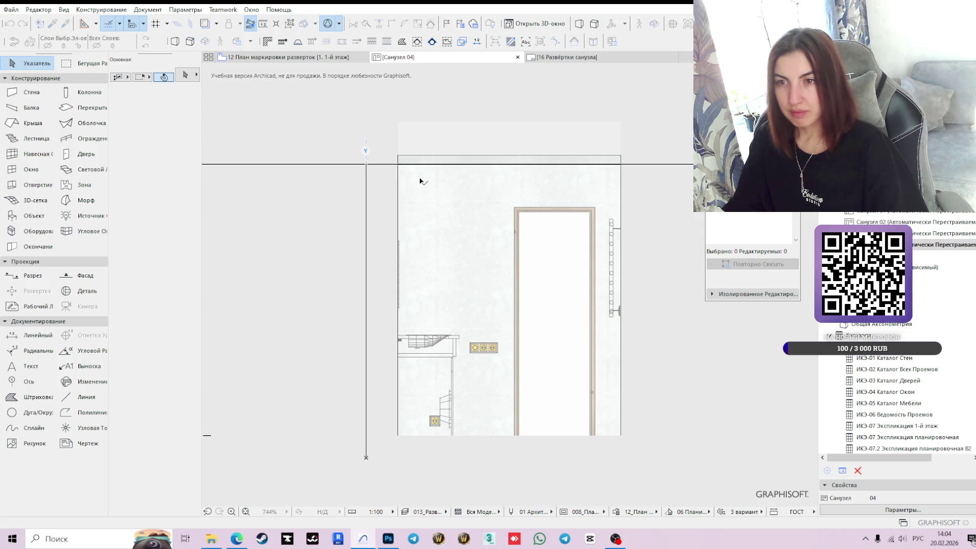
pyautogui.scroll(2, 673, 402)
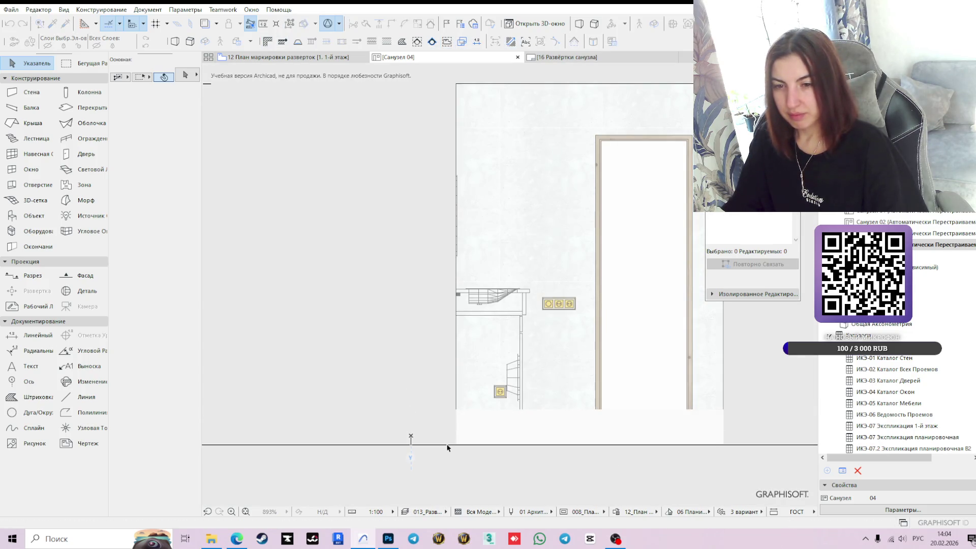
pyautogui.moveTo(448, 447); pyautogui.dragTo(454, 490)
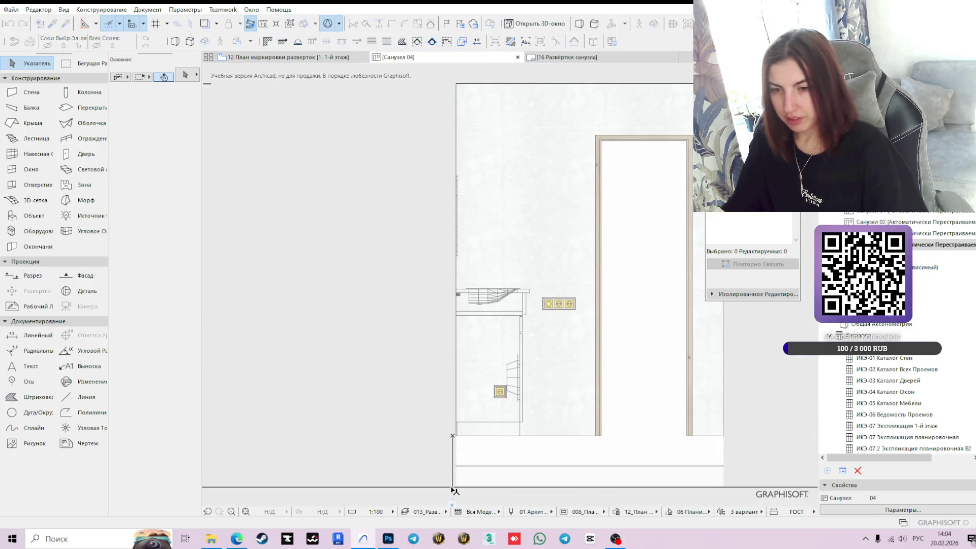
# - Raise the Санузел 04 floor-finish slab so its top sits at floor level 0
pyautogui.click(571, 465)
pyautogui.scroll(1, 734, 473)
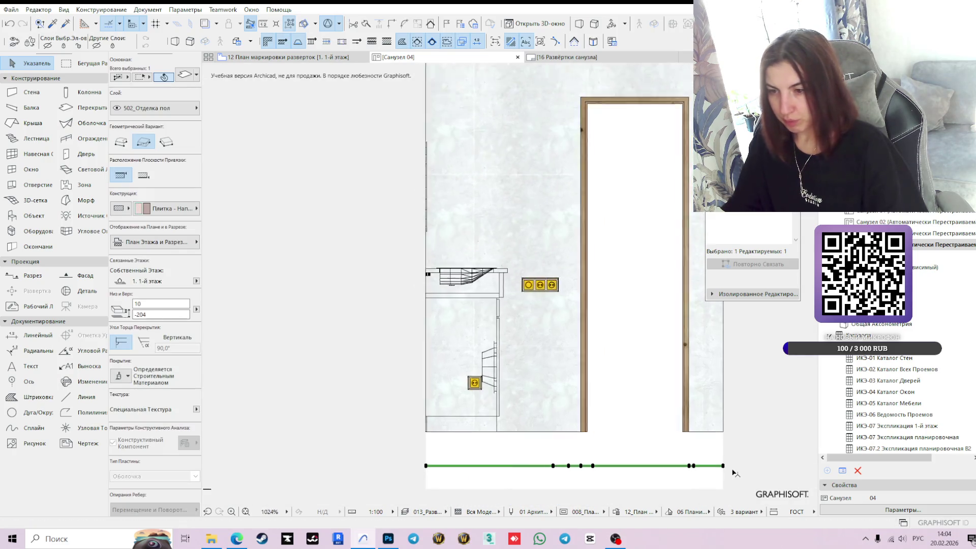
pyautogui.scroll(2, 734, 473)
pyautogui.click(717, 463)
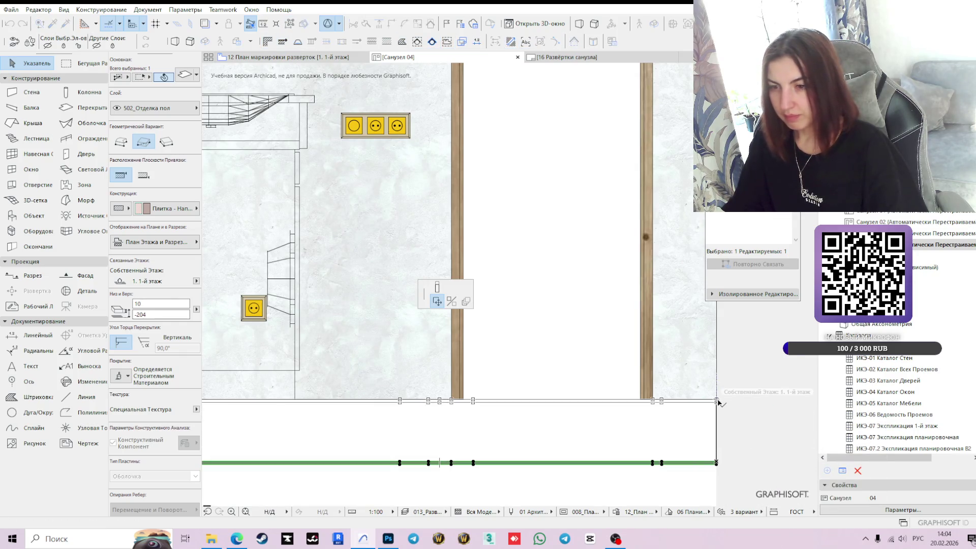
pyautogui.click(717, 401)
pyautogui.scroll(-2, 717, 401)
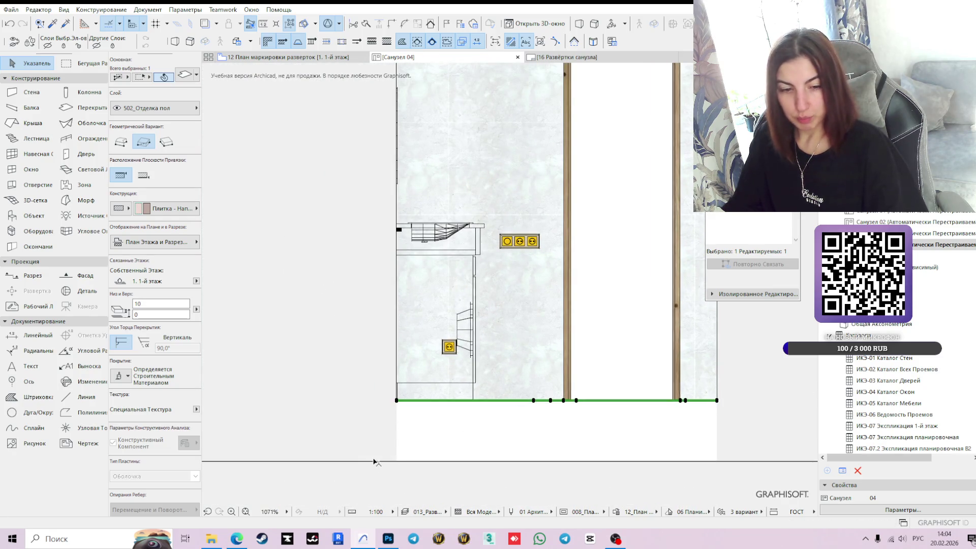
# - Set the bottom range limit to -10 at the floor and show the wall with its door
pyautogui.moveTo(373, 462); pyautogui.dragTo(398, 401)
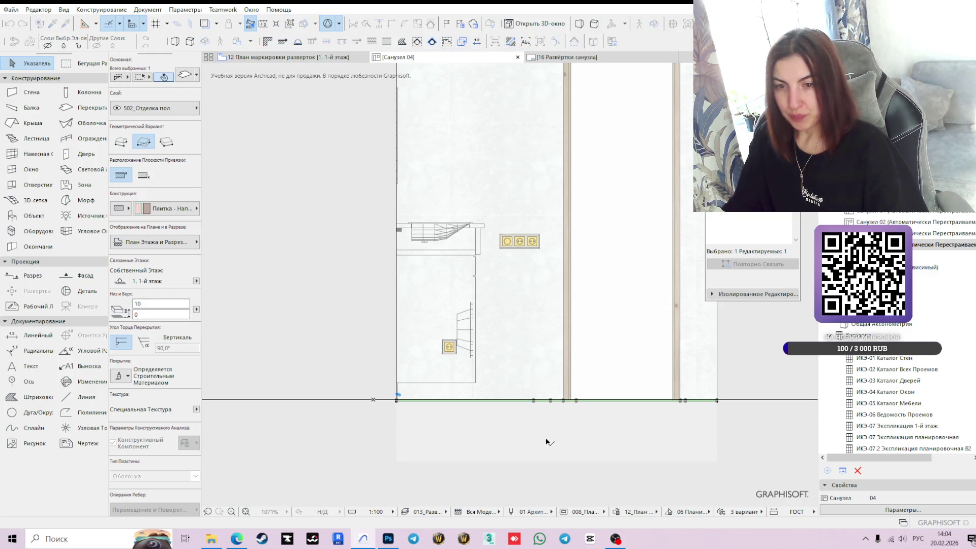
pyautogui.click(343, 383)
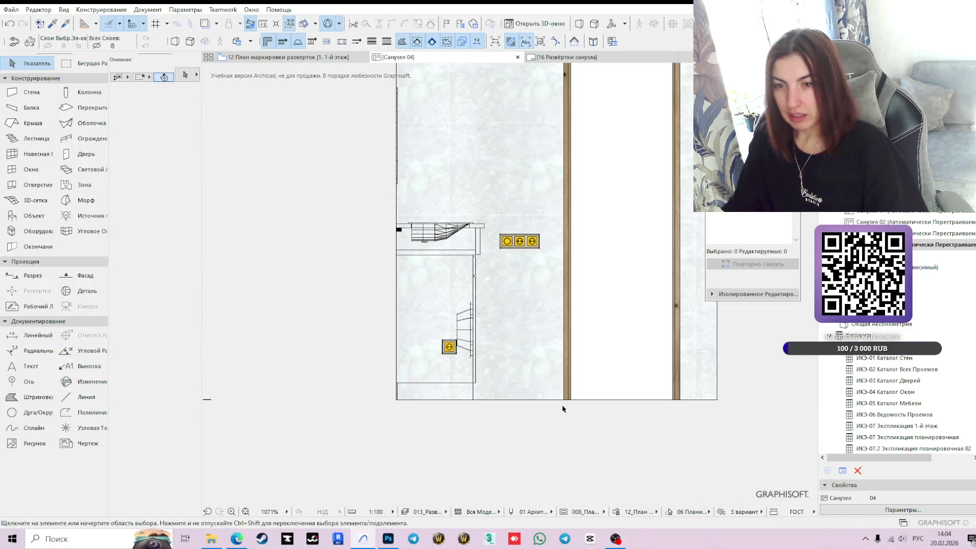
pyautogui.scroll(-2, 626, 389)
pyautogui.moveTo(611, 327); pyautogui.dragTo(602, 375, button='middle')
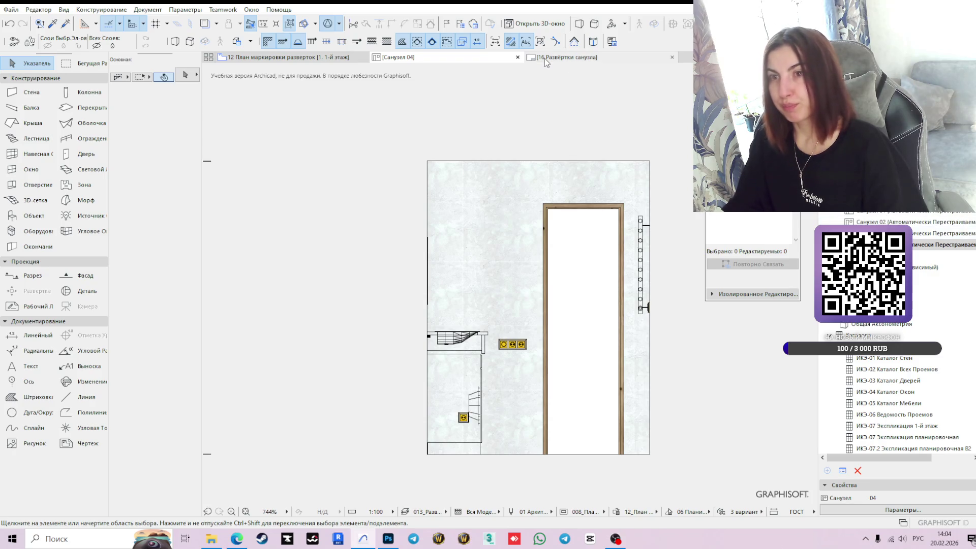
# - Drag the four Санузел elevation views from the Navigator onto the 16 Развёртки санузла layout sheet
pyautogui.click(579, 60)
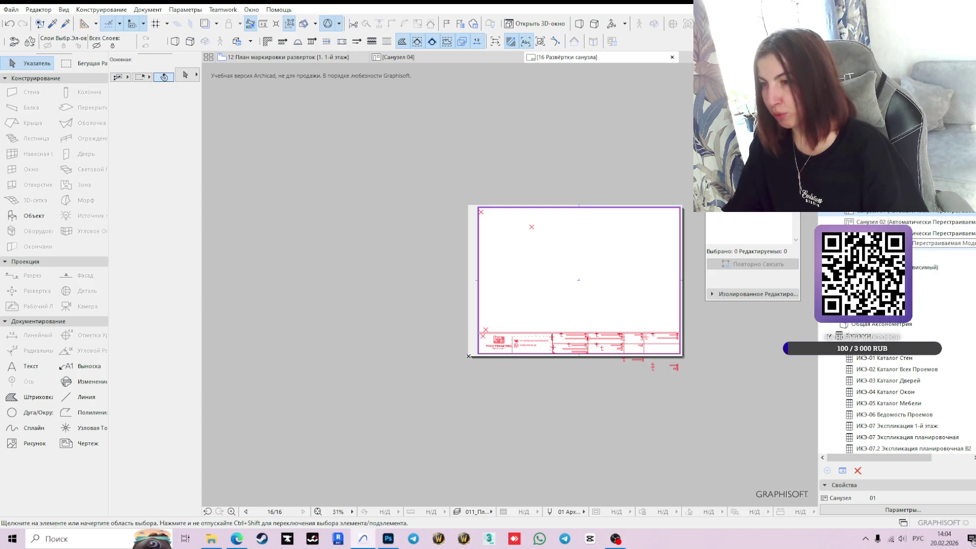
pyautogui.moveTo(895, 239); pyautogui.dragTo(568, 252)
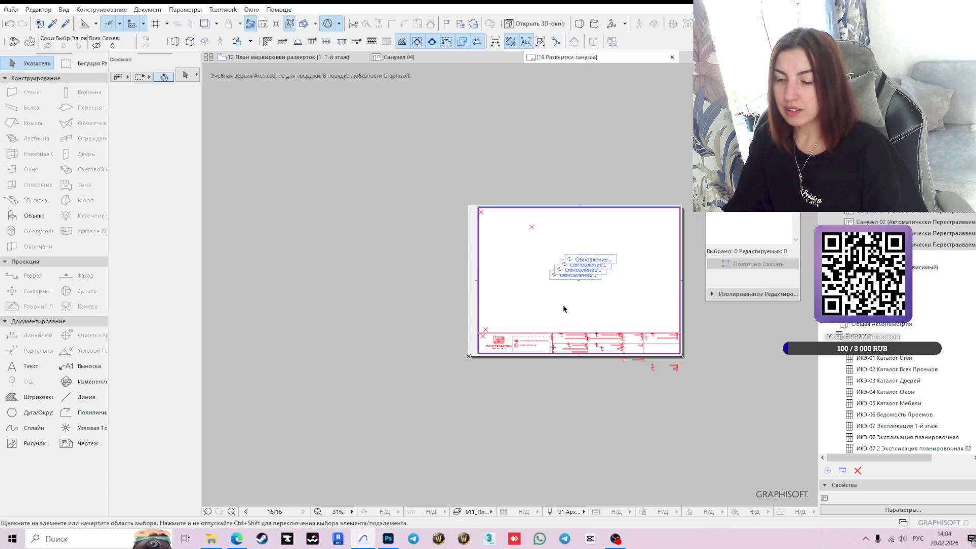
pyautogui.scroll(3, 557, 230)
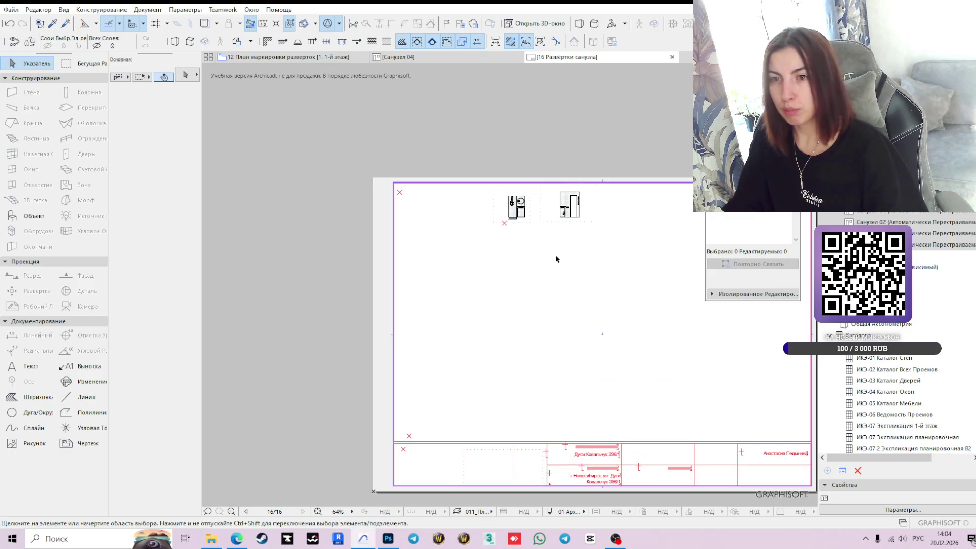
pyautogui.scroll(3, 525, 287)
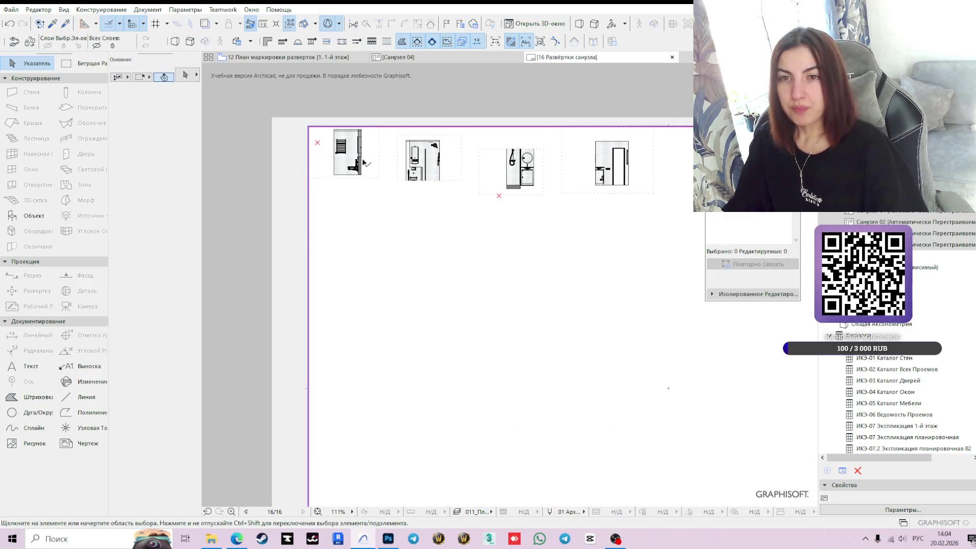
pyautogui.click(351, 158)
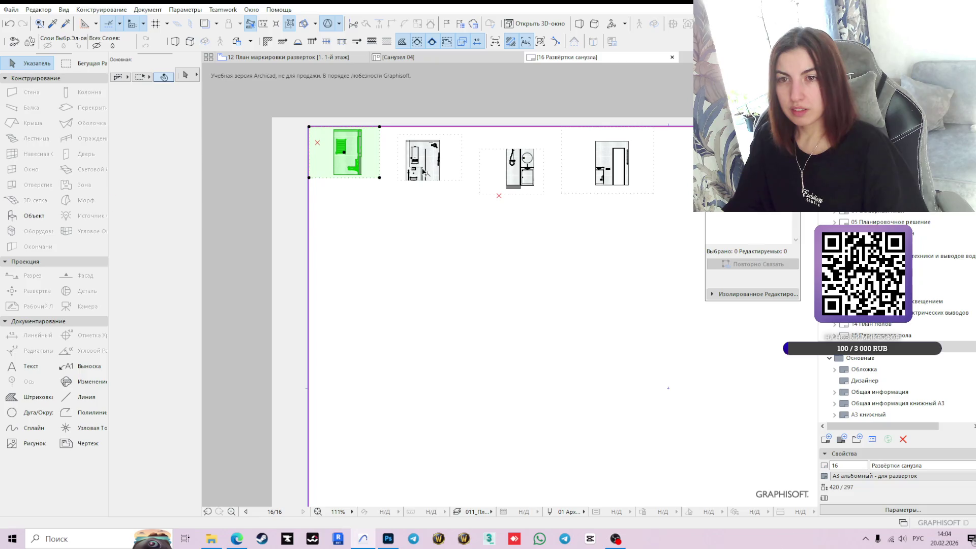
# - Move elevation drawings 3 and 4 down to the lower left of the sheet
pyautogui.keyDown('shift'); pyautogui.click(423, 171); pyautogui.keyUp('shift')
pyautogui.click(512, 170)
pyautogui.keyDown('shift'); pyautogui.click(611, 163); pyautogui.keyUp('shift')
pyautogui.moveTo(512, 174)
pyautogui.mouseDown()
pyautogui.moveTo(350, 370)
pyautogui.moveTo(368, 367)
pyautogui.mouseUp()
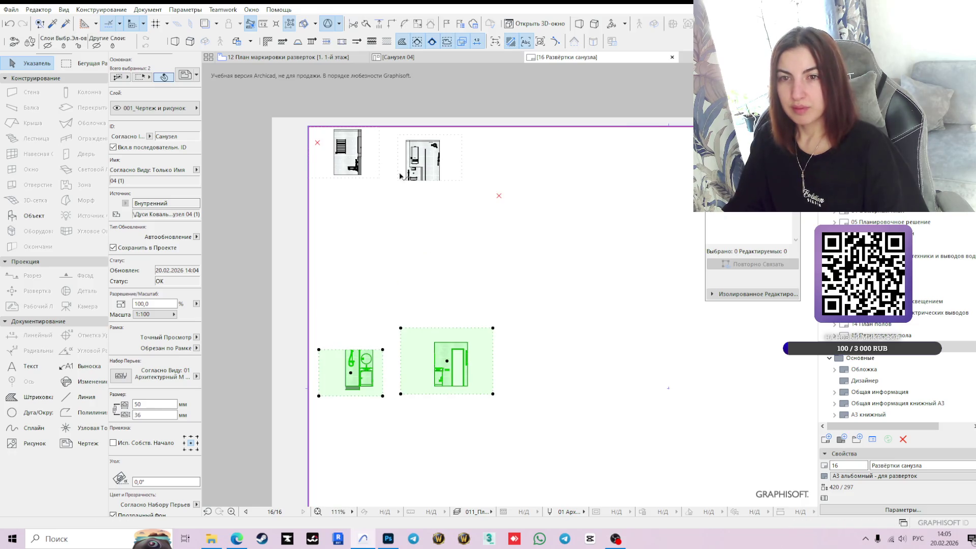
# - Give all four selected elevation drawings a custom 1:30 drawing scale
pyautogui.keyDown('shift'); pyautogui.click(429, 166); pyautogui.keyUp('shift')
pyautogui.keyDown('shift'); pyautogui.click(429, 167); pyautogui.keyUp('shift')
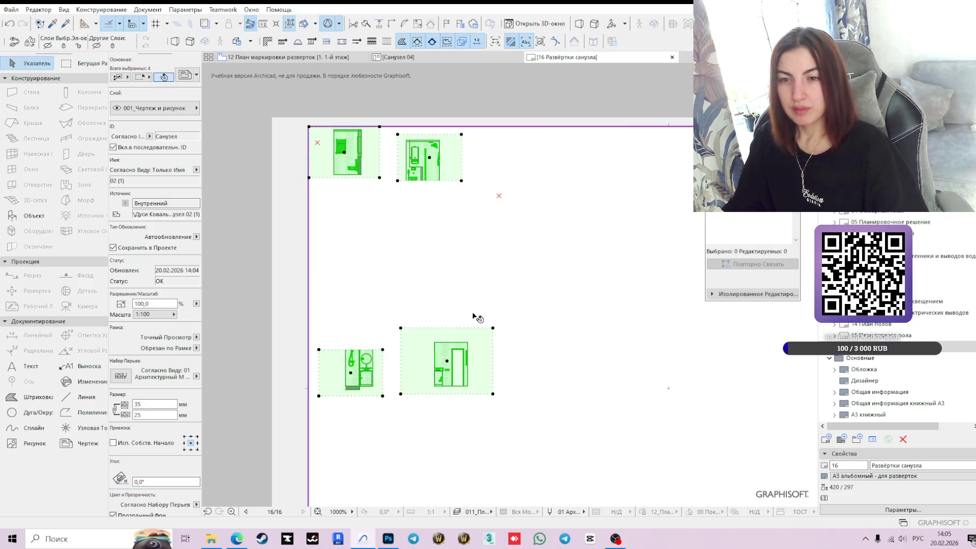
pyautogui.rightClick(436, 165)
pyautogui.click(504, 171)
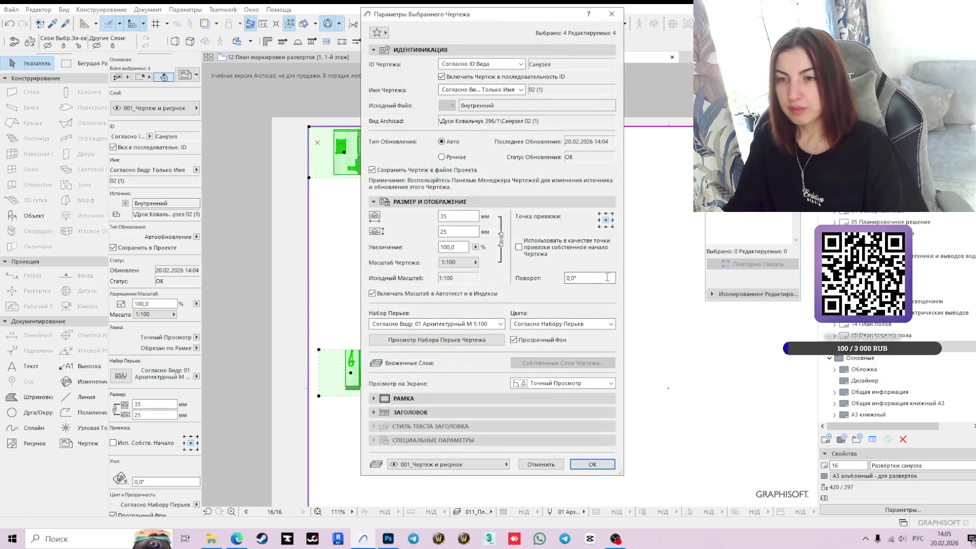
pyautogui.click(474, 265)
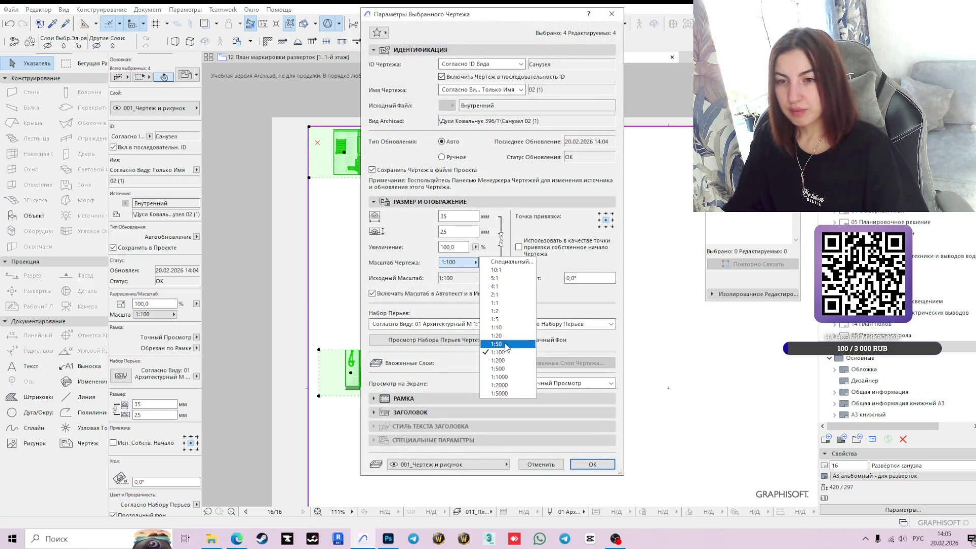
pyautogui.click(511, 261)
pyautogui.write('30')
pyautogui.press('Return')
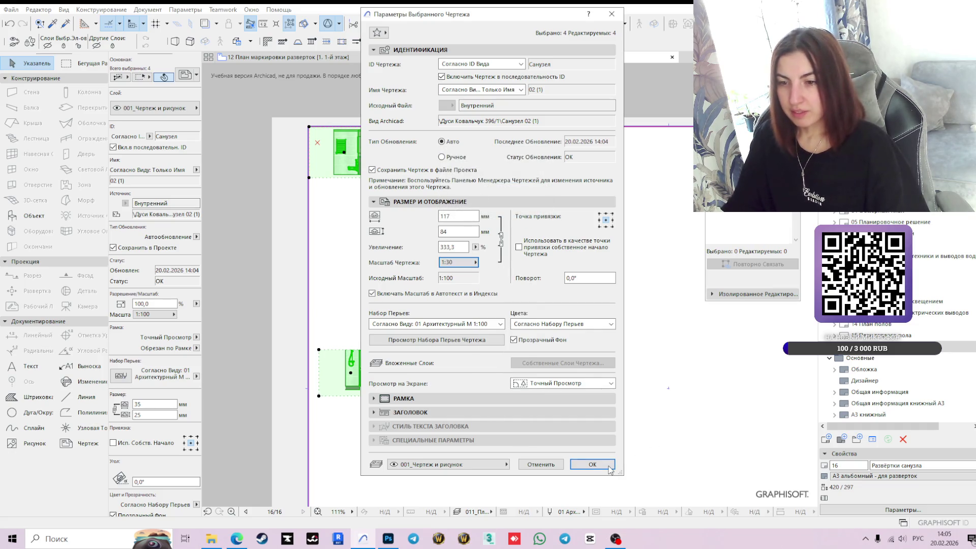
pyautogui.click(609, 467)
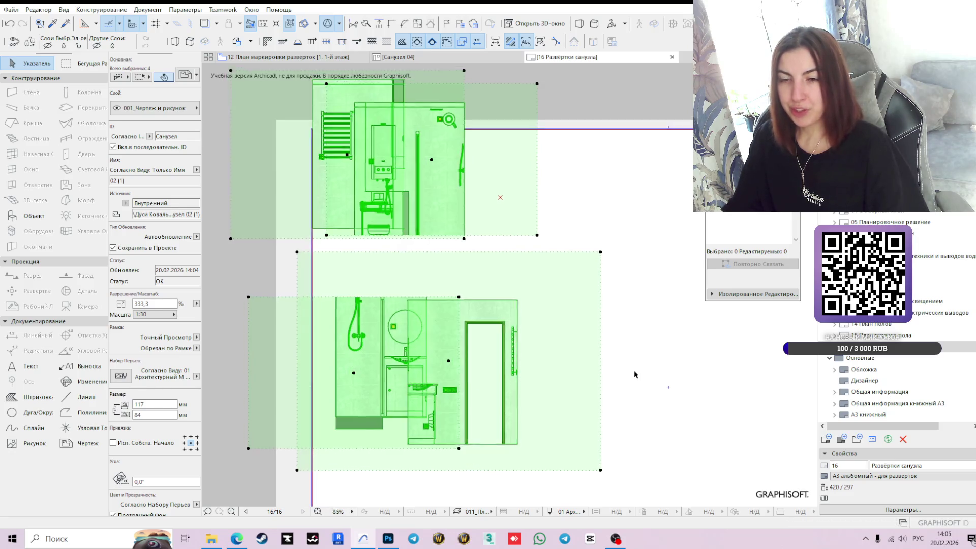
pyautogui.scroll(-2, 635, 375)
pyautogui.moveTo(667, 399); pyautogui.dragTo(588, 342, button='middle')
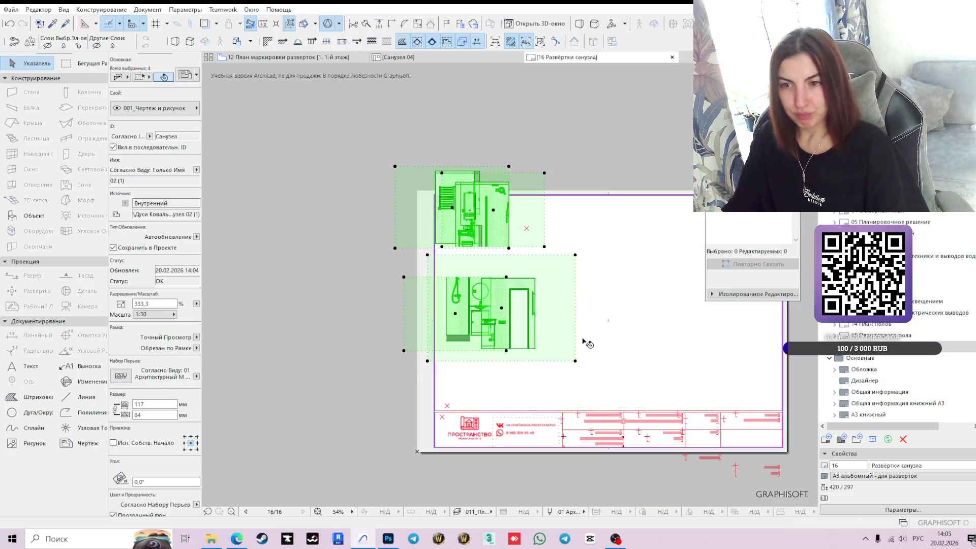
pyautogui.click(516, 386)
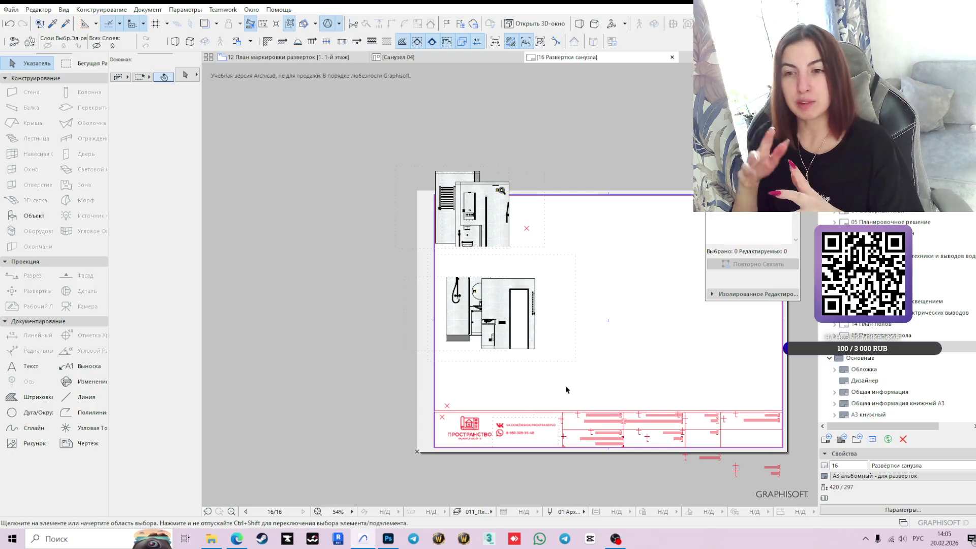
pyautogui.click(512, 220)
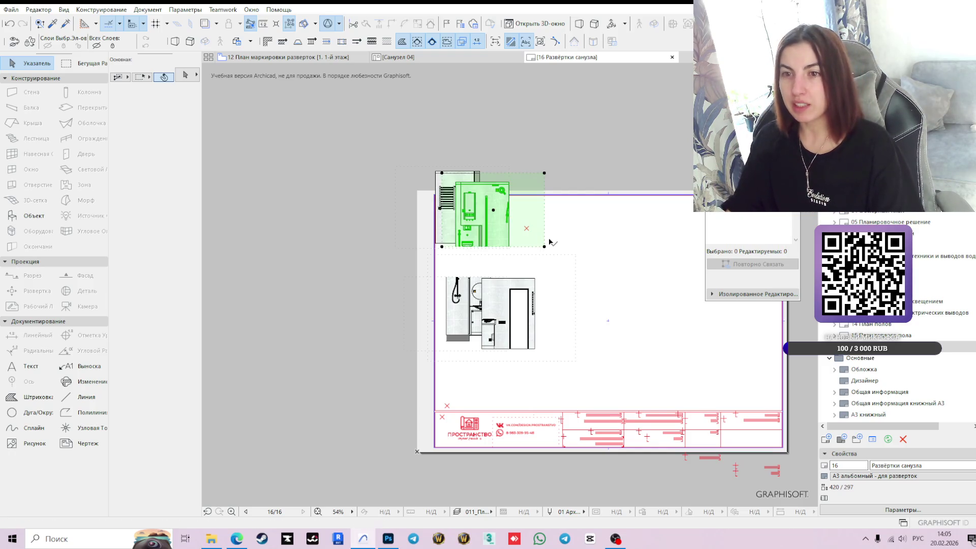
# - Shift the upper drawing and drawing 04 to the right on the sheet
pyautogui.moveTo(557, 213); pyautogui.dragTo(631, 213)
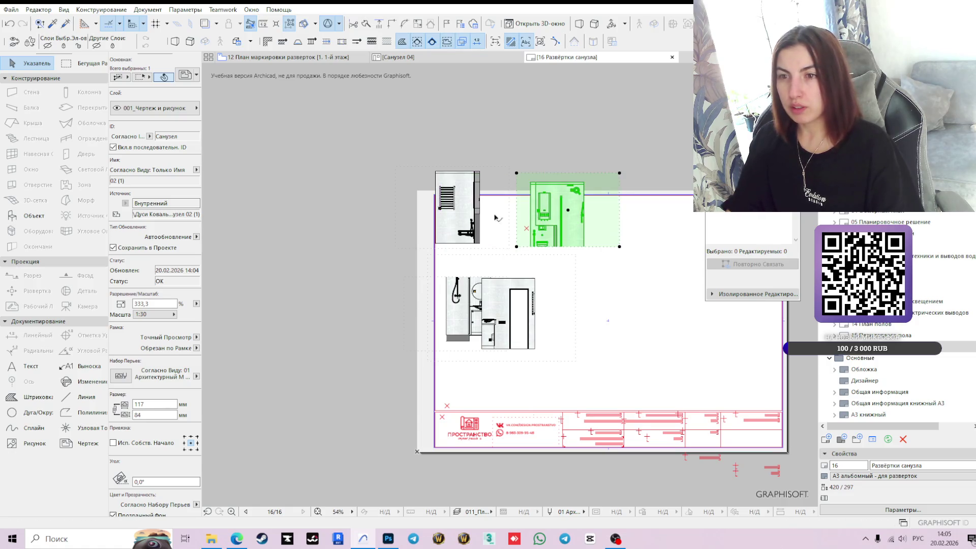
pyautogui.click(529, 319)
pyautogui.moveTo(501, 308); pyautogui.dragTo(581, 321)
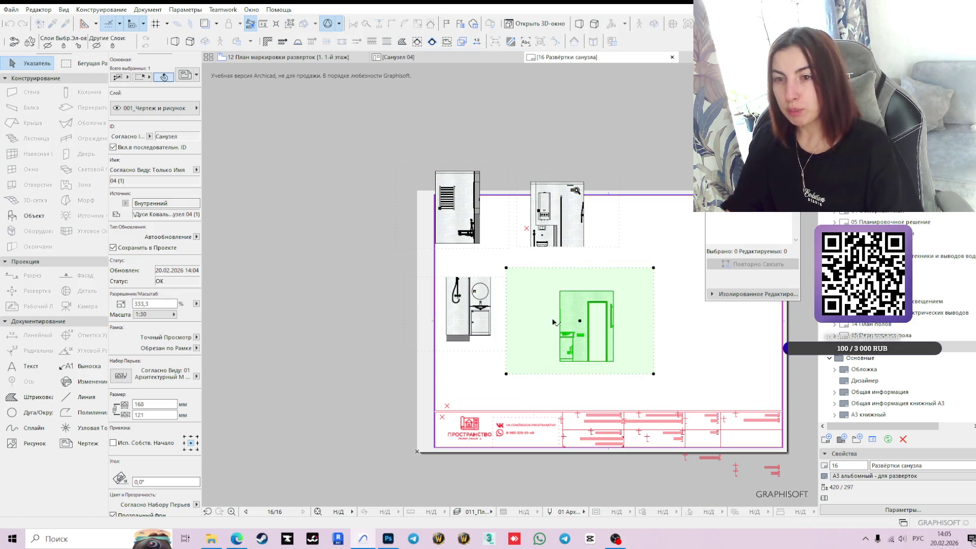
# - Extend drawing 03's frame up and to the right, then move it slightly down
pyautogui.click(495, 337)
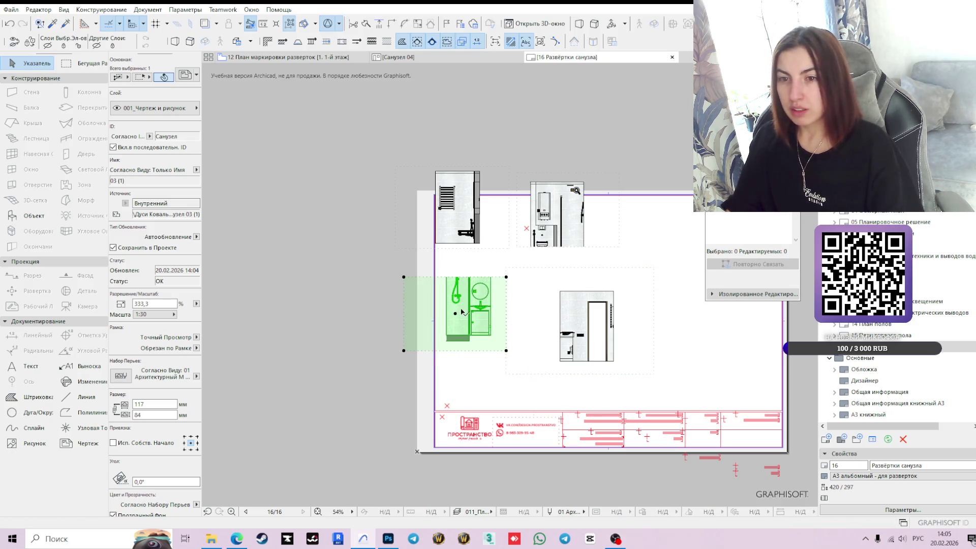
pyautogui.click(507, 277)
pyautogui.click(437, 287)
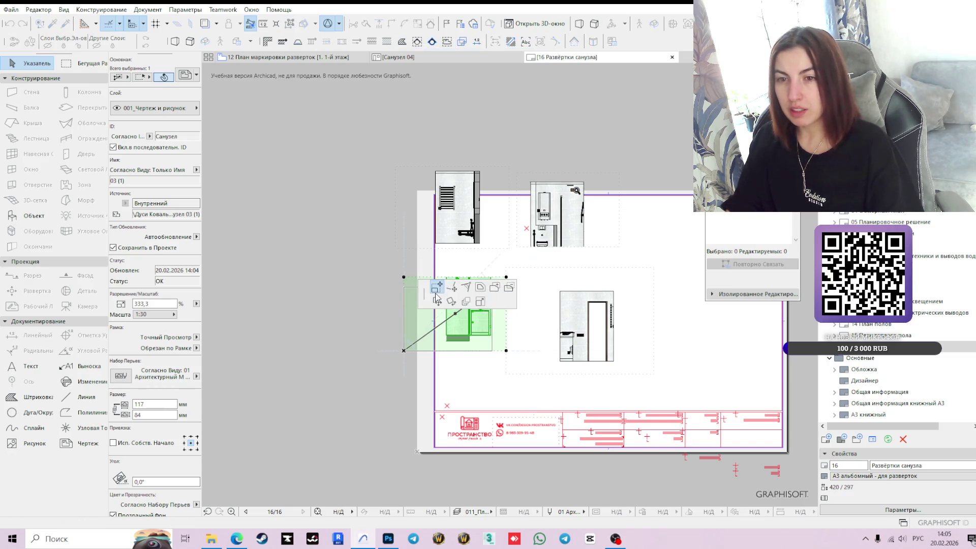
pyautogui.click(509, 238)
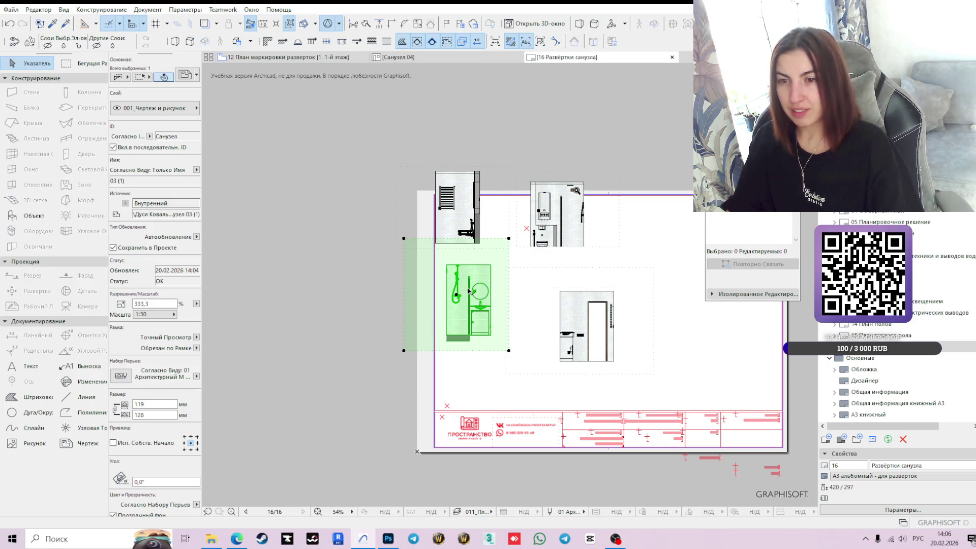
pyautogui.press('Tab')
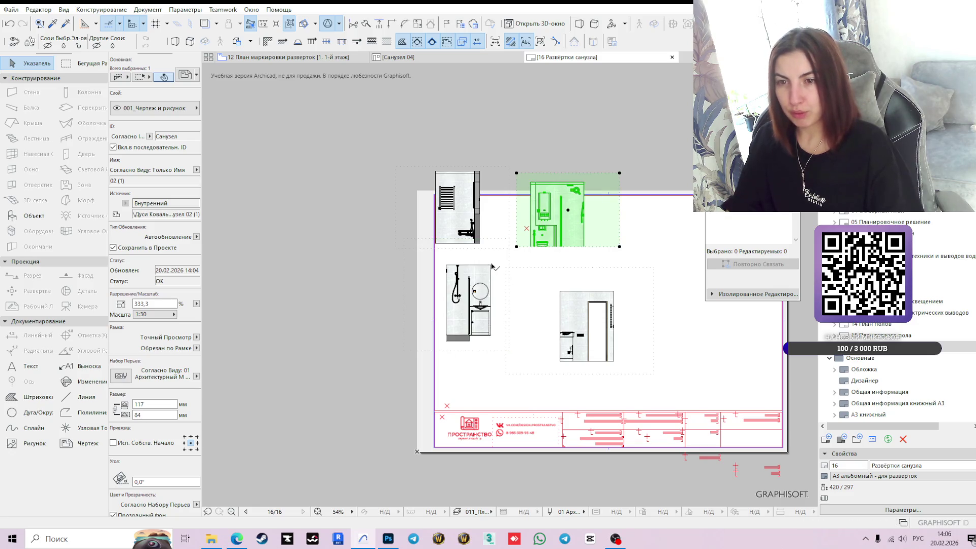
pyautogui.click(492, 267)
pyautogui.moveTo(495, 303); pyautogui.dragTo(498, 333)
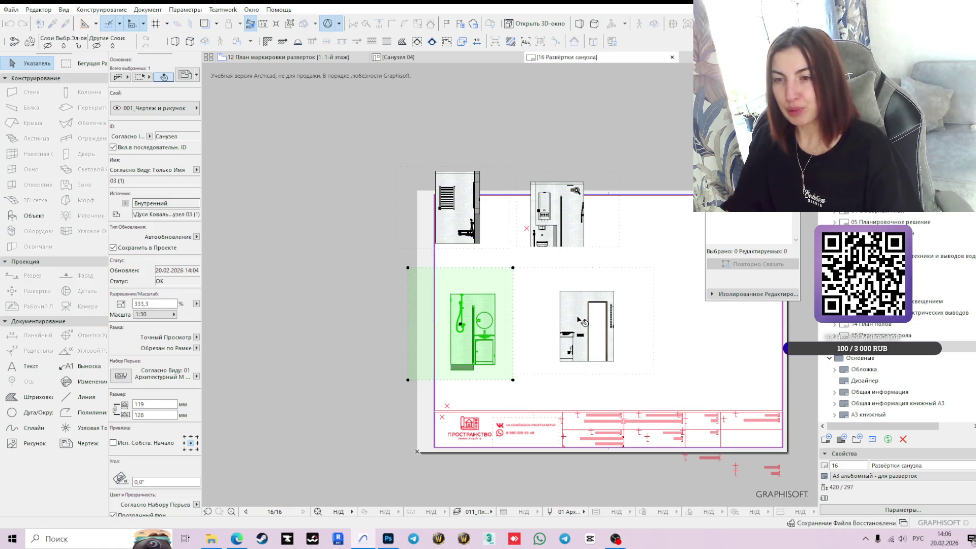
# - Lower the bottom edge of drawing 02's frame by 27
pyautogui.click(621, 346)
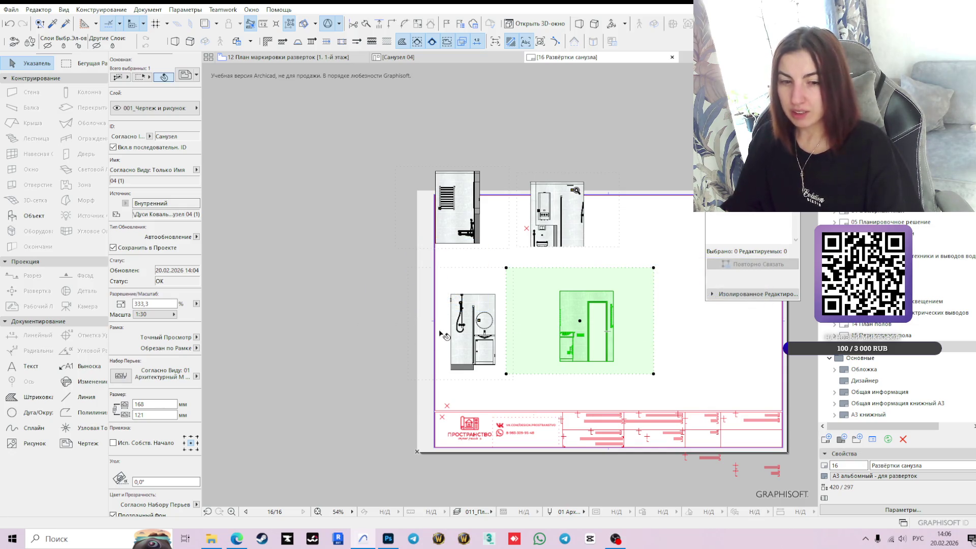
pyautogui.click(343, 321)
pyautogui.click(545, 224)
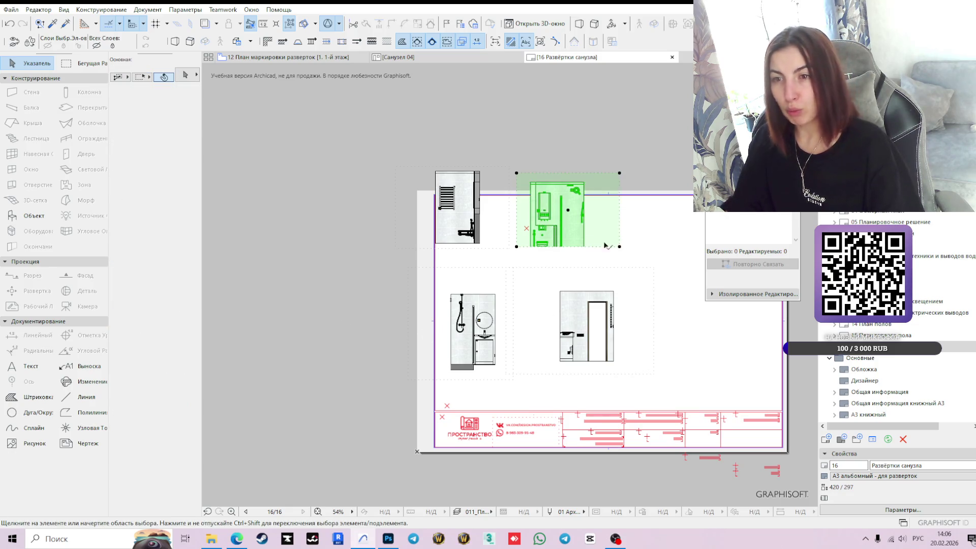
pyautogui.press('Escape')
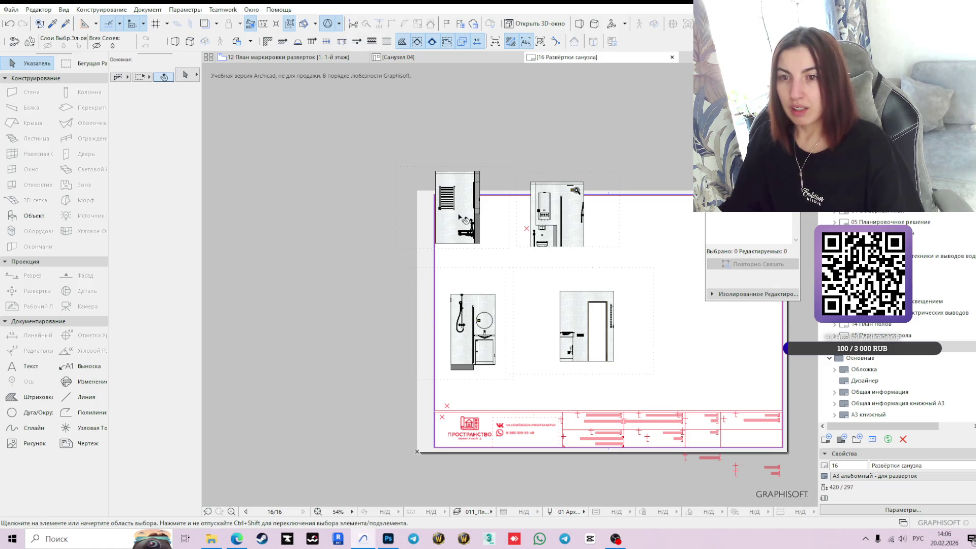
pyautogui.click(603, 255)
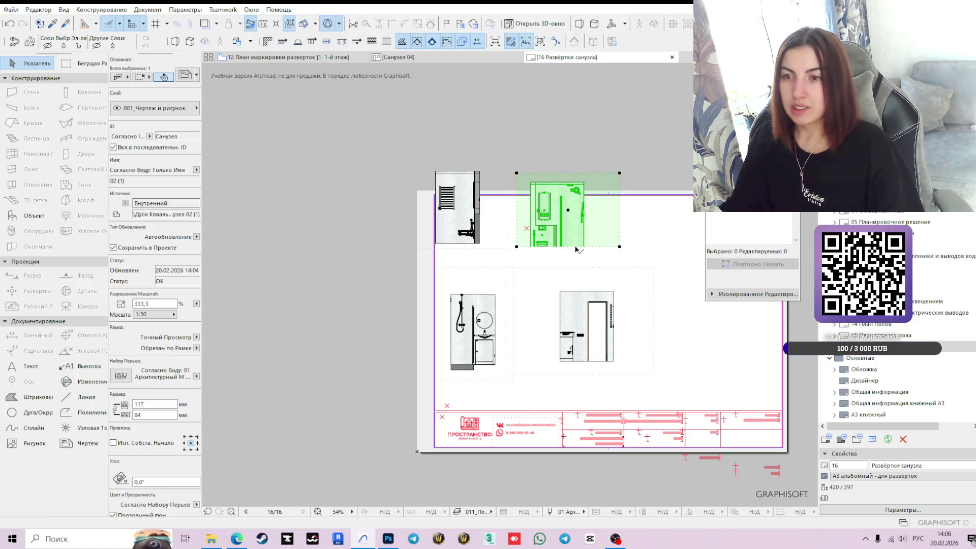
pyautogui.click(576, 247)
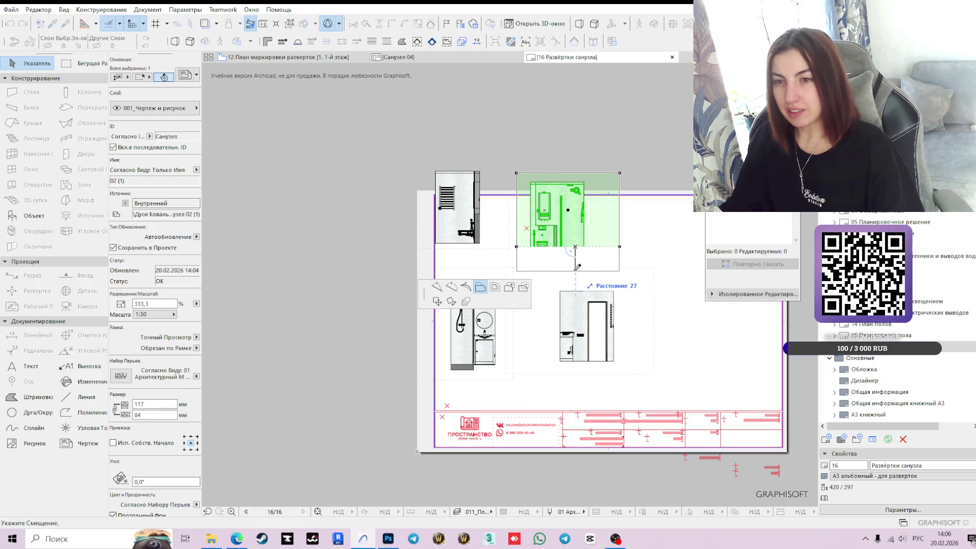
pyautogui.click(577, 269)
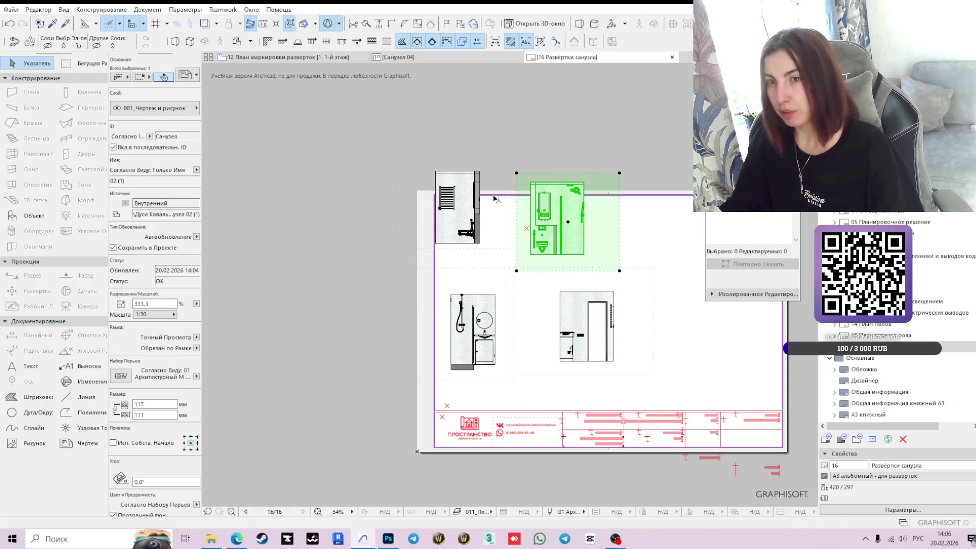
pyautogui.click(470, 203)
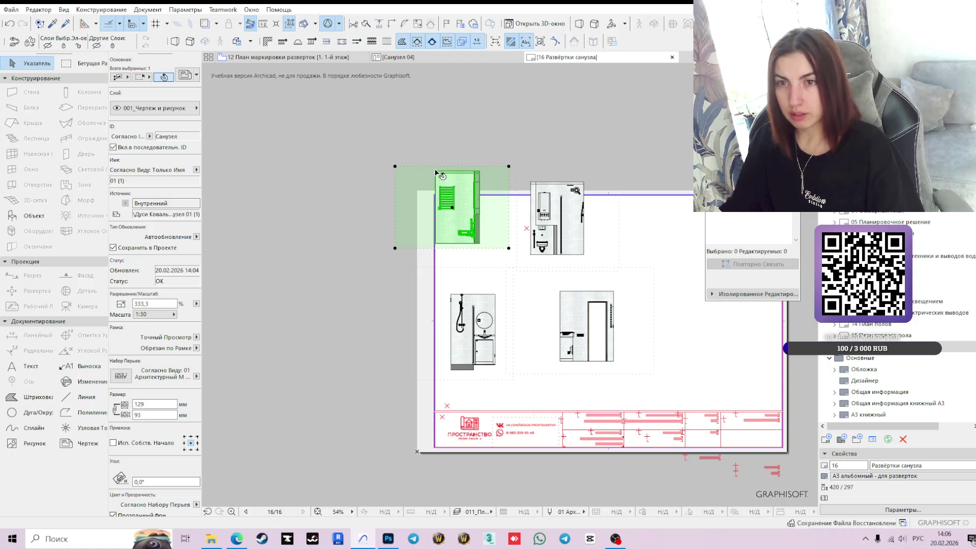
pyautogui.scroll(3, 438, 175)
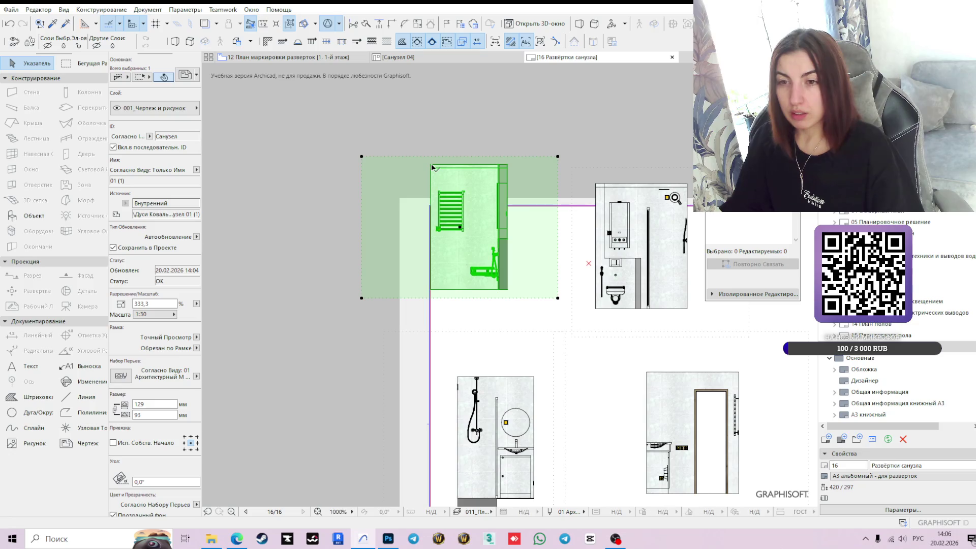
pyautogui.click(282, 344)
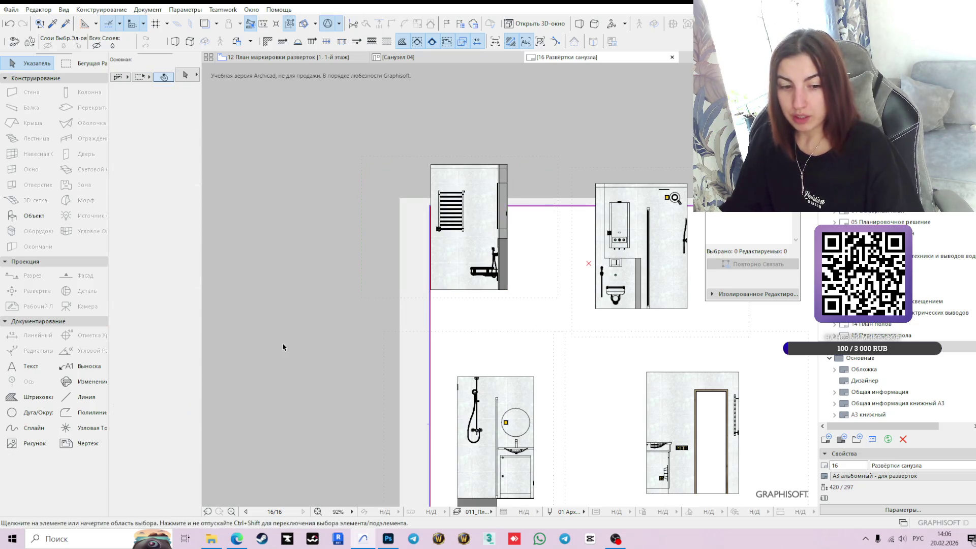
# - Move all four selected elevation drawings together inside the layout frame
pyautogui.scroll(-3, 324, 371)
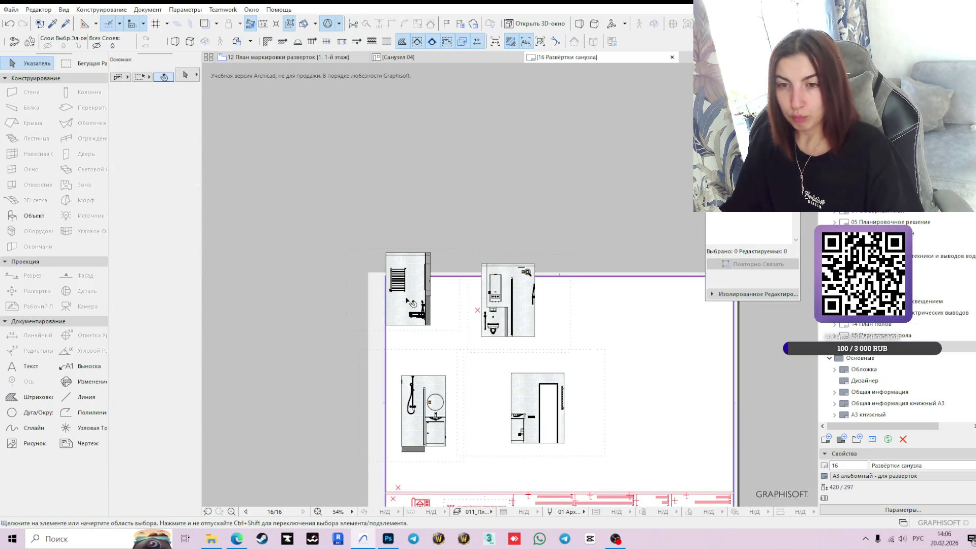
pyautogui.click(412, 305)
pyautogui.keyDown('shift'); pyautogui.click(529, 307); pyautogui.keyUp('shift')
pyautogui.keyDown('shift'); pyautogui.click(529, 405); pyautogui.keyUp('shift')
pyautogui.keyDown('shift'); pyautogui.click(435, 407); pyautogui.keyUp('shift')
pyautogui.moveTo(478, 366)
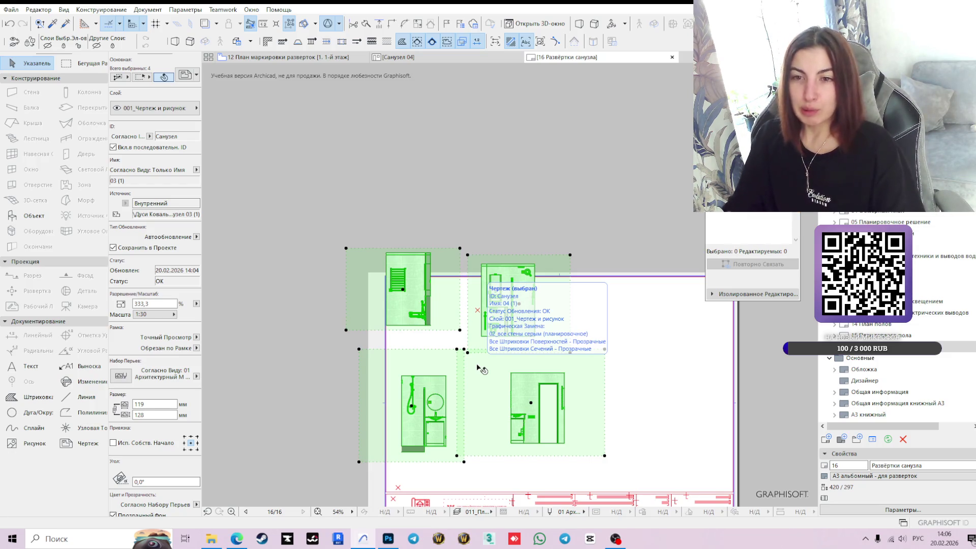
pyautogui.click(386, 255)
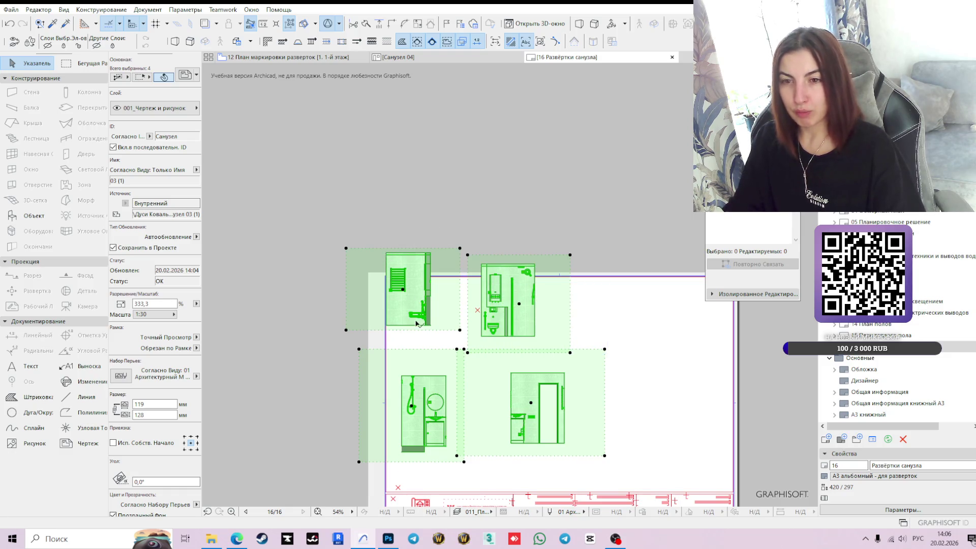
pyautogui.click(406, 291)
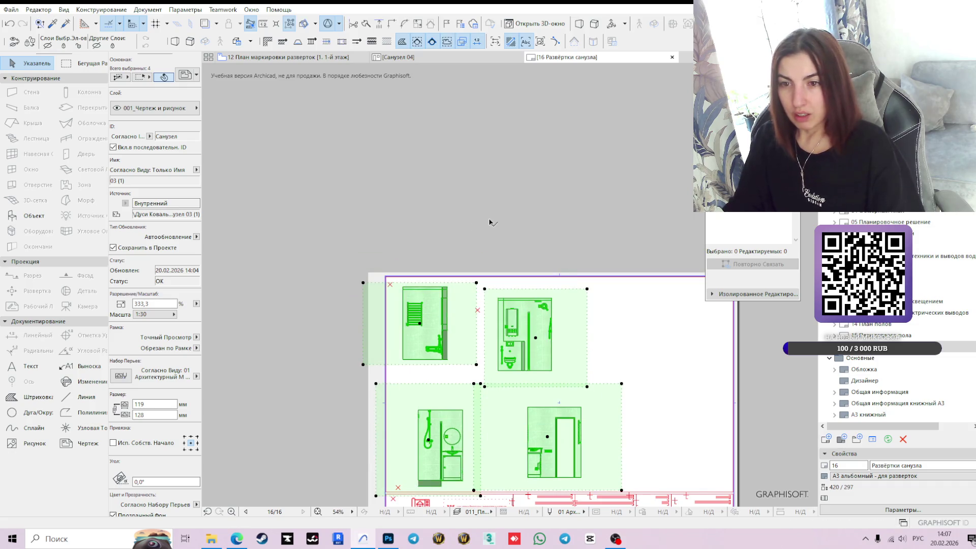
pyautogui.press('Escape')
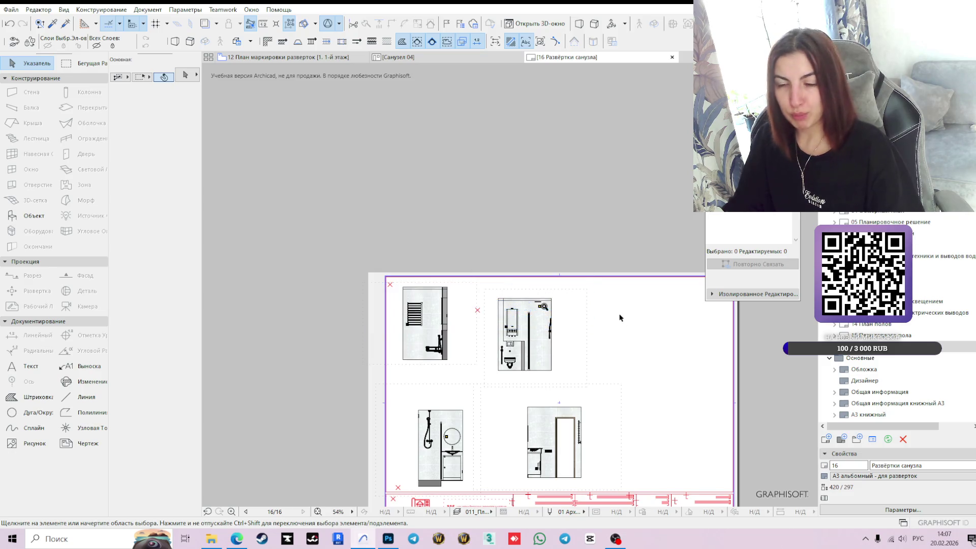
# - Select each elevation drawing in turn to check its placement on the sheet
pyautogui.click(548, 328)
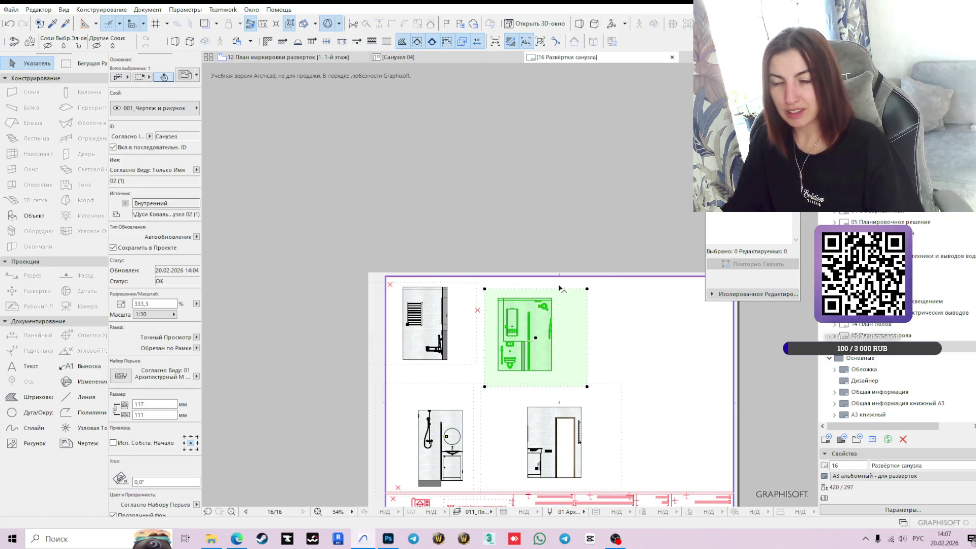
pyautogui.click(412, 316)
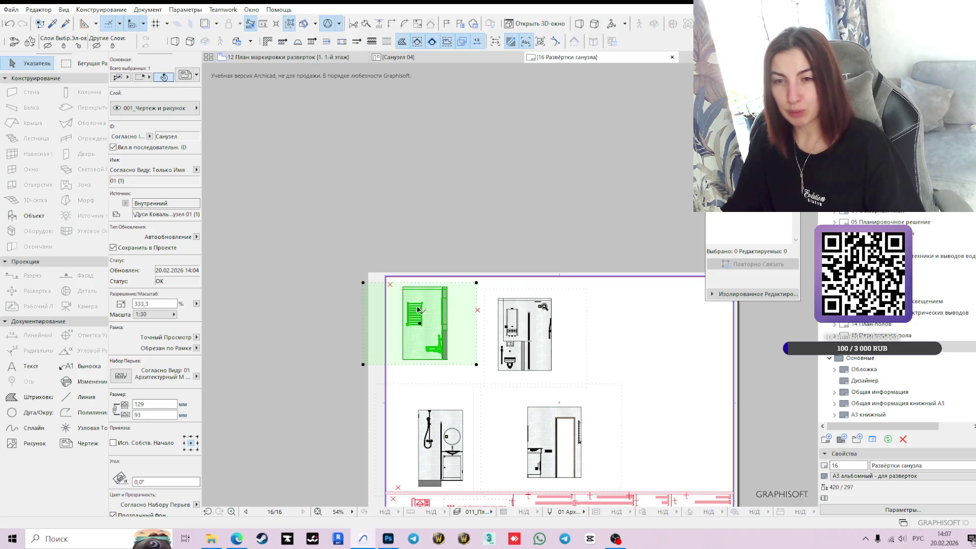
pyautogui.click(457, 229)
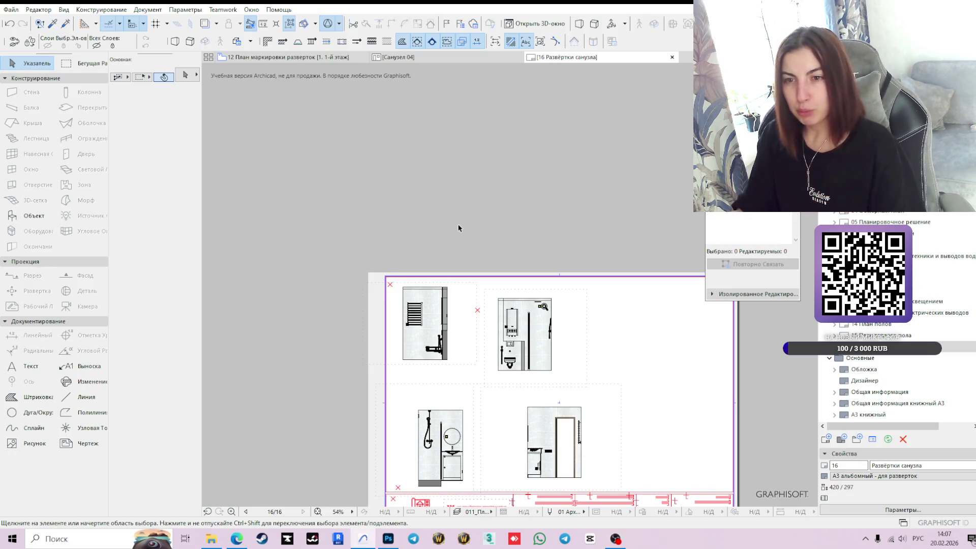
pyautogui.click(413, 339)
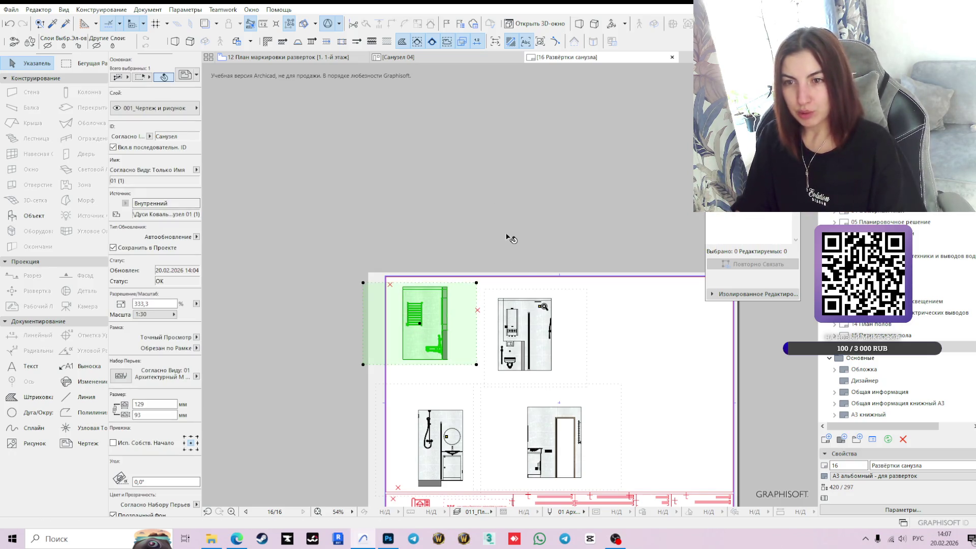
pyautogui.press('Escape')
pyautogui.click(529, 323)
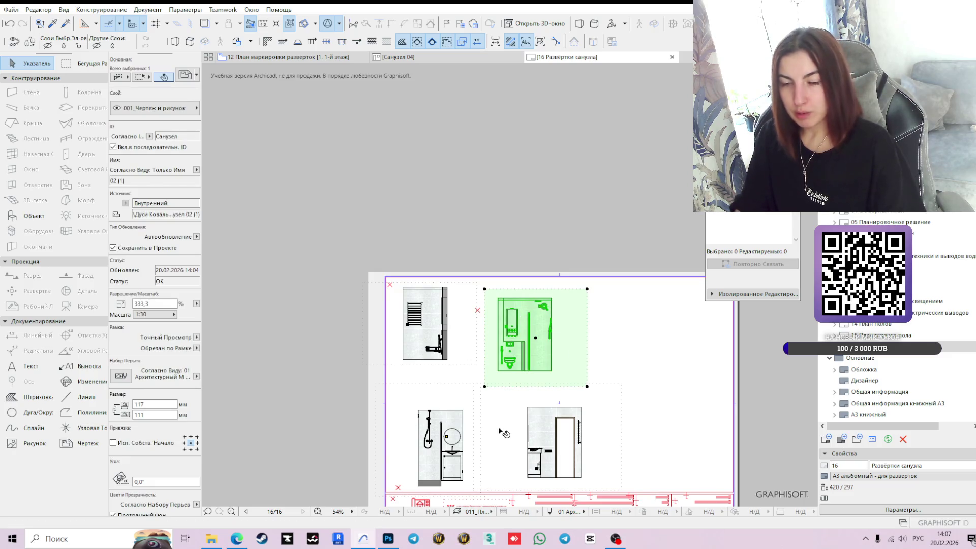
pyautogui.click(444, 450)
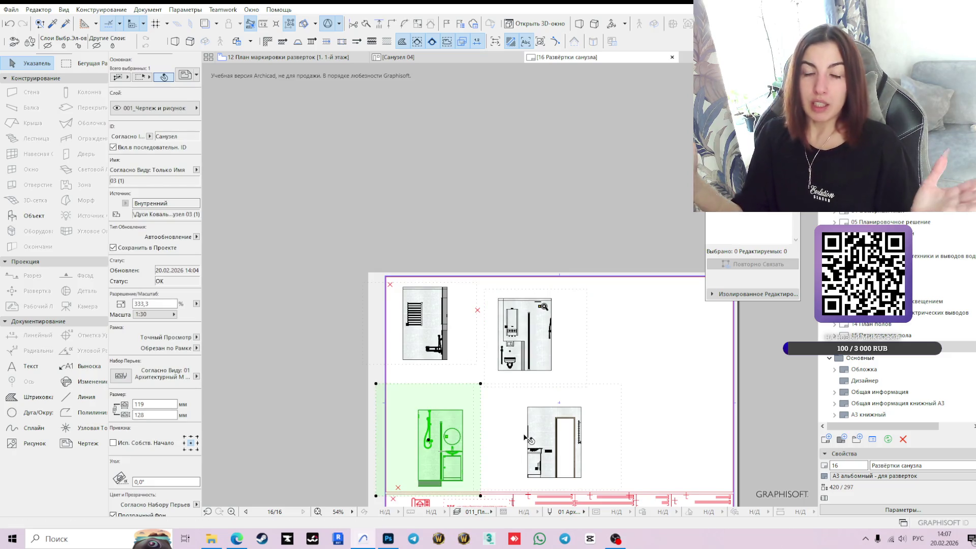
pyautogui.moveTo(525, 438)
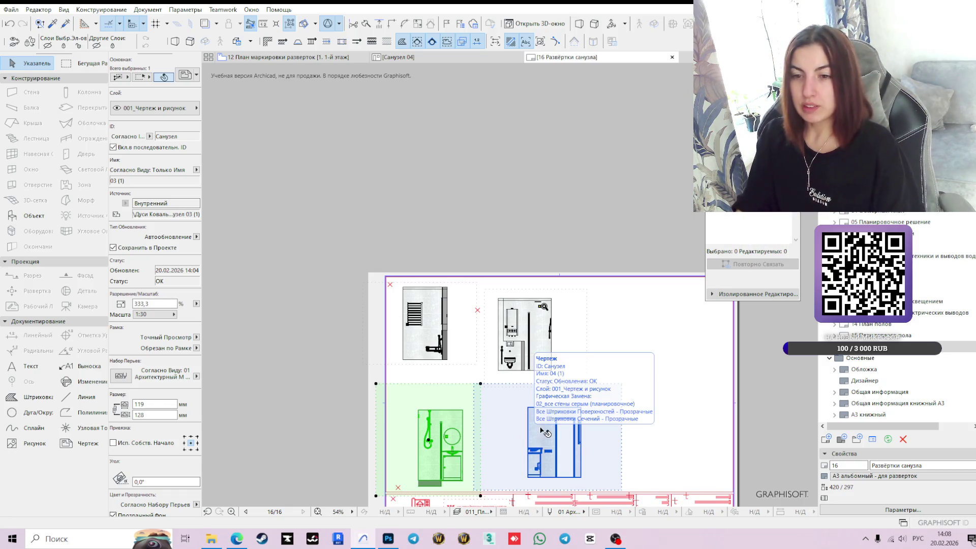
pyautogui.click(269, 405)
pyautogui.scroll(5, 558, 410)
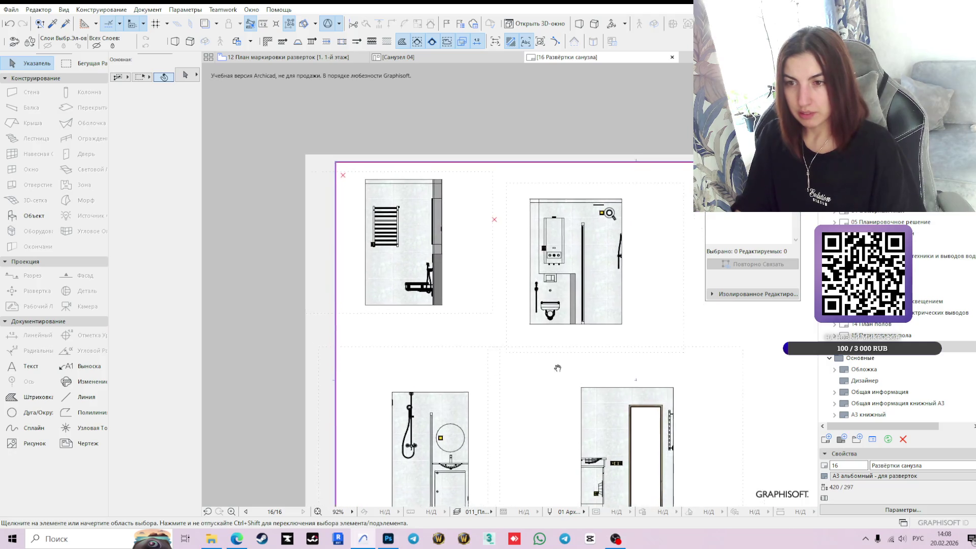
pyautogui.click(410, 232)
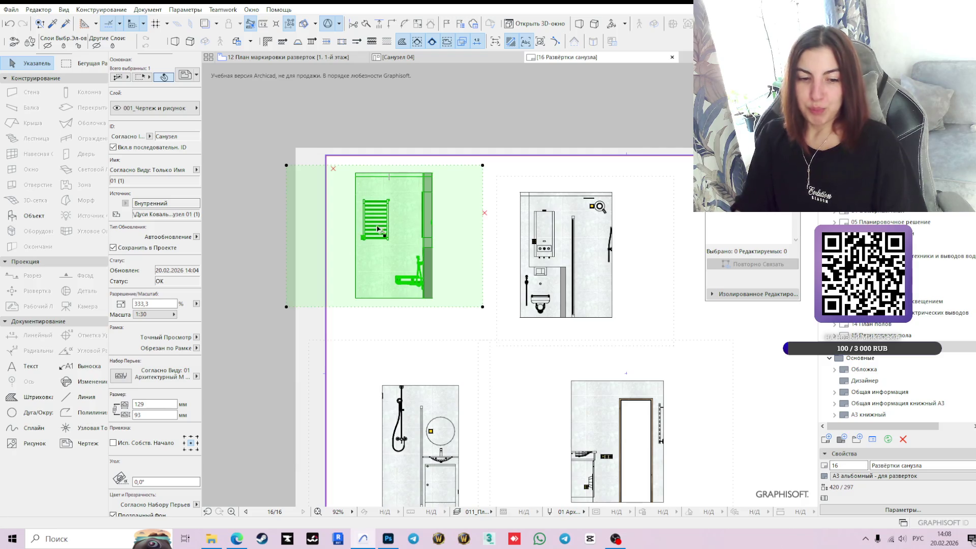
pyautogui.scroll(3, 358, 178)
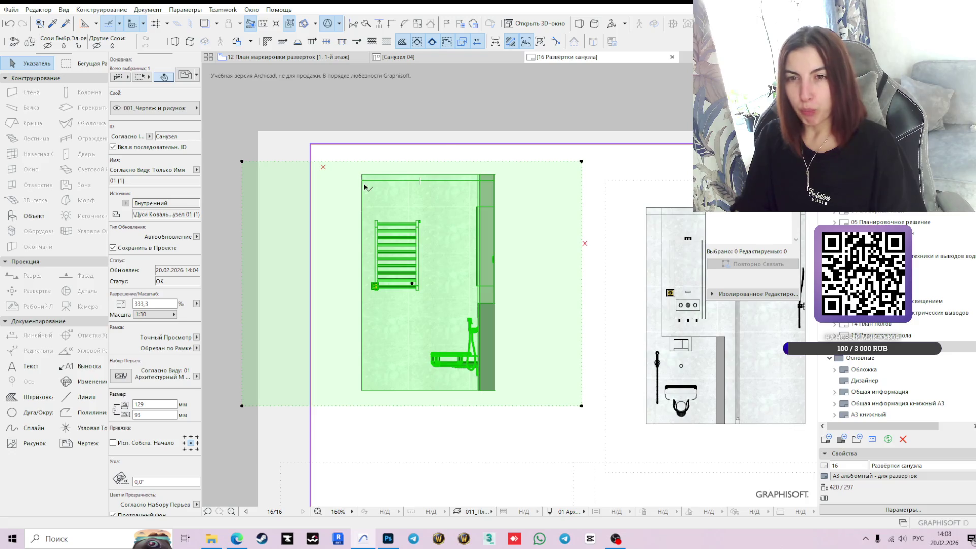
# - Nudge drawing 01 slightly down and narrow its frame from 129 to 100
pyautogui.click(364, 187)
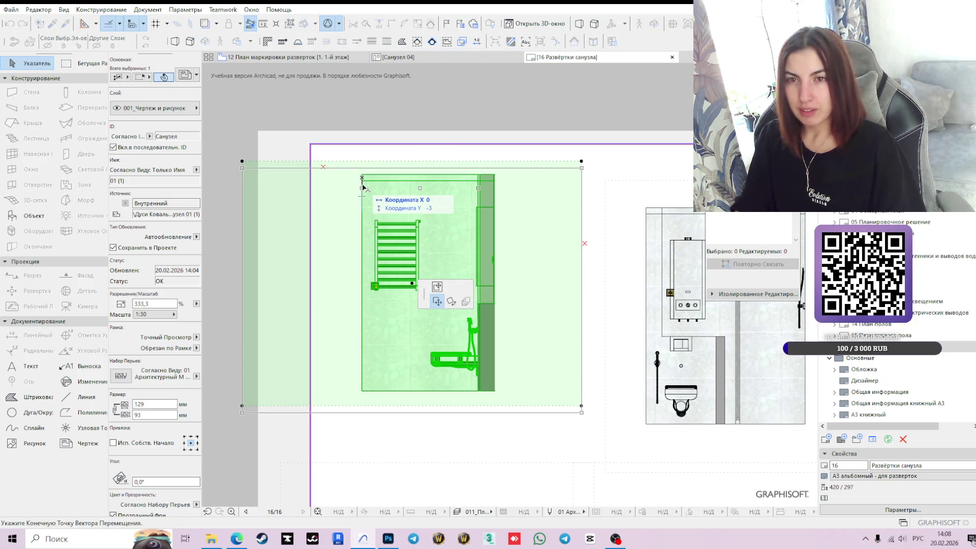
pyautogui.click(362, 193)
pyautogui.click(242, 247)
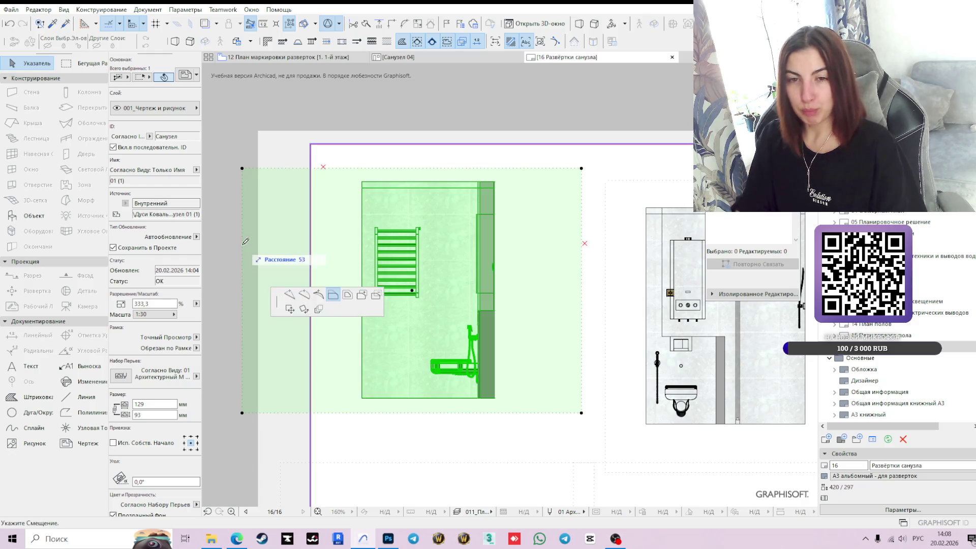
pyautogui.click(321, 251)
# - Check the other elevation drawings on the full sheet, then open the Санузел 04 elevation
pyautogui.scroll(-3, 645, 376)
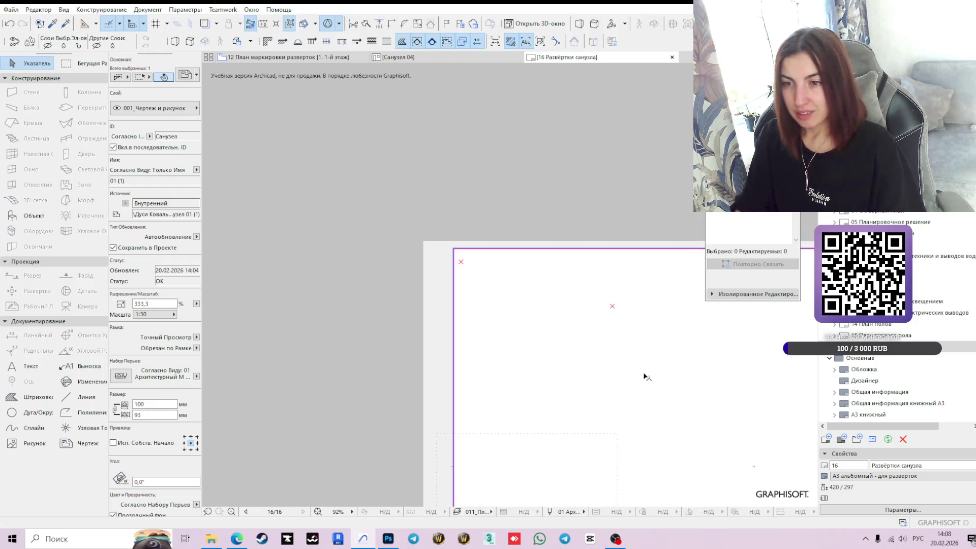
pyautogui.moveTo(644, 376); pyautogui.dragTo(574, 286, button='middle')
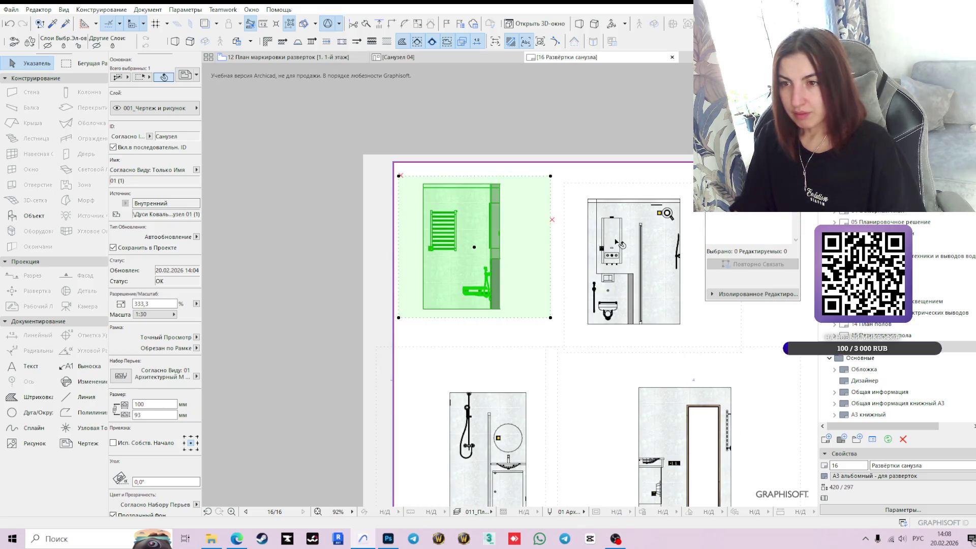
pyautogui.click(623, 250)
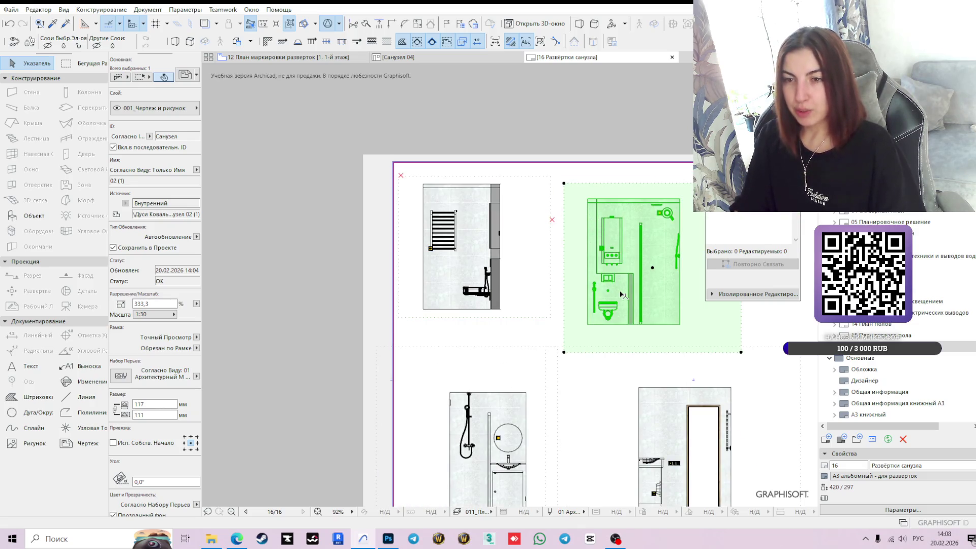
pyautogui.scroll(-1, 622, 295)
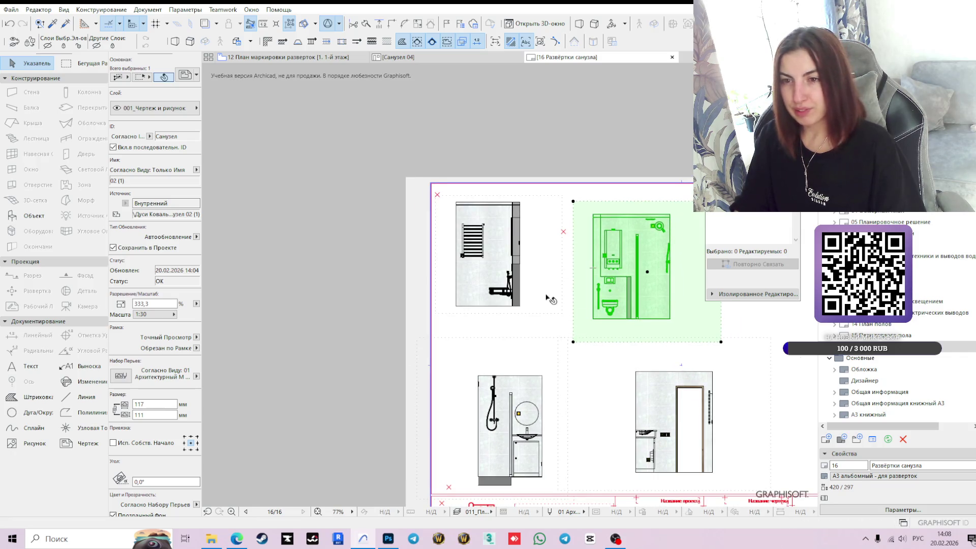
pyautogui.moveTo(555, 308); pyautogui.dragTo(521, 266, button='middle')
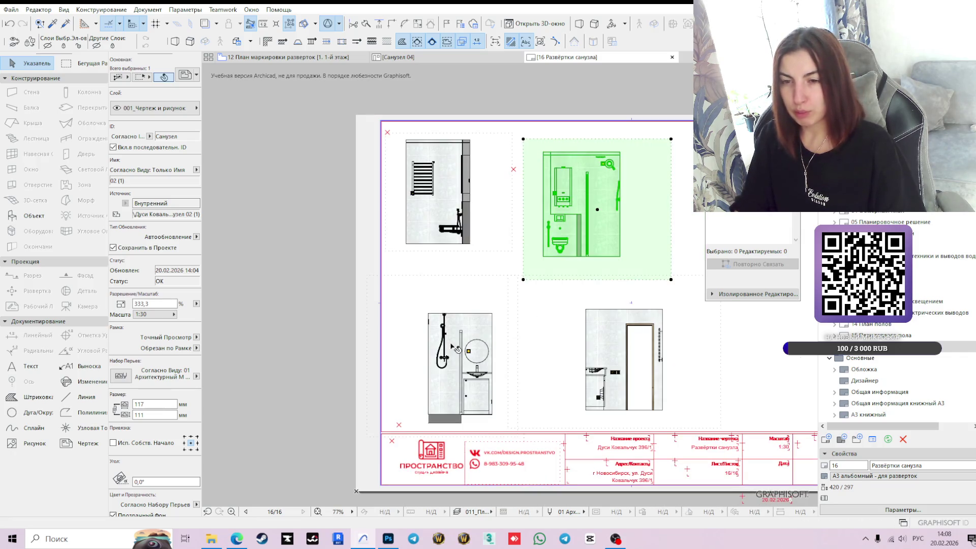
pyautogui.click(424, 340)
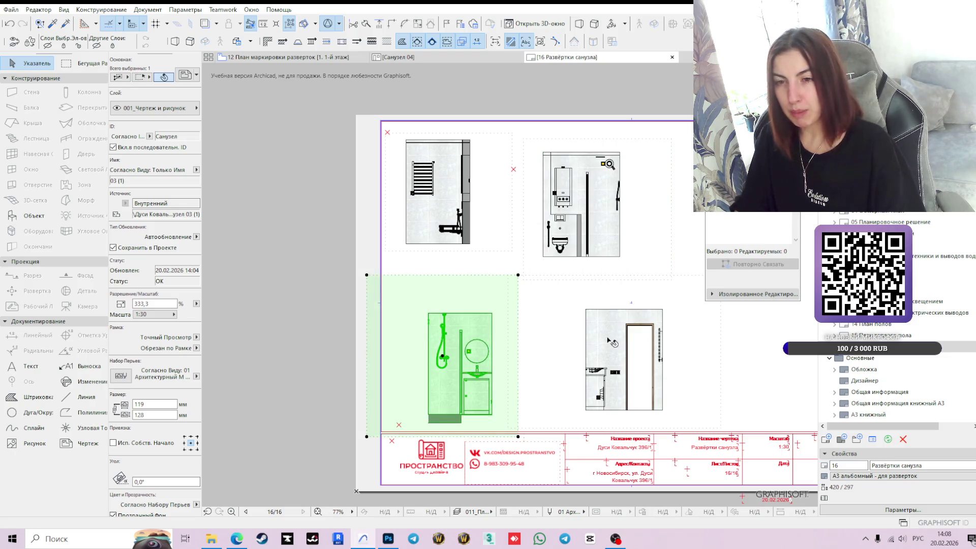
pyautogui.moveTo(533, 327)
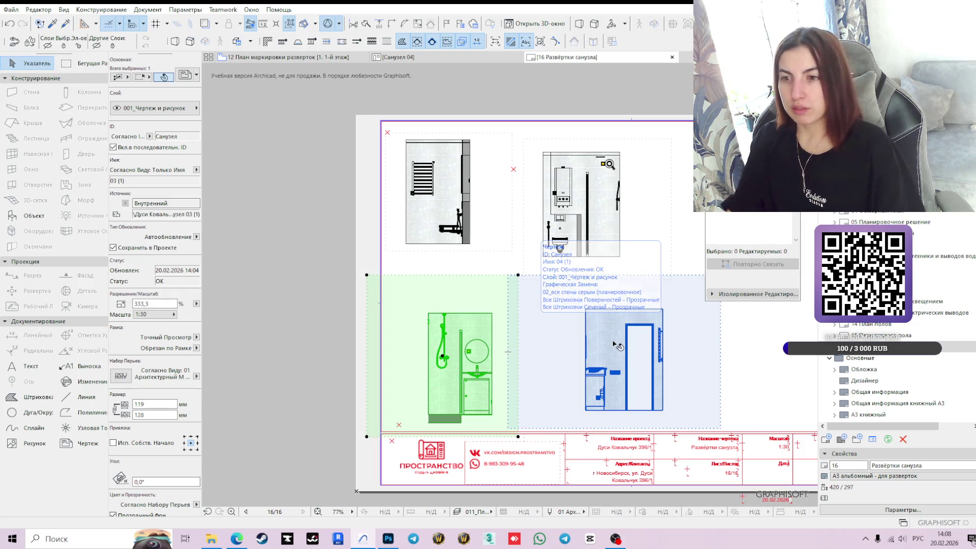
pyautogui.click(580, 346)
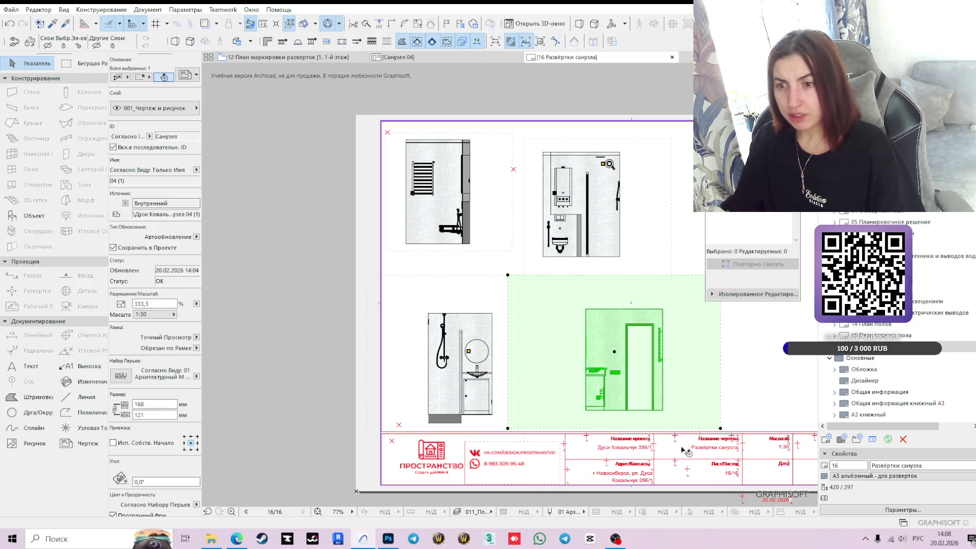
pyautogui.click(462, 359)
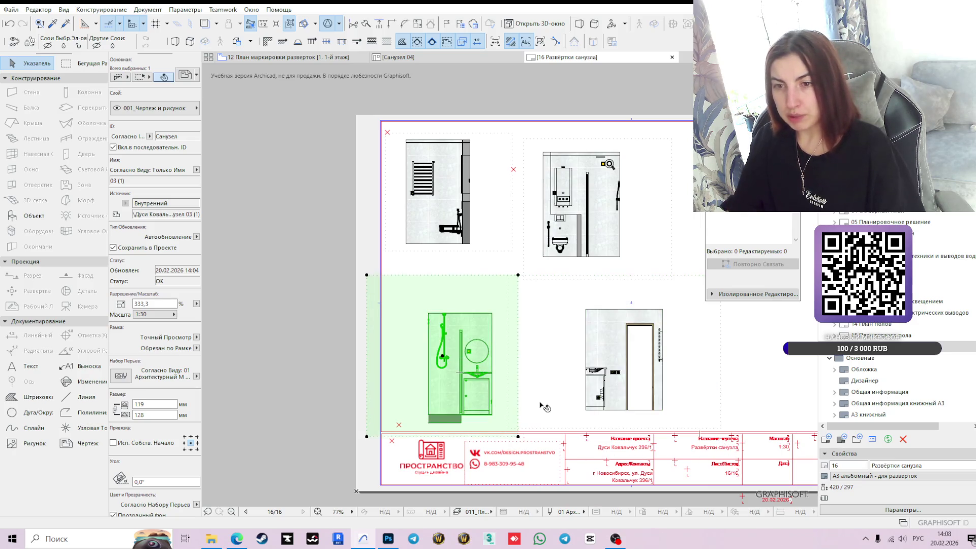
pyautogui.moveTo(494, 316)
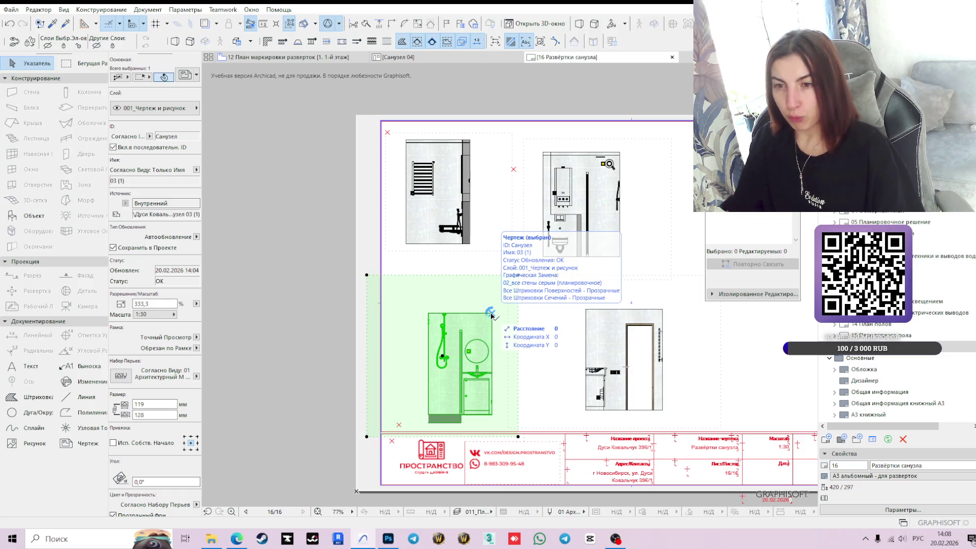
pyautogui.click(397, 57)
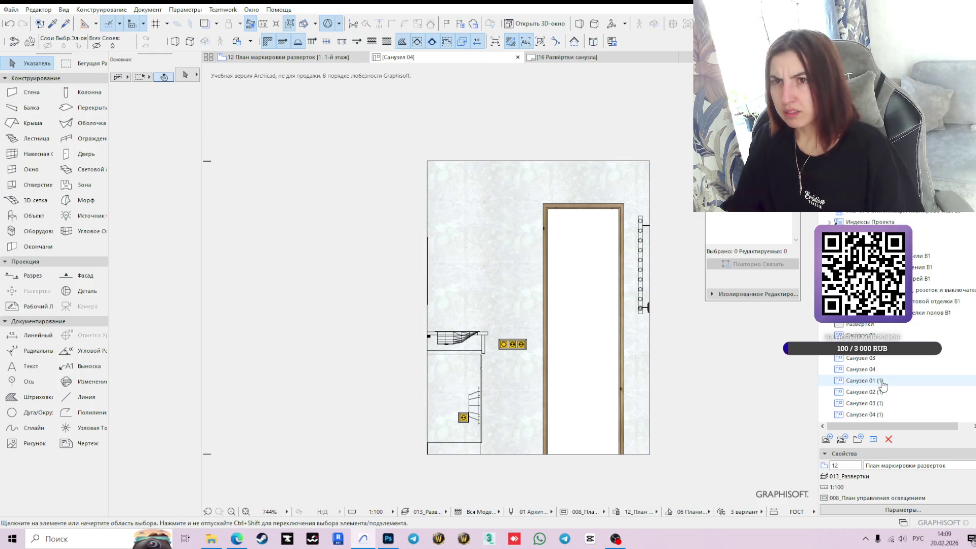
# - Cancel deleting the four '(1)' Санузел clone views and return to the 16 Развёртки санузла layout
pyautogui.click(883, 387)
pyautogui.keyDown('shift'); pyautogui.click(916, 415); pyautogui.keyUp('shift')
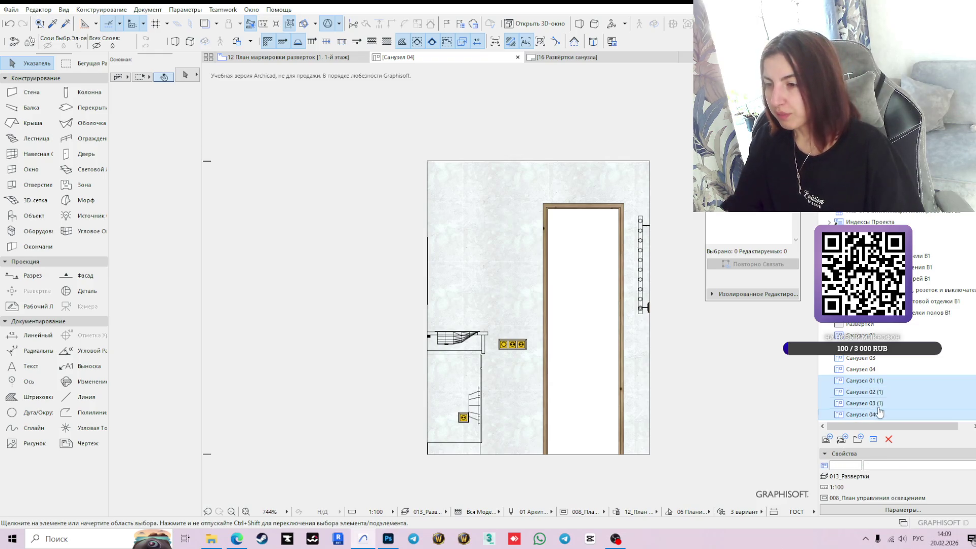
pyautogui.press('Delete')
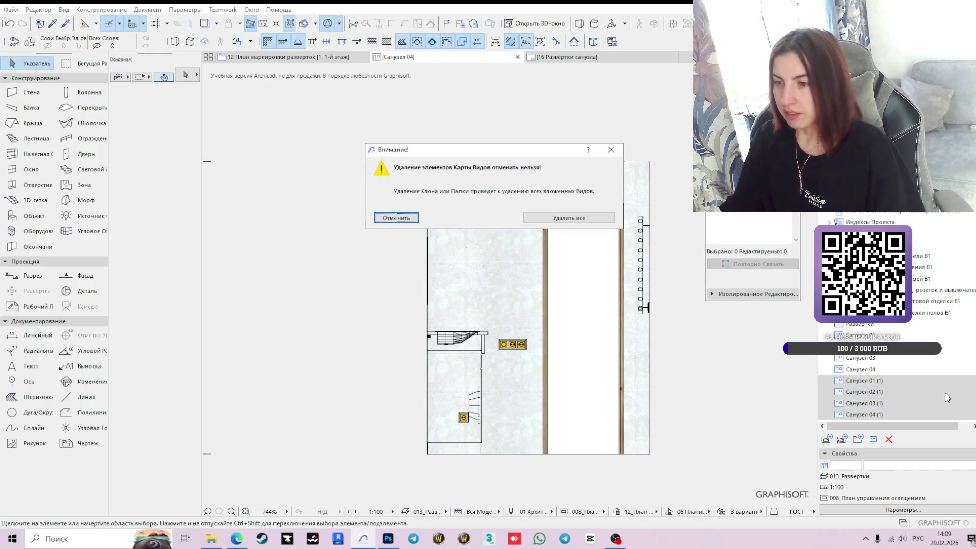
pyautogui.click(611, 149)
pyautogui.click(602, 58)
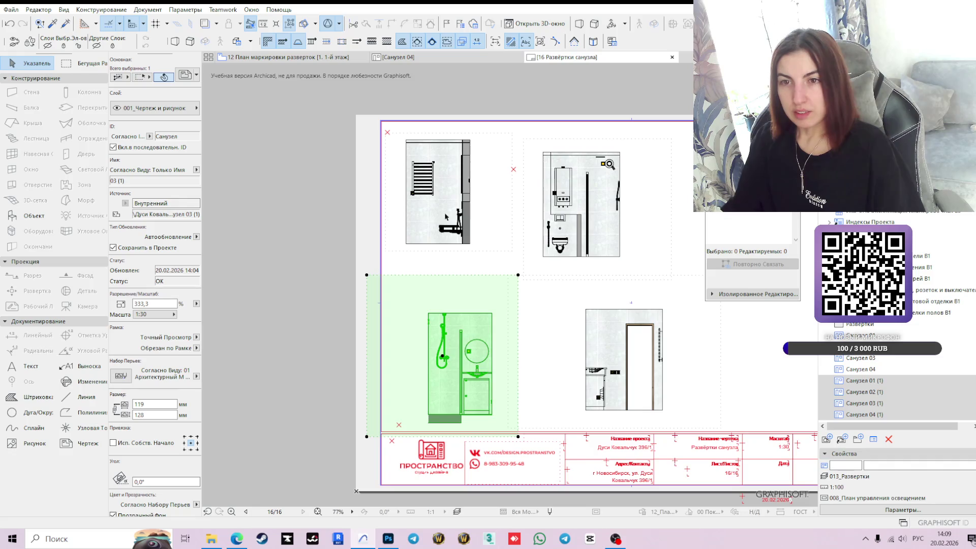
pyautogui.click(458, 244)
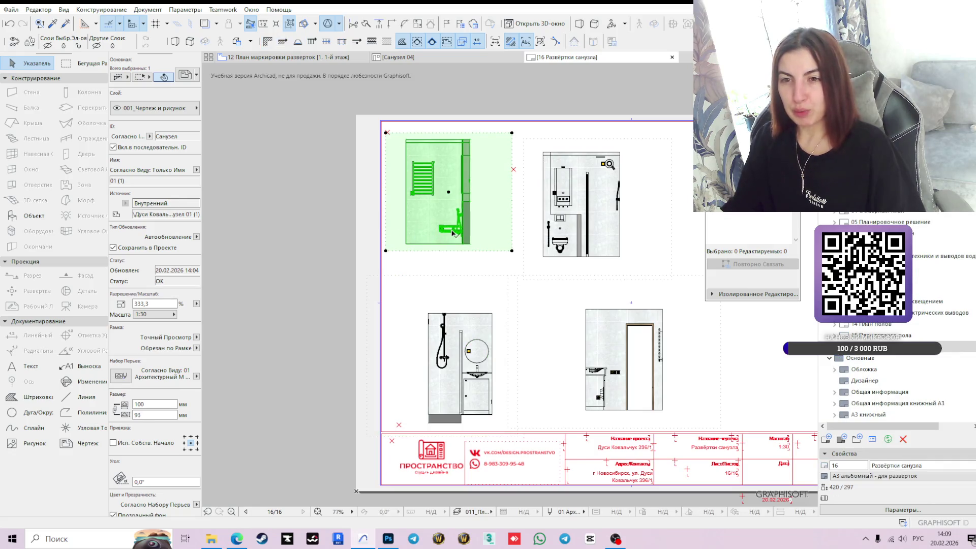
pyautogui.rightClick(453, 222)
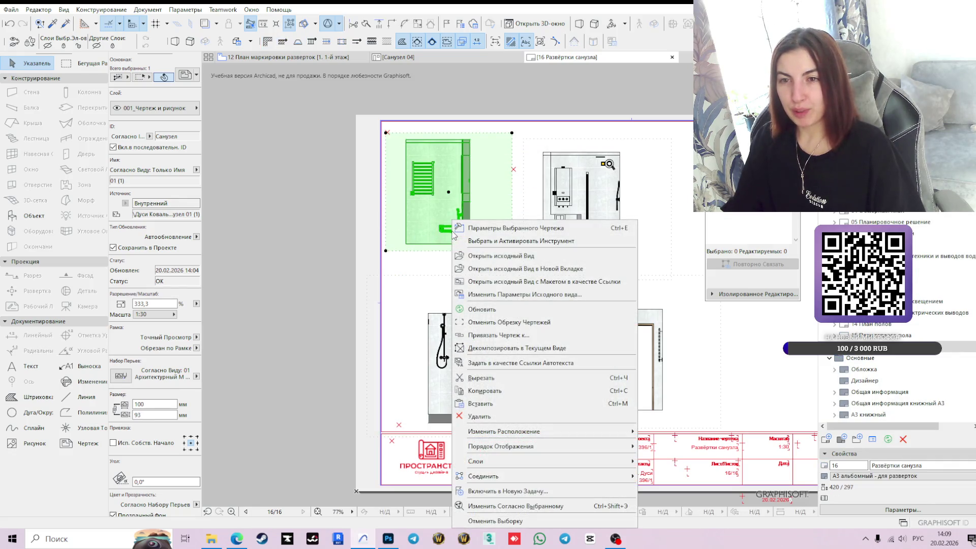
pyautogui.click(497, 234)
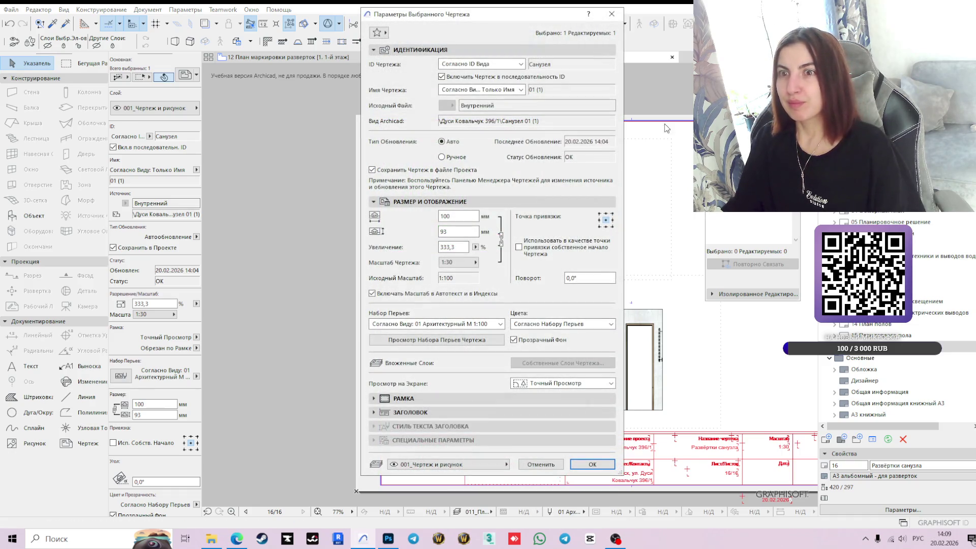
pyautogui.click(592, 464)
pyautogui.scroll(-3, 494, 277)
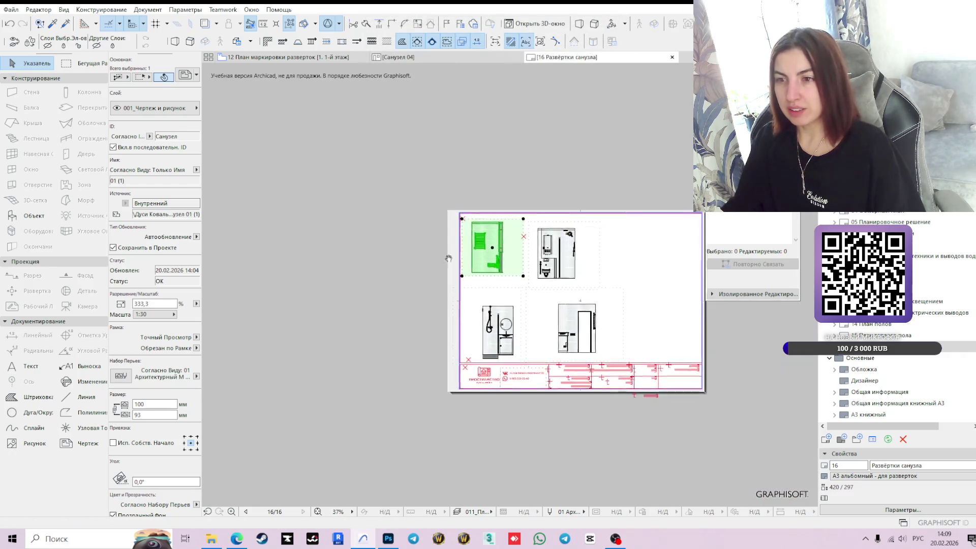
pyautogui.click(573, 338)
# - Pan and zoom across the layout sheet, then switch to the Санузел 04 elevation
pyautogui.scroll(-5, 544, 359)
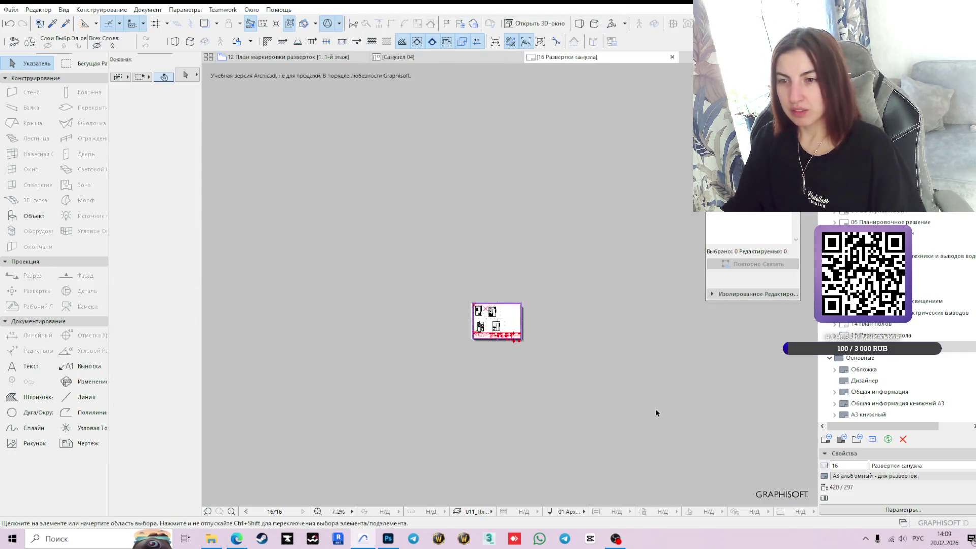
pyautogui.scroll(1, 657, 413)
pyautogui.moveTo(719, 360)
pyautogui.mouseDown()
pyautogui.moveTo(290, 300)
pyautogui.moveTo(305, 299)
pyautogui.mouseUp()
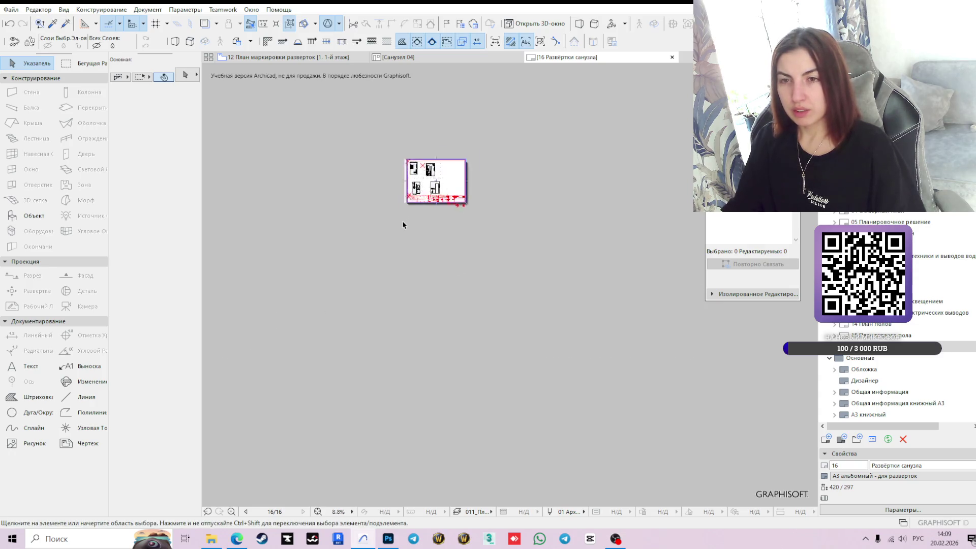
pyautogui.scroll(8, 403, 225)
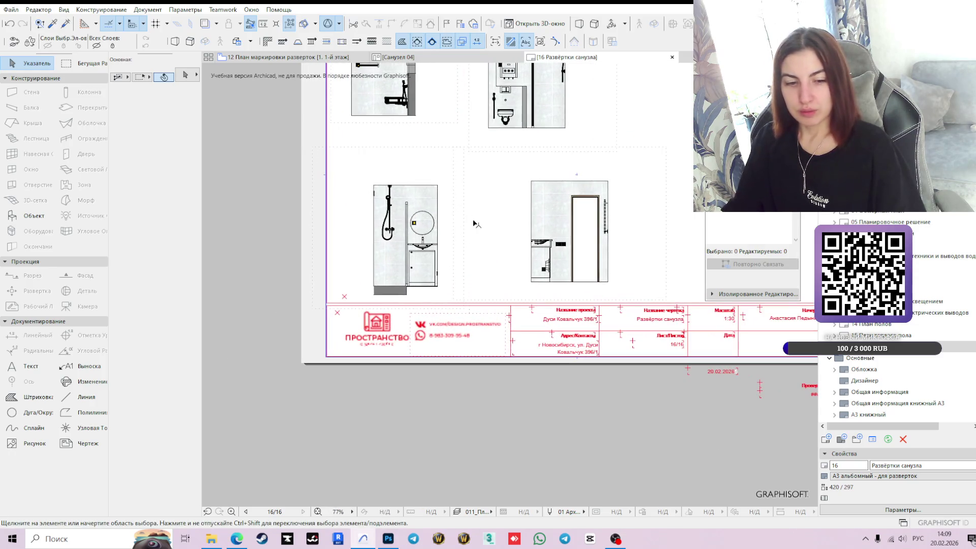
pyautogui.moveTo(474, 224); pyautogui.dragTo(519, 329, button='middle')
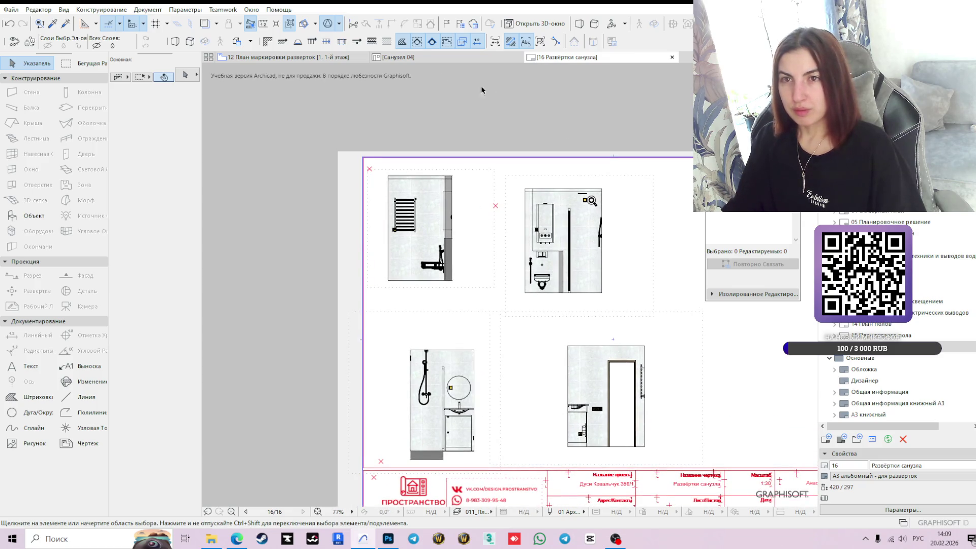
pyautogui.moveTo(438, 55)
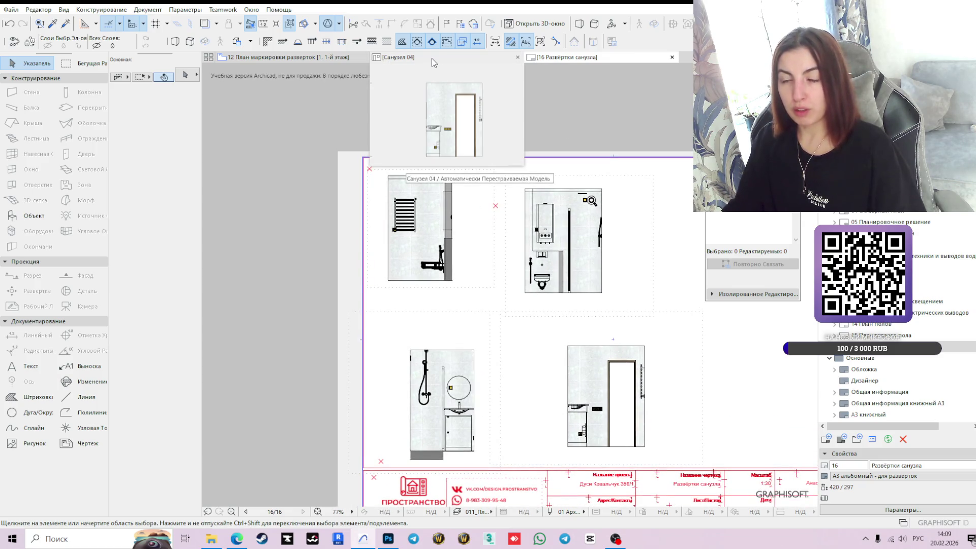
pyautogui.click(432, 58)
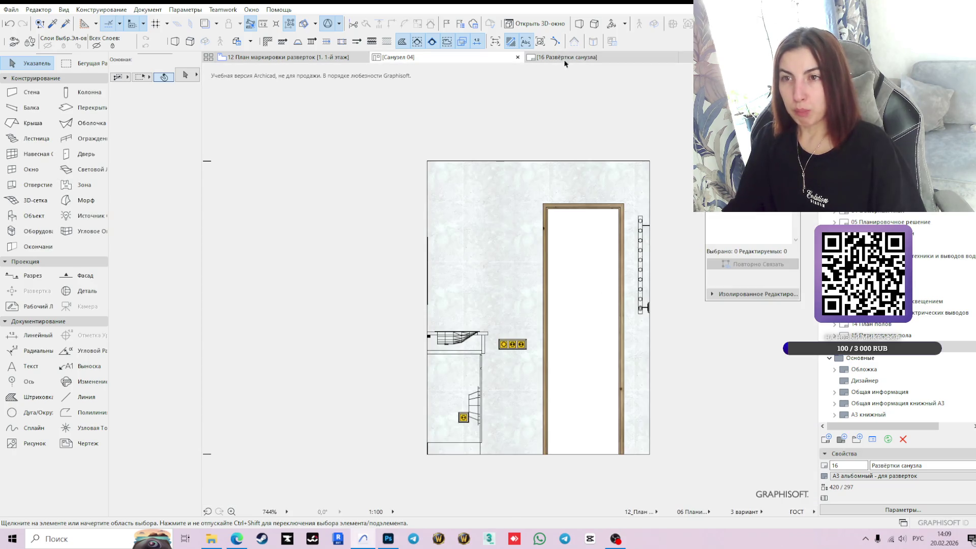
# - Toggle between the layout and Санузел 04, then open the Санузел 01 elevation view
pyautogui.moveTo(572, 60)
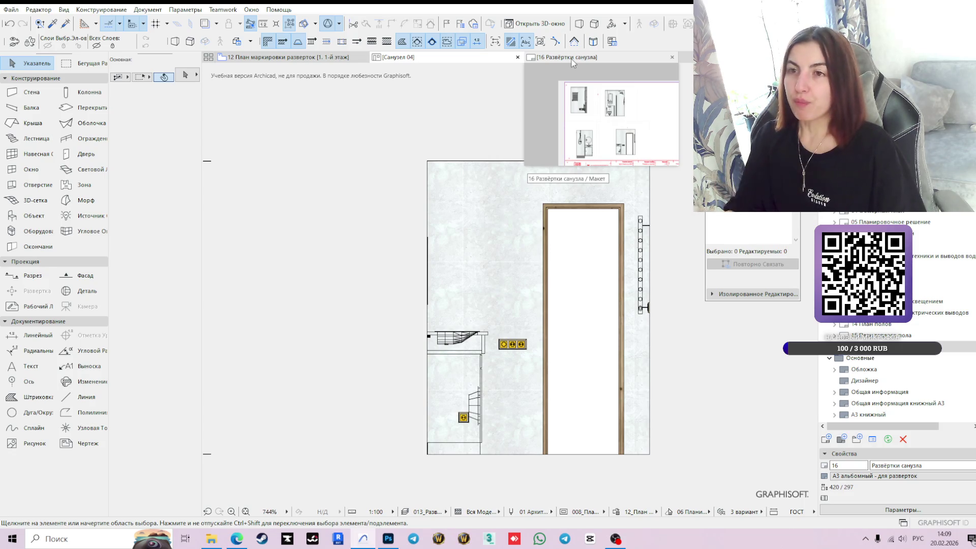
pyautogui.moveTo(293, 58)
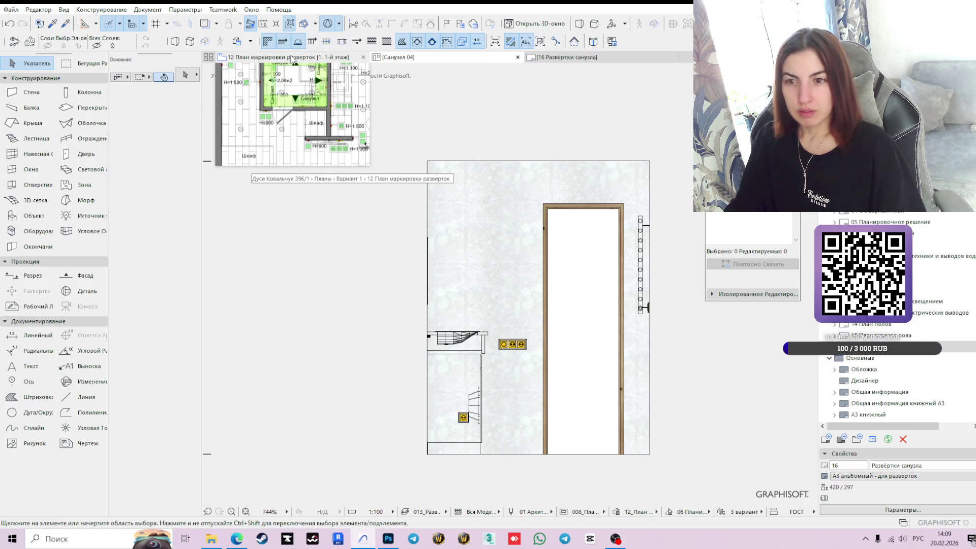
pyautogui.click(594, 59)
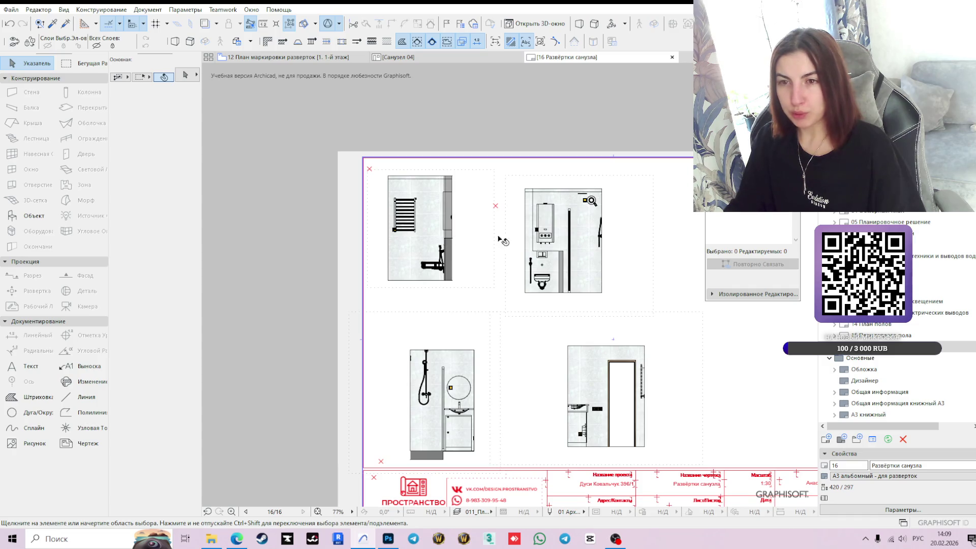
pyautogui.scroll(-3, 486, 229)
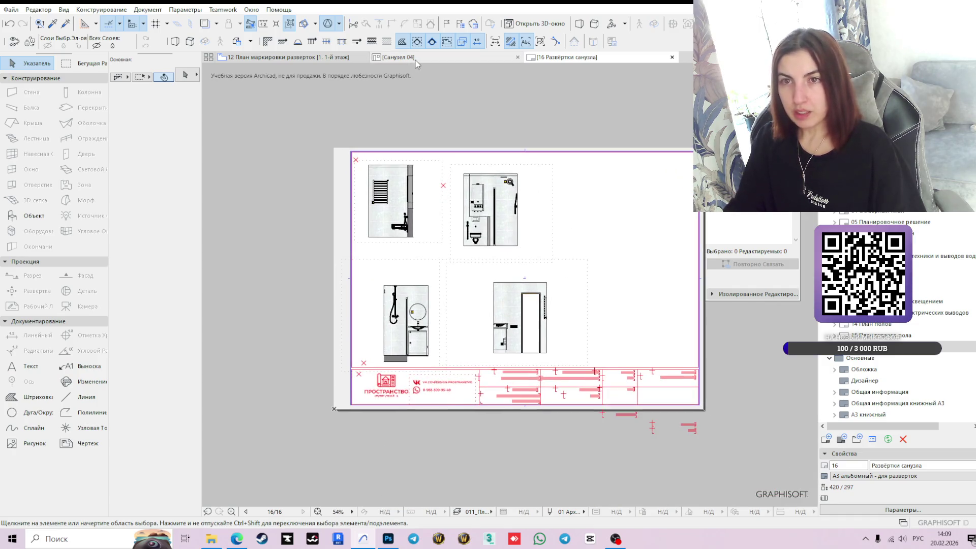
pyautogui.click(416, 60)
pyautogui.scroll(-5, 894, 391)
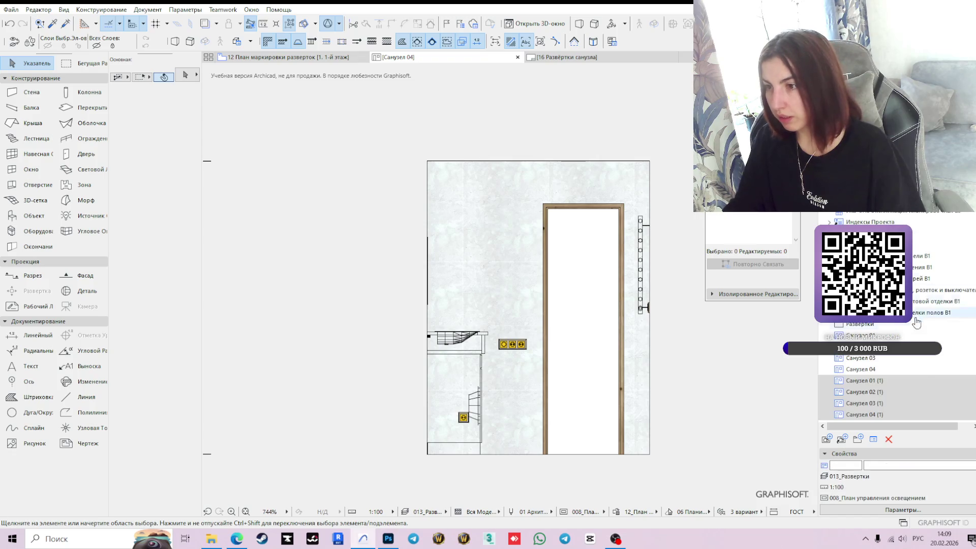
pyautogui.doubleClick(924, 392)
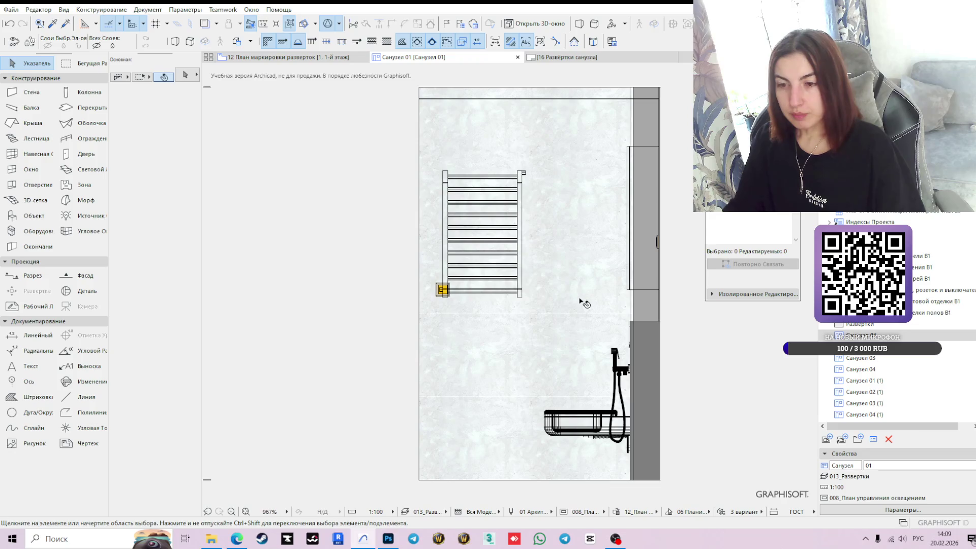
pyautogui.moveTo(547, 270); pyautogui.dragTo(552, 341, button='middle')
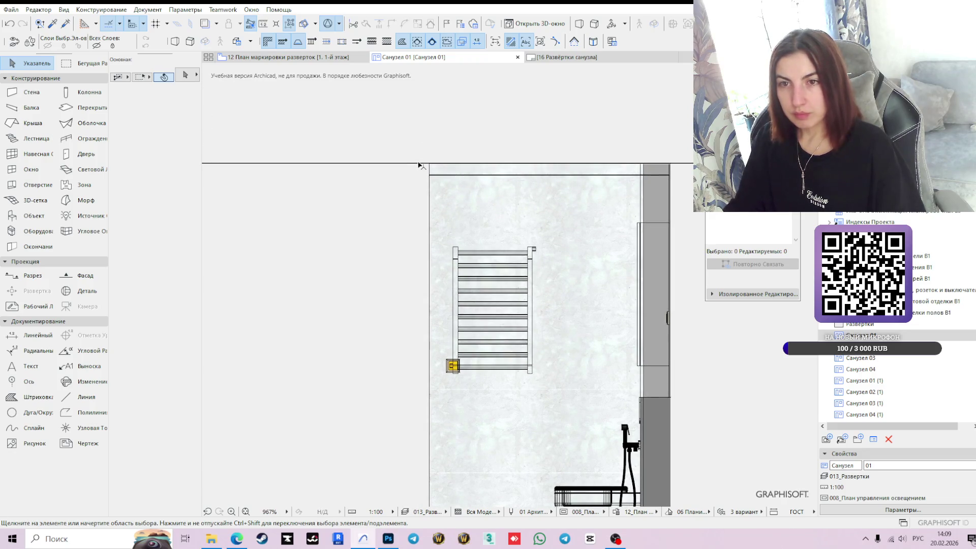
pyautogui.scroll(3, 421, 166)
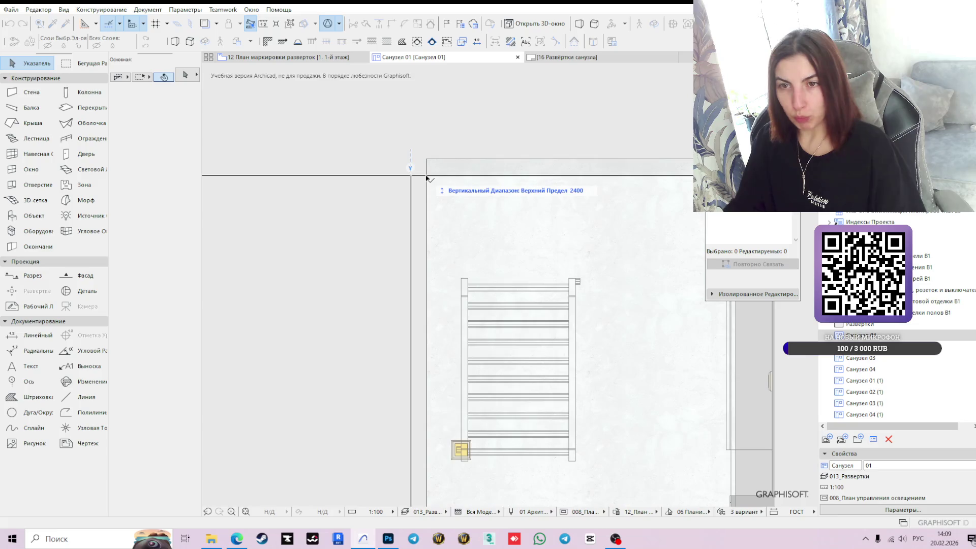
pyautogui.scroll(-3, 505, 329)
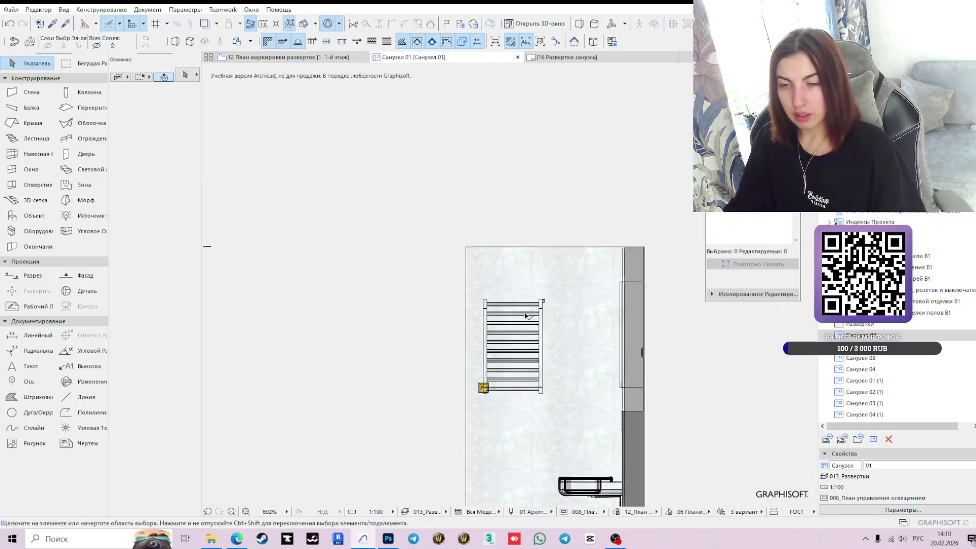
pyautogui.moveTo(527, 316); pyautogui.dragTo(484, 150, button='middle')
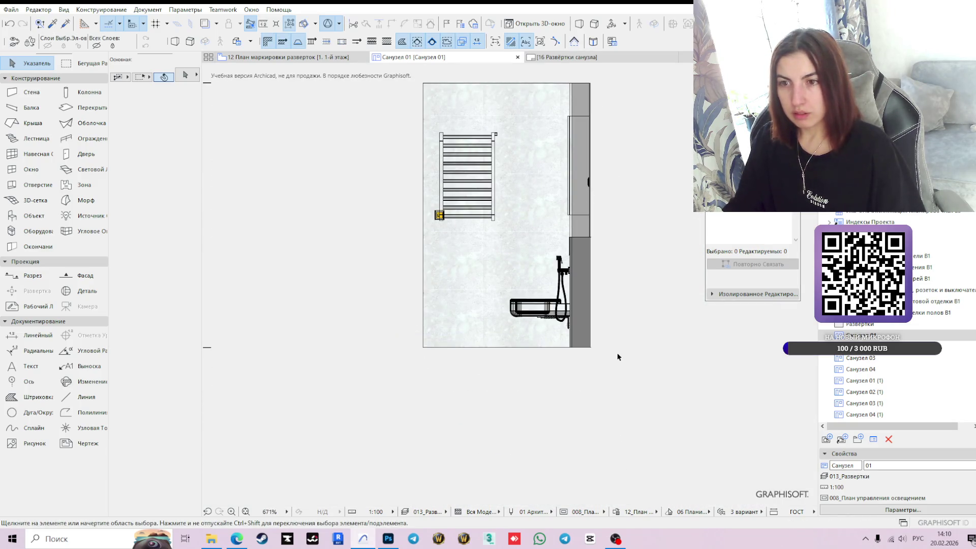
pyautogui.click(521, 304)
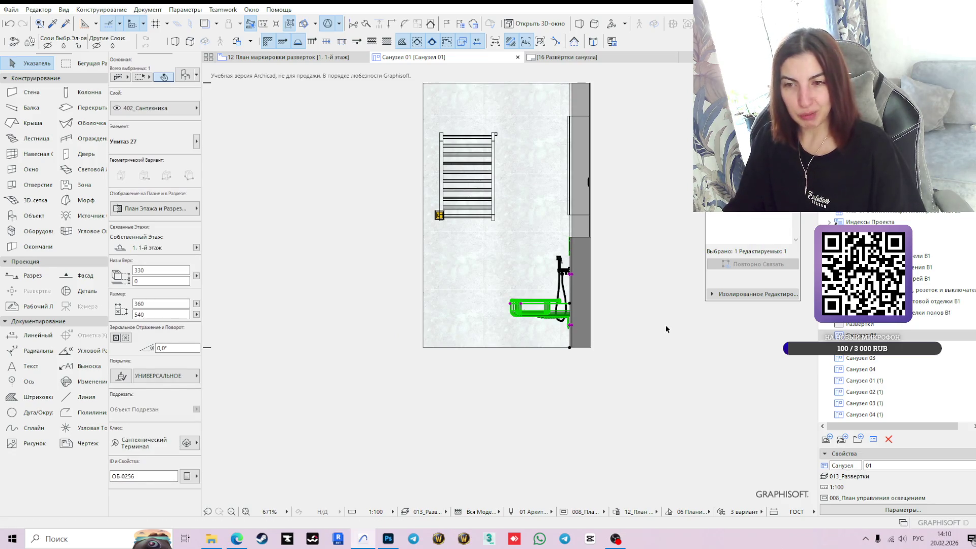
pyautogui.scroll(3, 644, 315)
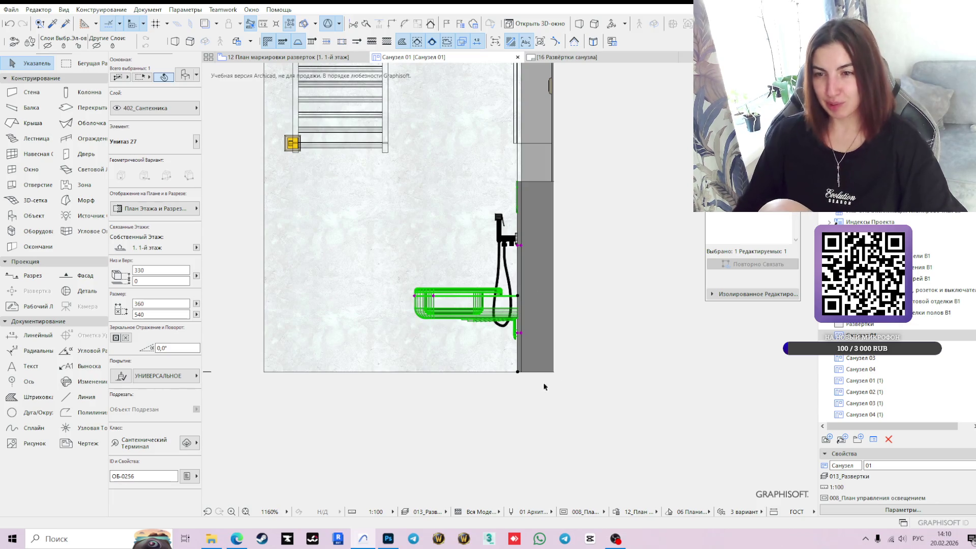
pyautogui.scroll(3, 531, 346)
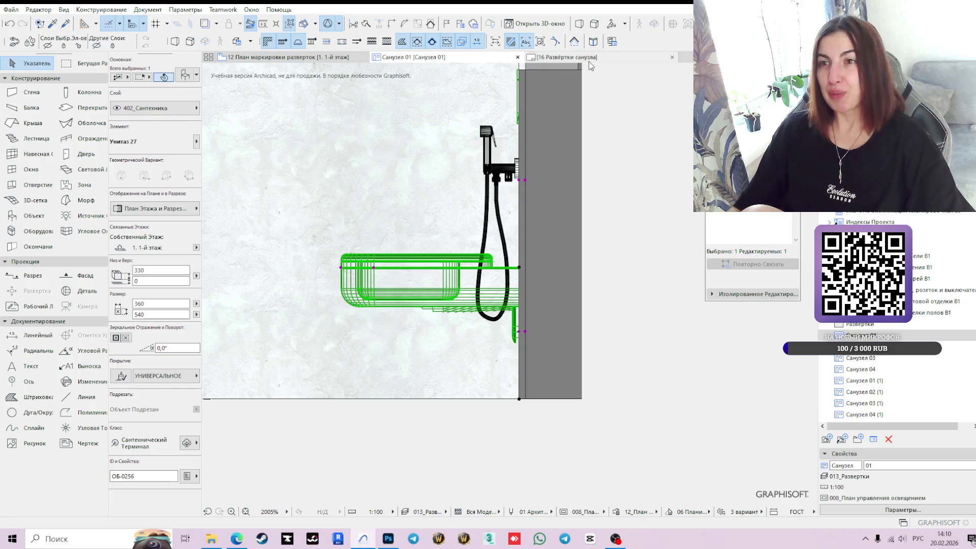
pyautogui.moveTo(584, 57)
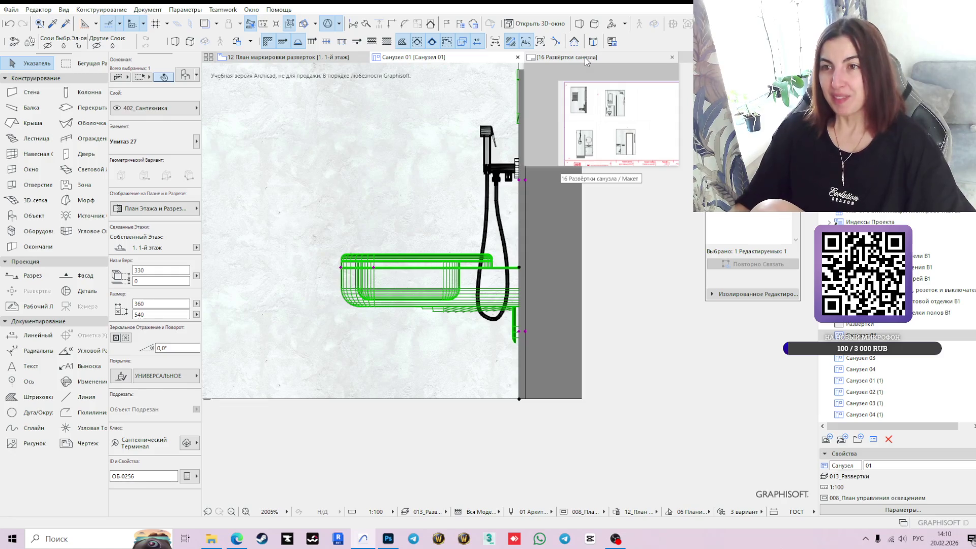
pyautogui.click(585, 57)
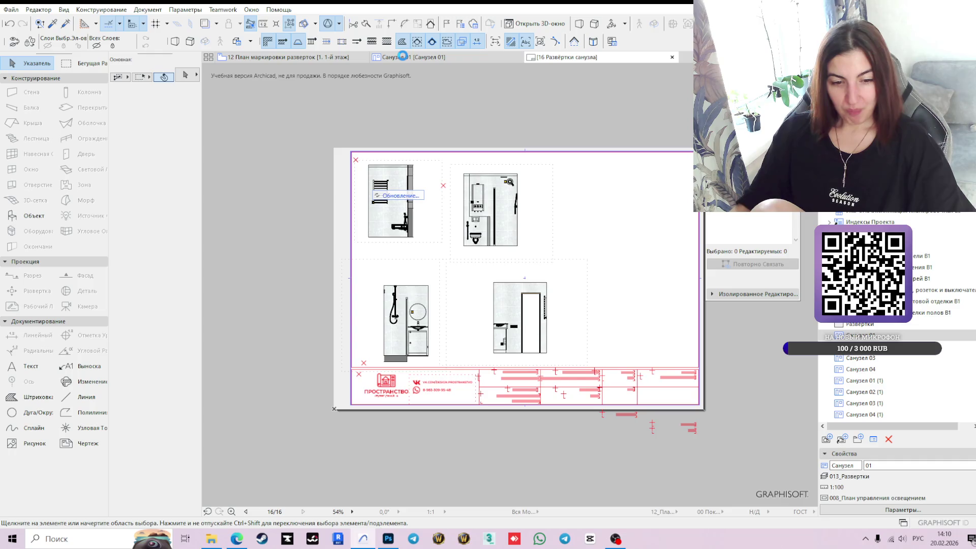
pyautogui.moveTo(404, 60)
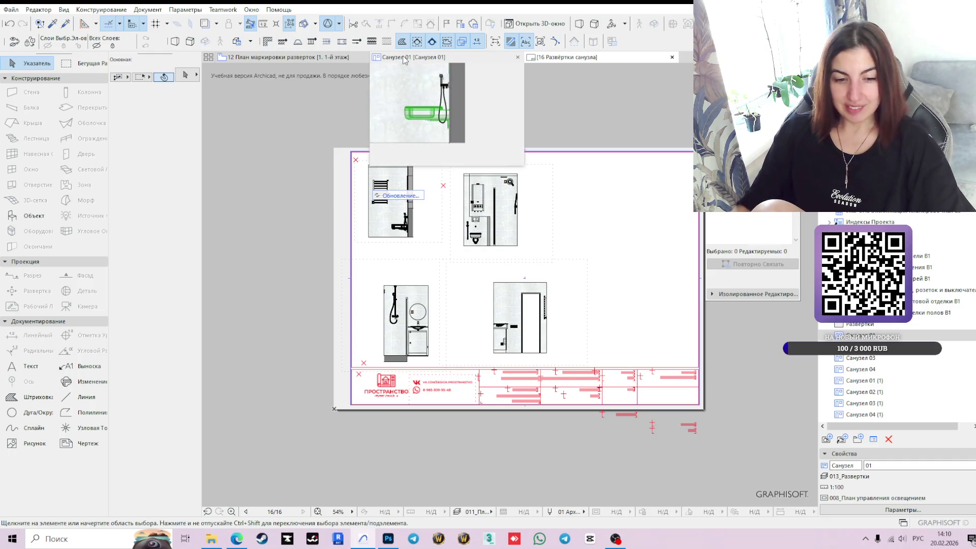
pyautogui.click(404, 58)
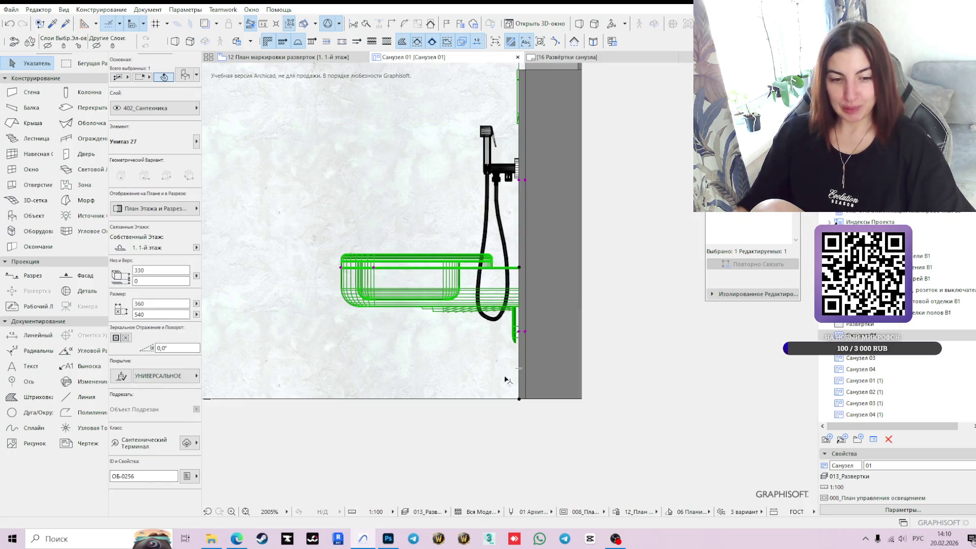
pyautogui.moveTo(526, 362)
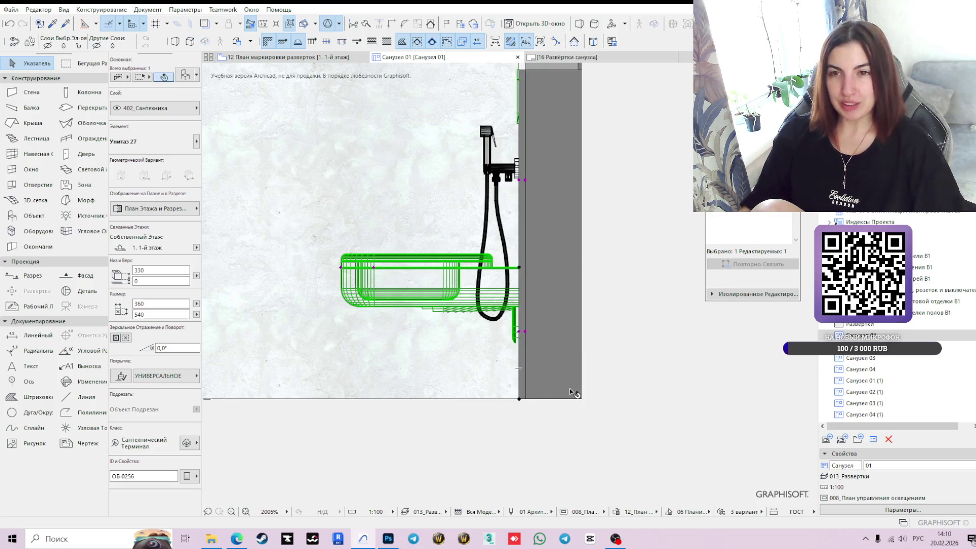
pyautogui.scroll(-2, 609, 366)
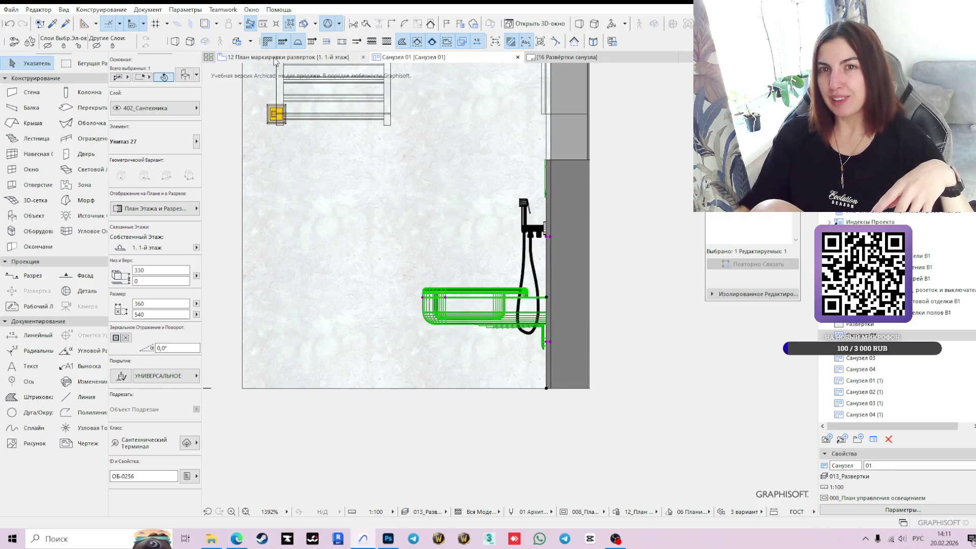
pyautogui.moveTo(274, 59)
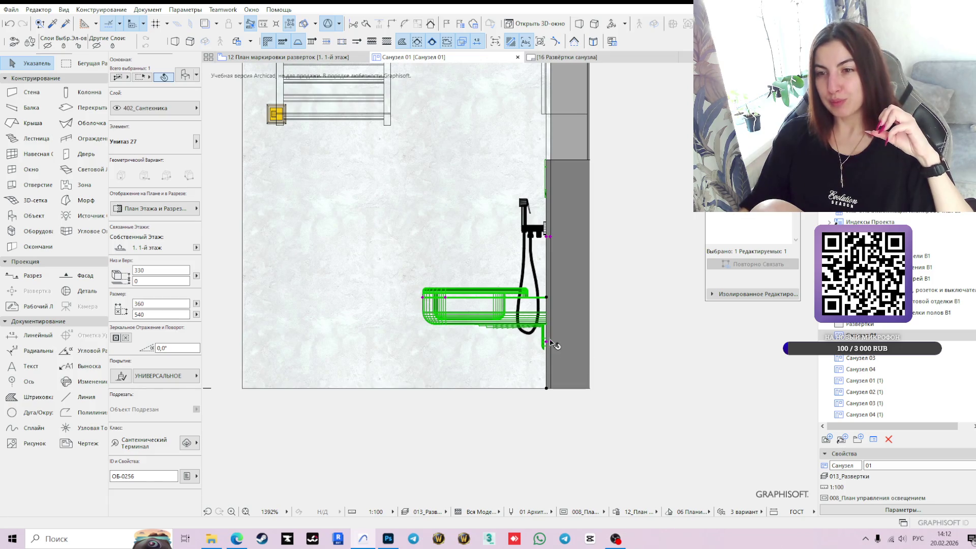
pyautogui.moveTo(552, 344)
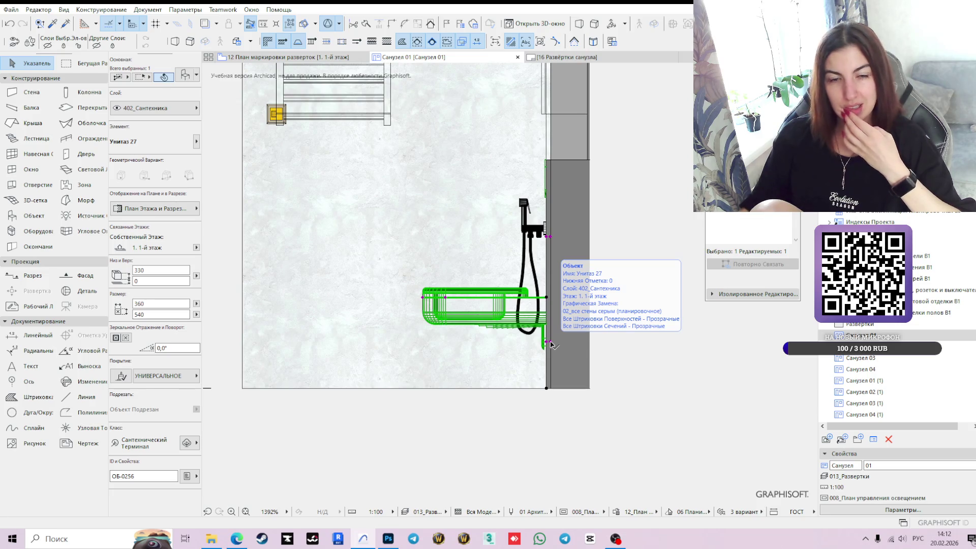
pyautogui.click(551, 344)
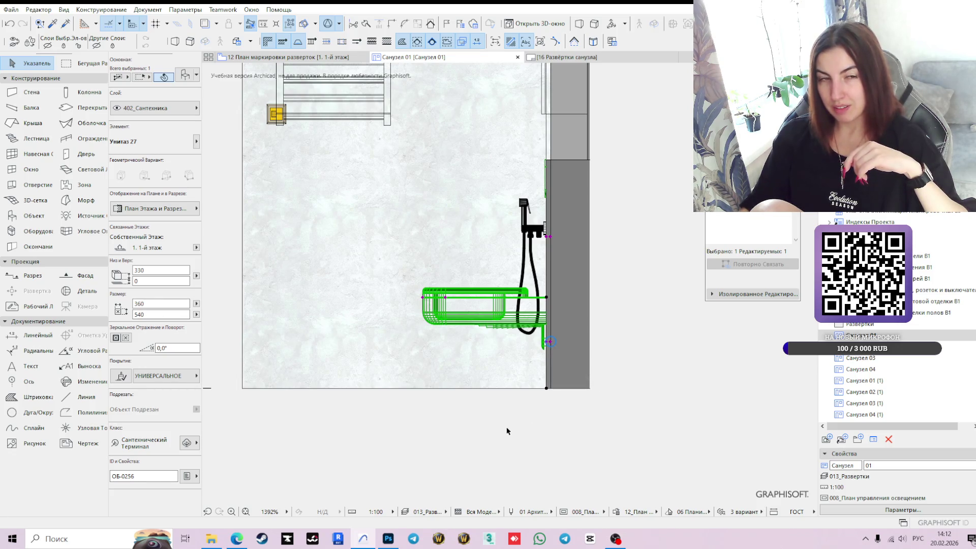
pyautogui.scroll(-3, 506, 431)
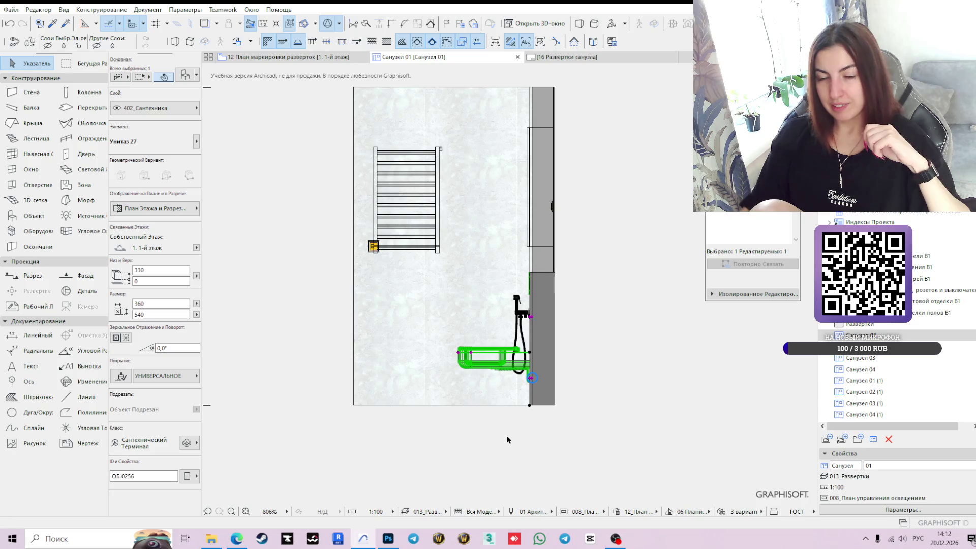
pyautogui.moveTo(314, 60)
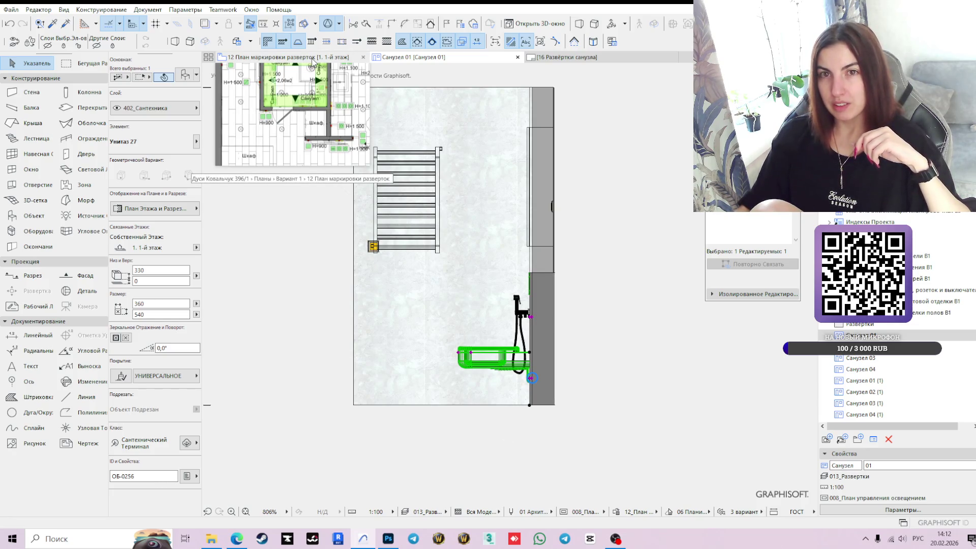
pyautogui.click(314, 60)
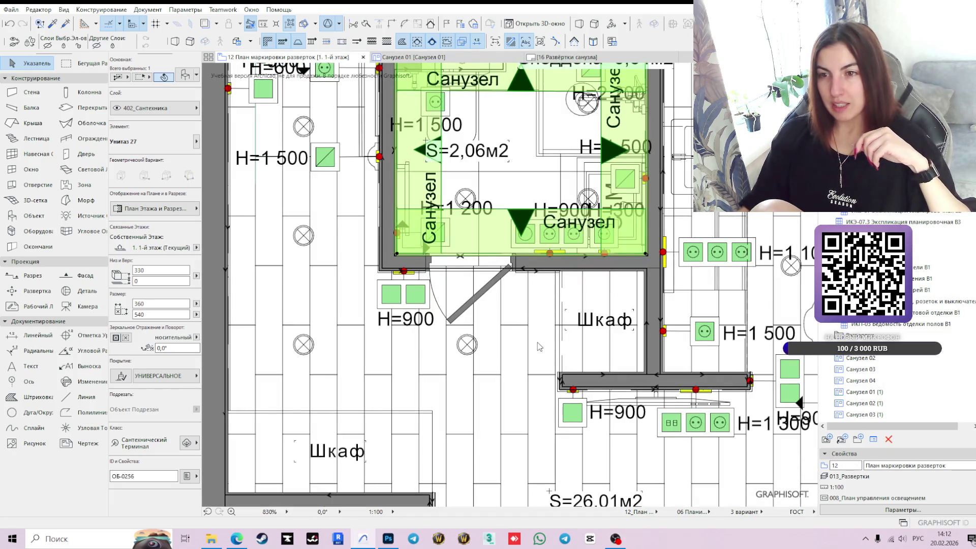
pyautogui.click(592, 257)
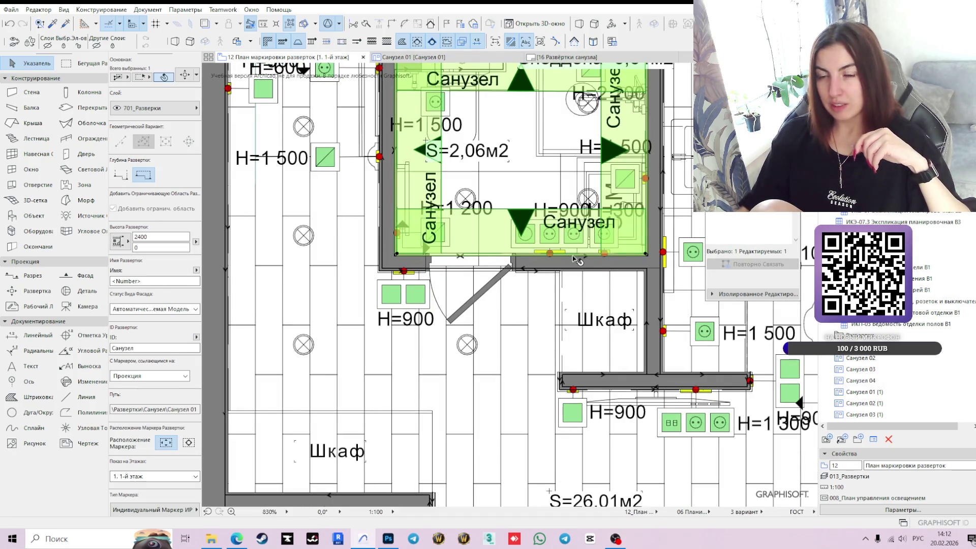
pyautogui.scroll(-3, 594, 235)
pyautogui.moveTo(534, 258); pyautogui.dragTo(443, 297, button='middle')
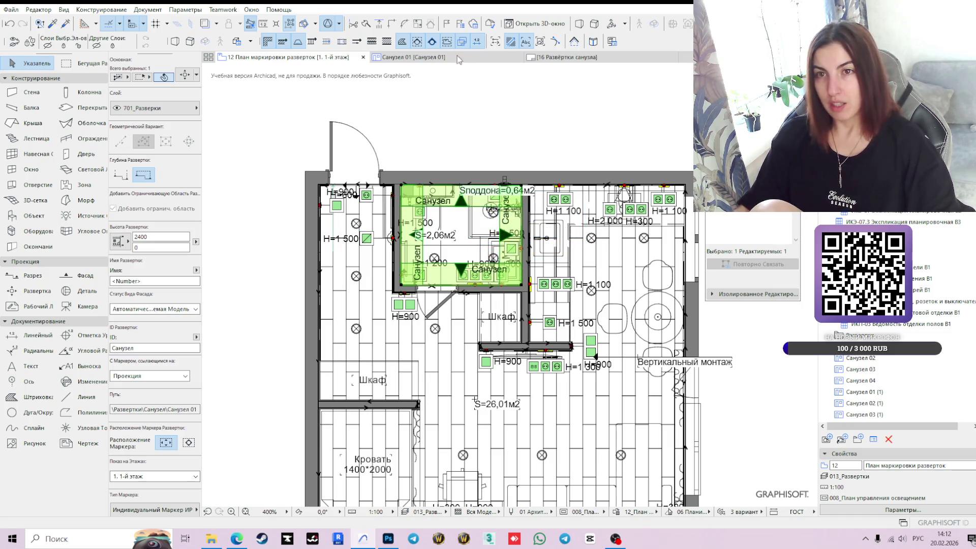
pyautogui.moveTo(435, 57)
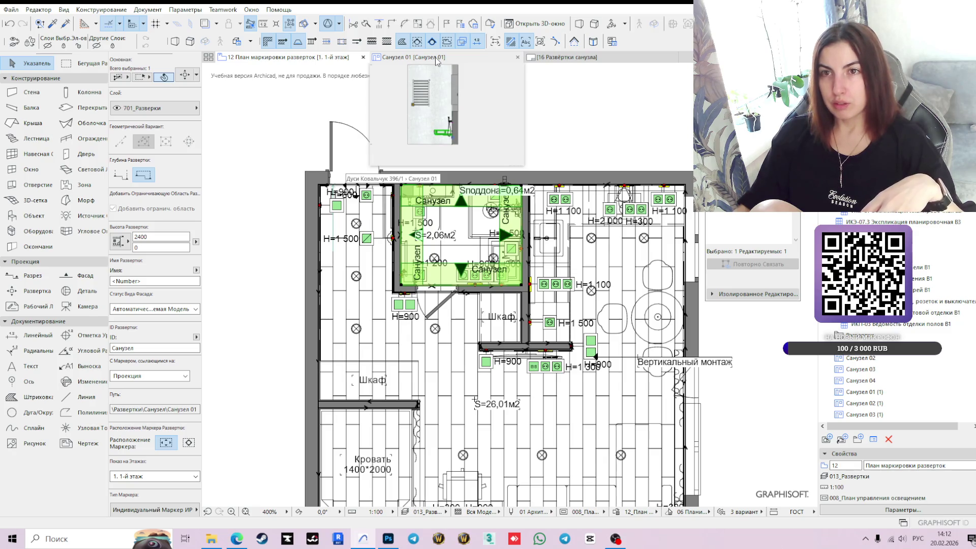
pyautogui.click(435, 57)
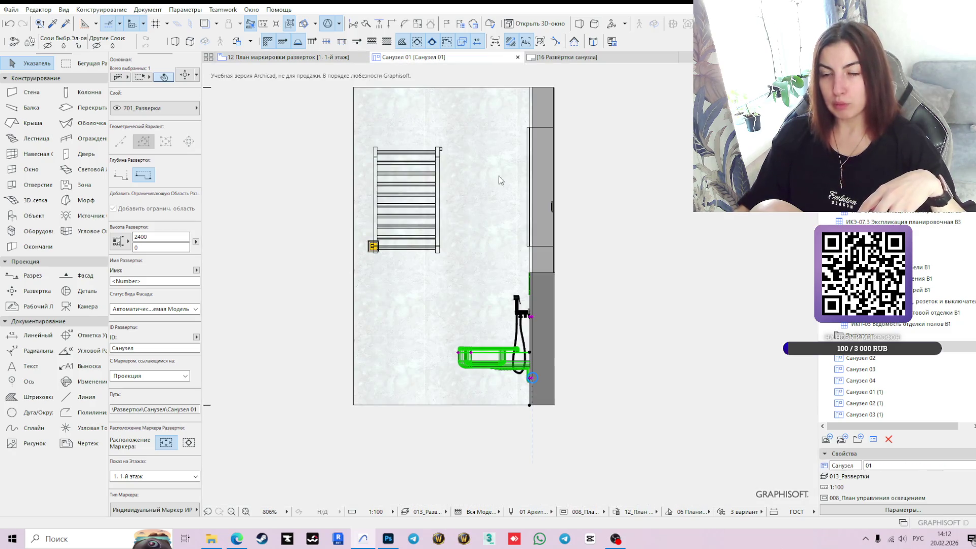
# - With the toilet selected, pick Linear Dimension and set layer 701_Разверки, then undo the layer change
pyautogui.click(560, 415)
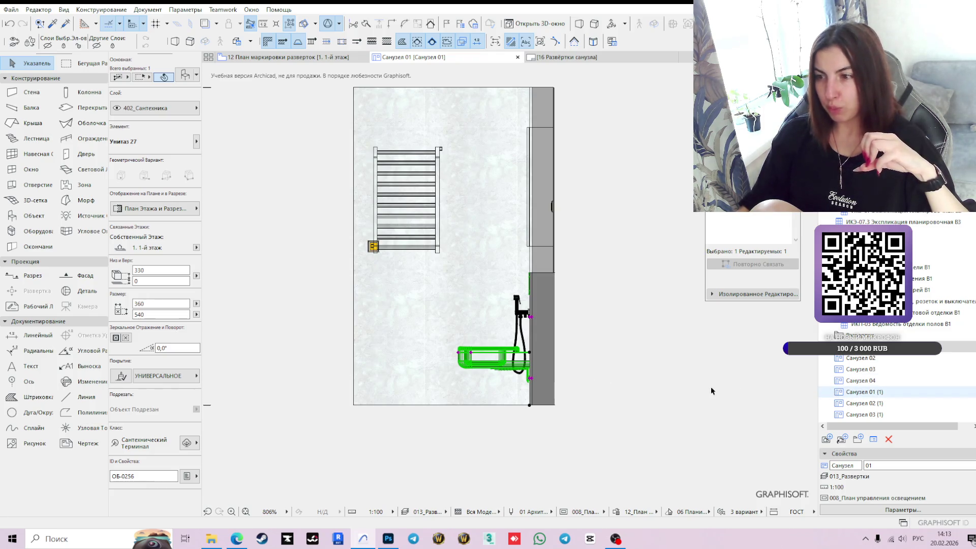
pyautogui.scroll(-1, 547, 377)
pyautogui.scroll(-1, 547, 377)
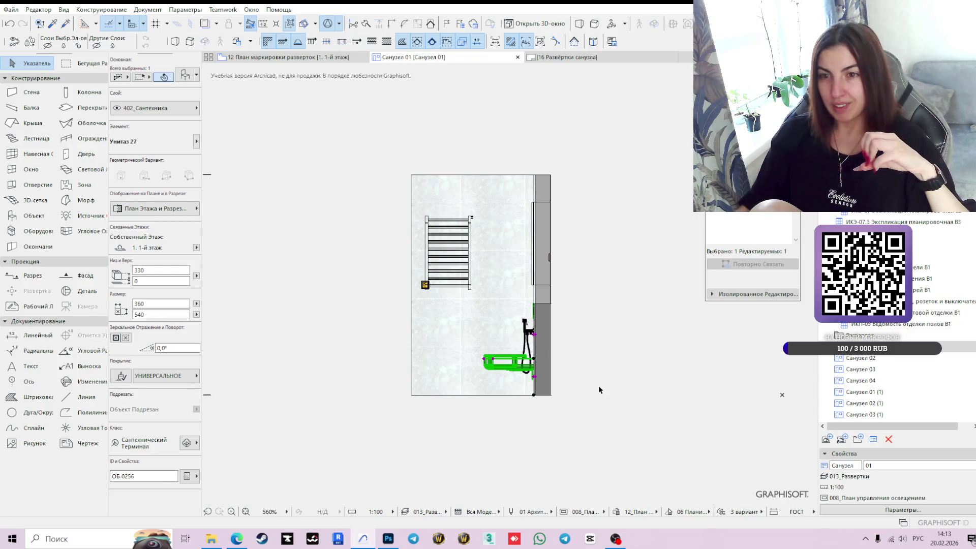
pyautogui.scroll(1, 599, 368)
pyautogui.scroll(1, 599, 368)
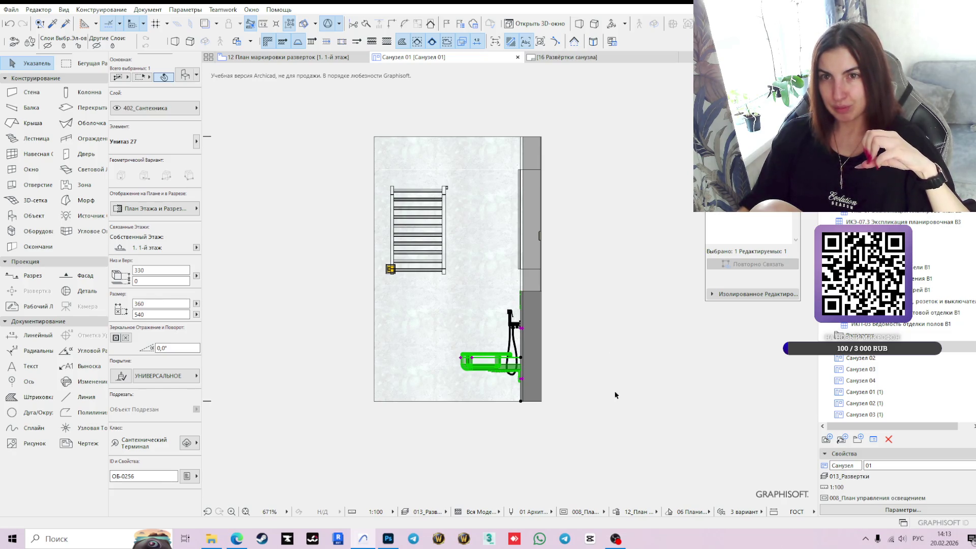
pyautogui.click(35, 336)
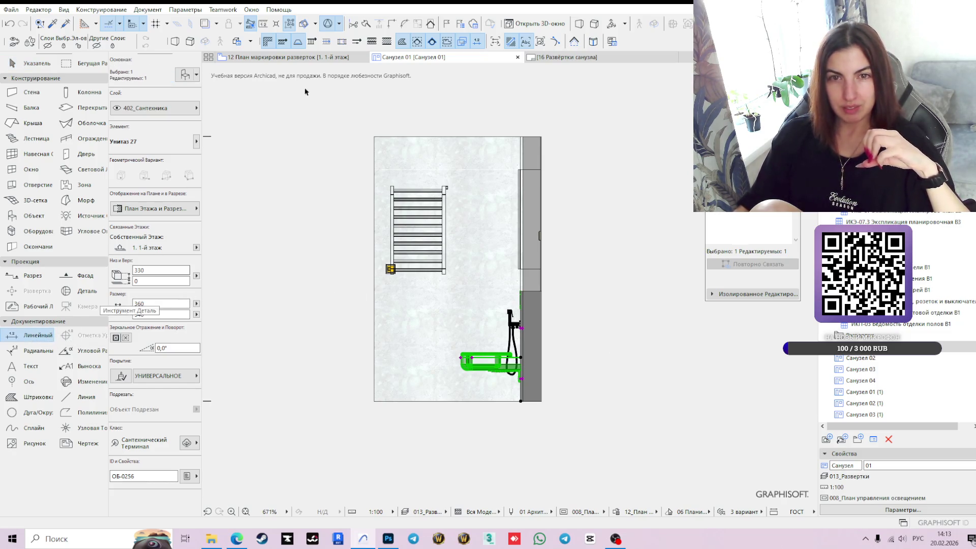
pyautogui.click(159, 111)
pyautogui.write('разм')
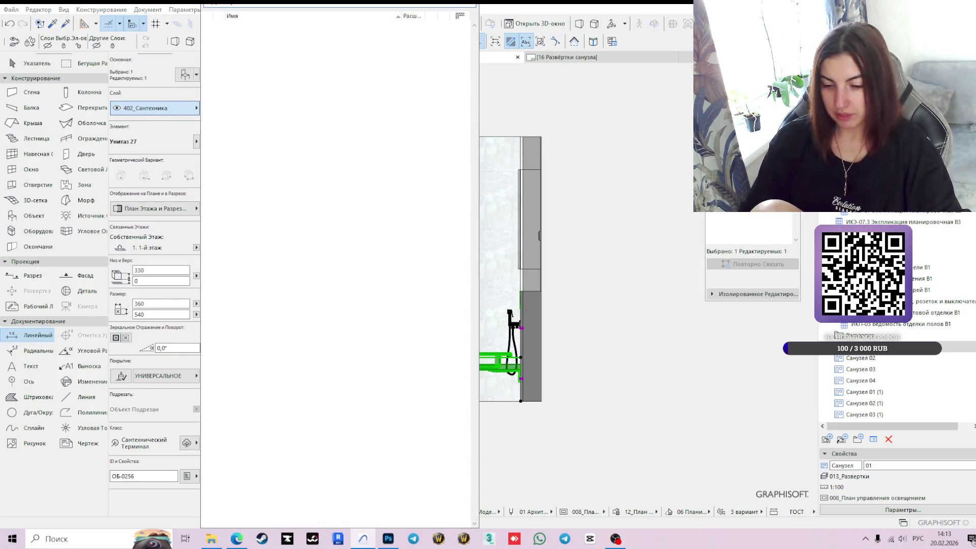
pyautogui.press('BackSpace')
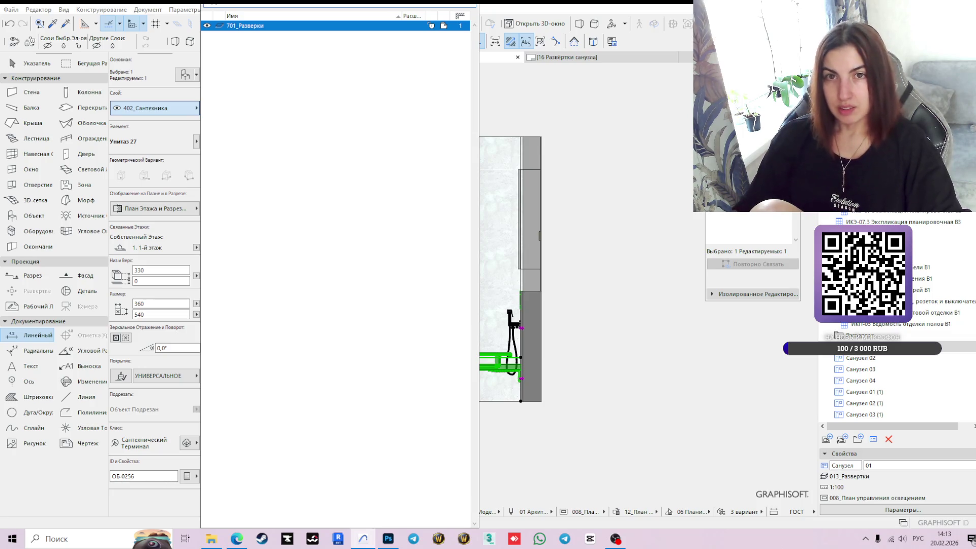
pyautogui.press('Return')
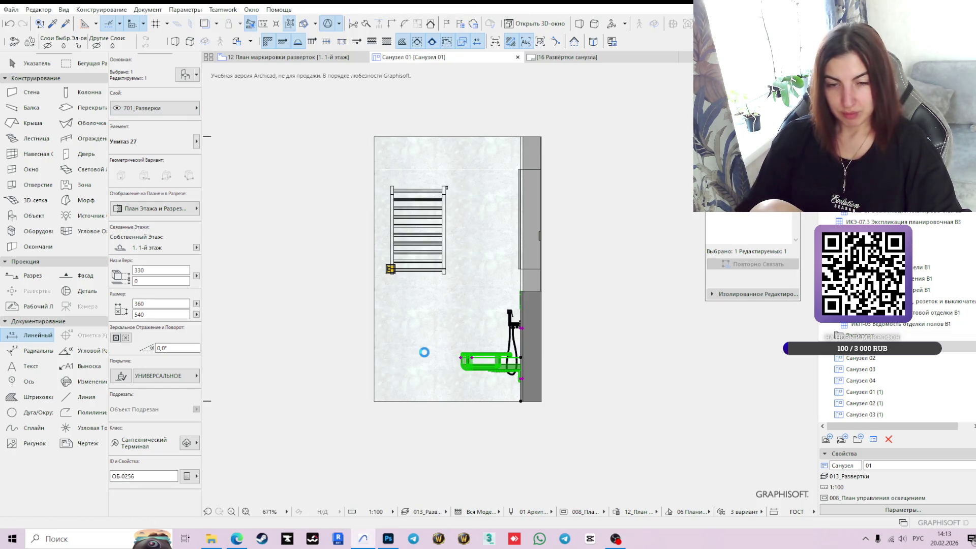
pyautogui.scroll(3, 380, 395)
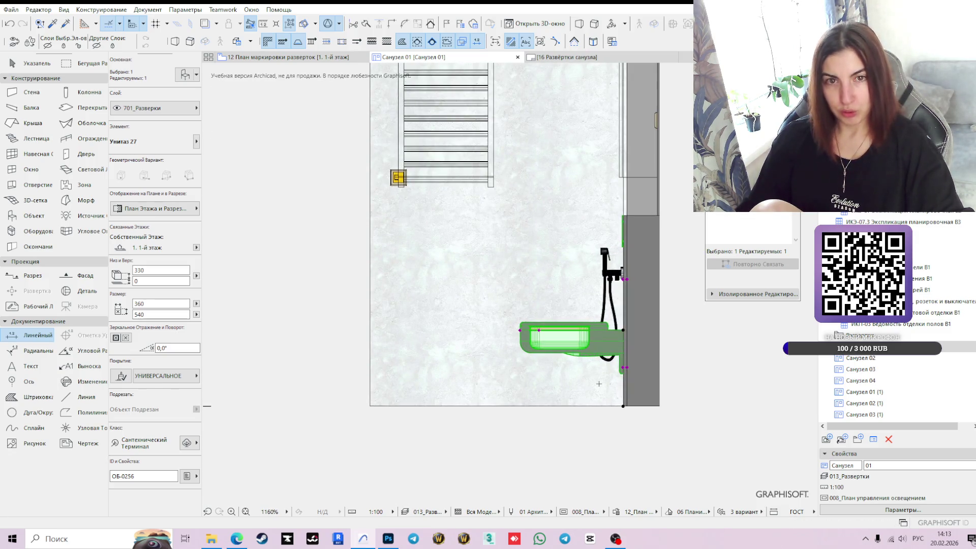
pyautogui.hotkey('ctrl', 'z')
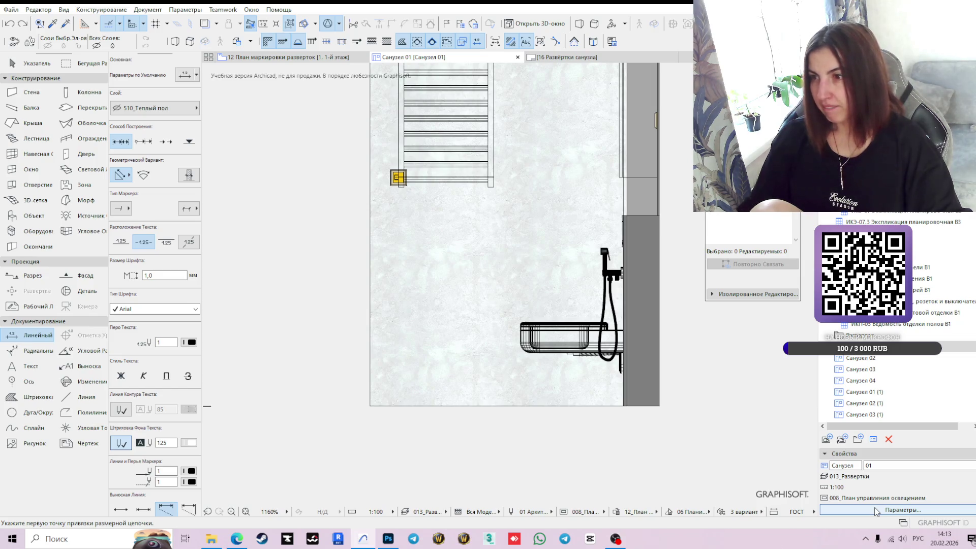
# - Set Санузел 01 view to 002_Планировочное решение layers and model view options, with 02_Планировочное решение override
pyautogui.click(876, 510)
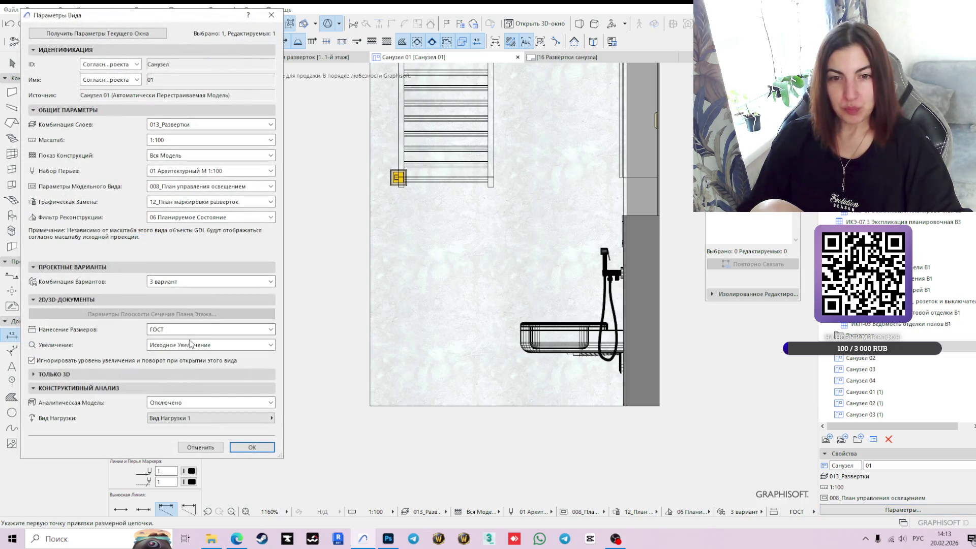
pyautogui.click(228, 128)
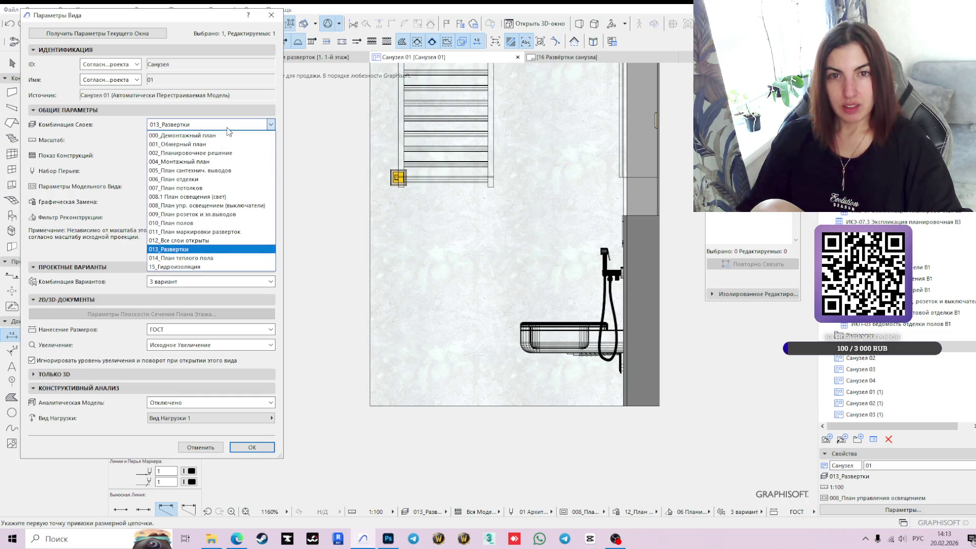
pyautogui.click(203, 153)
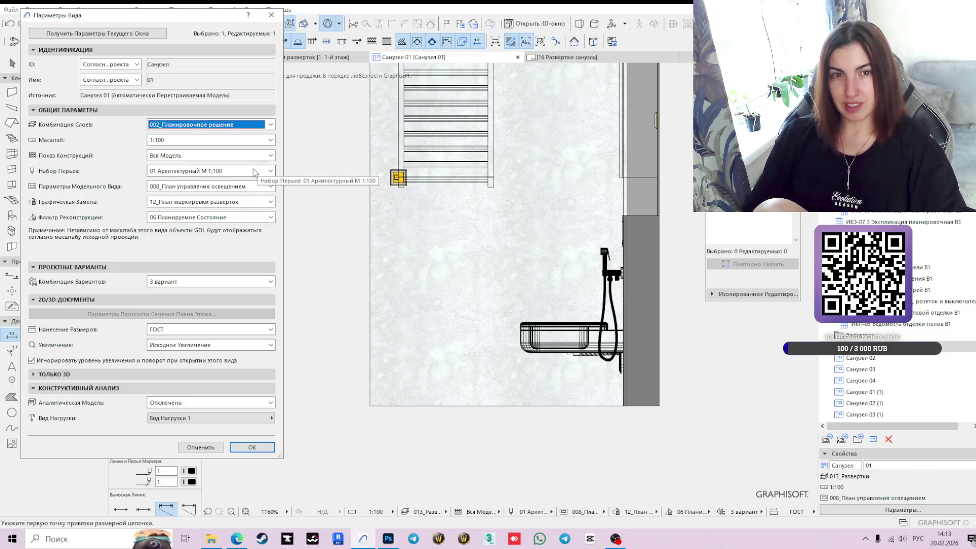
pyautogui.click(250, 186)
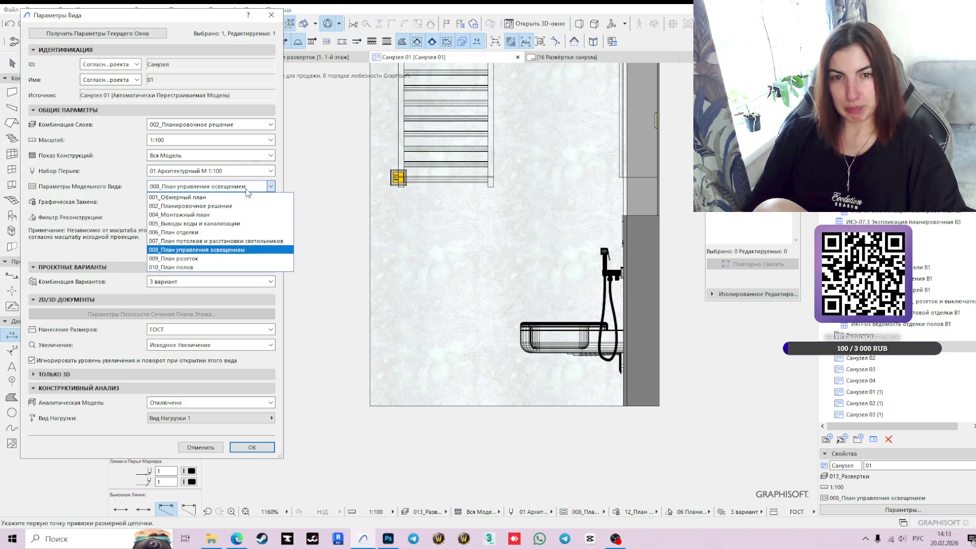
pyautogui.click(217, 206)
pyautogui.click(214, 202)
pyautogui.click(209, 241)
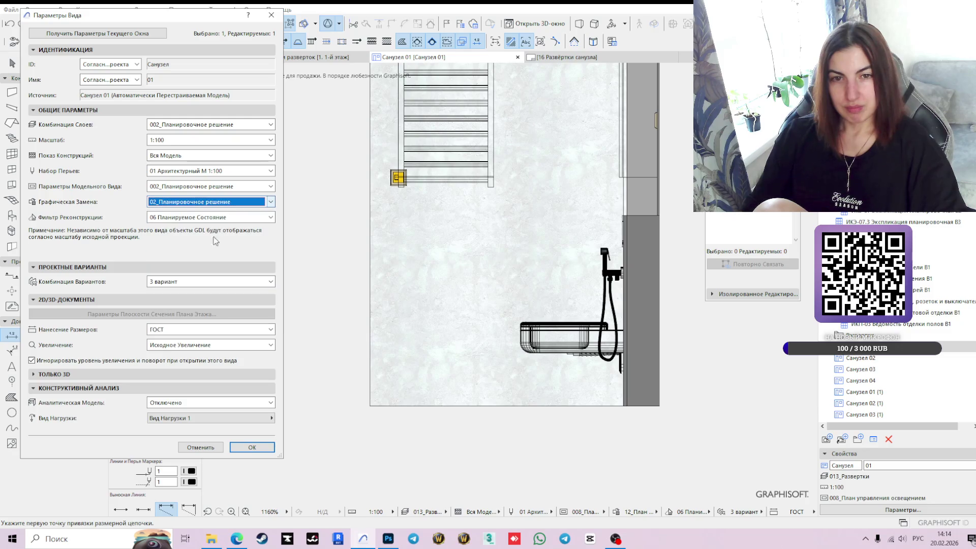
pyautogui.click(251, 447)
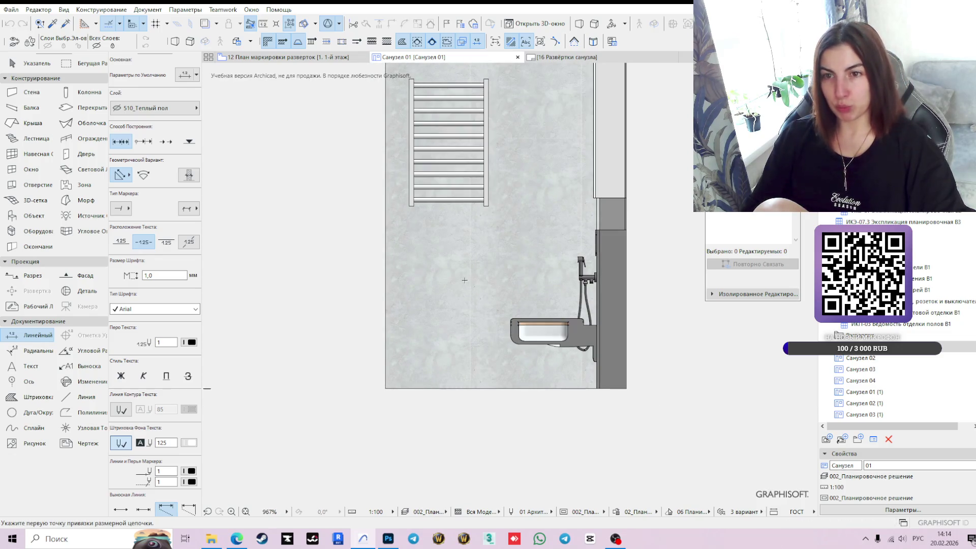
# - Switch the Санузел 01 view's layer combination to 013_Развертки, then show 12 План маркировки разверток
pyautogui.click(903, 510)
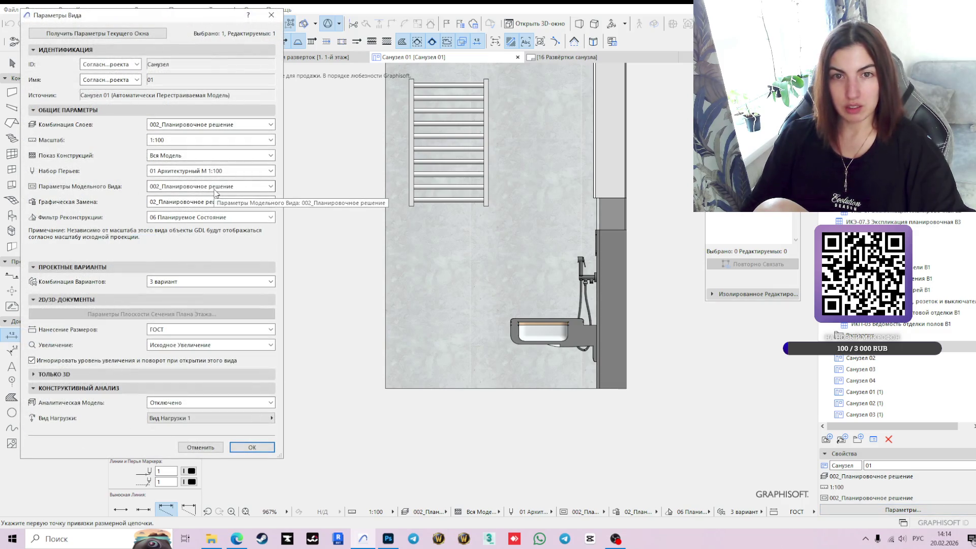
pyautogui.click(220, 124)
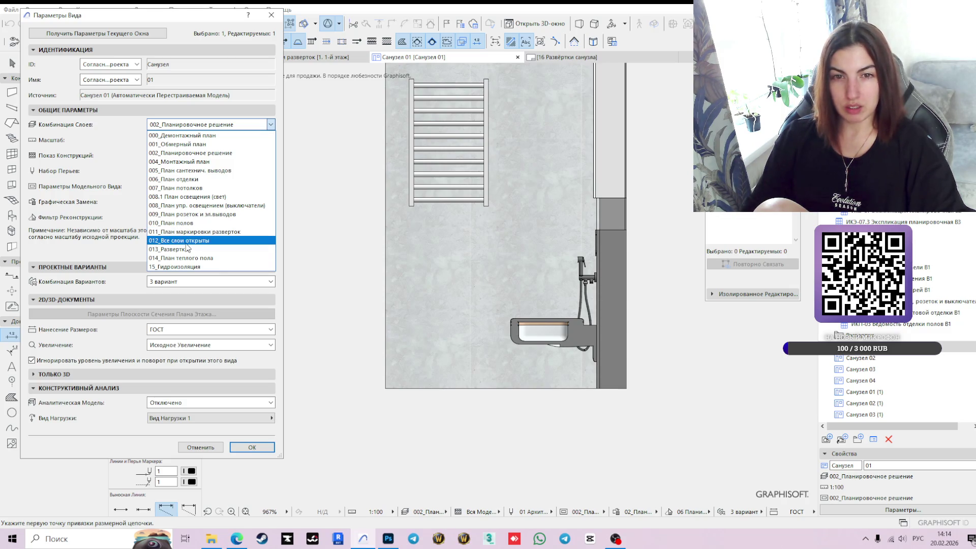
pyautogui.click(186, 249)
pyautogui.click(251, 448)
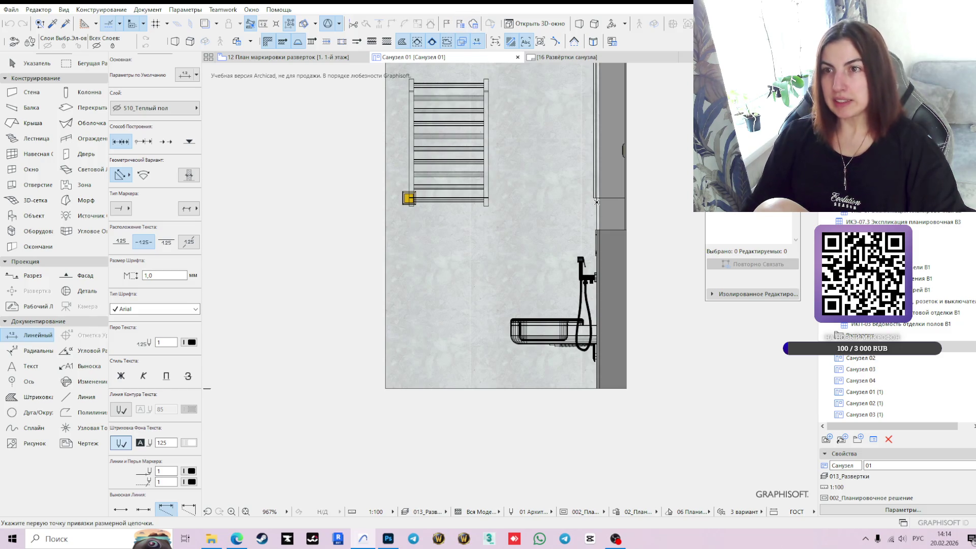
pyautogui.click(869, 511)
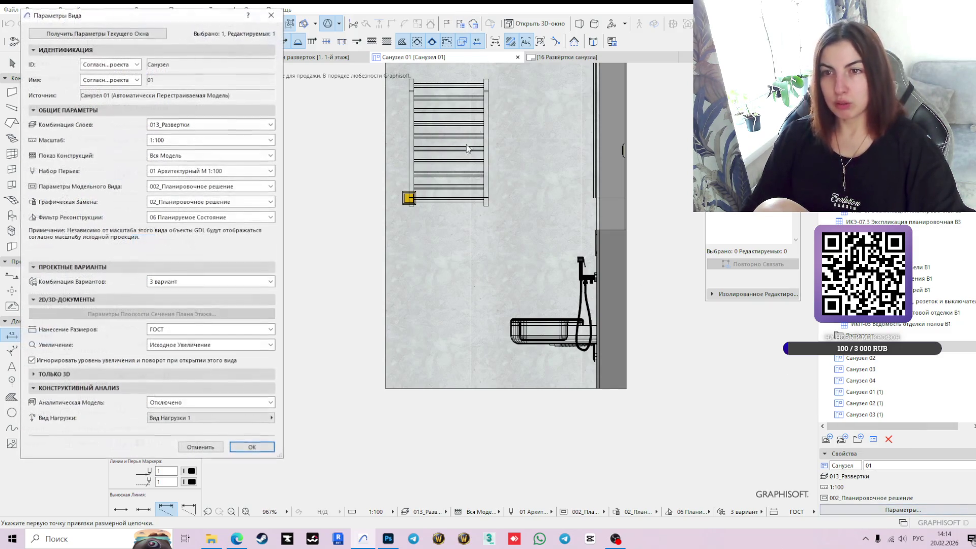
pyautogui.click(251, 447)
pyautogui.click(287, 57)
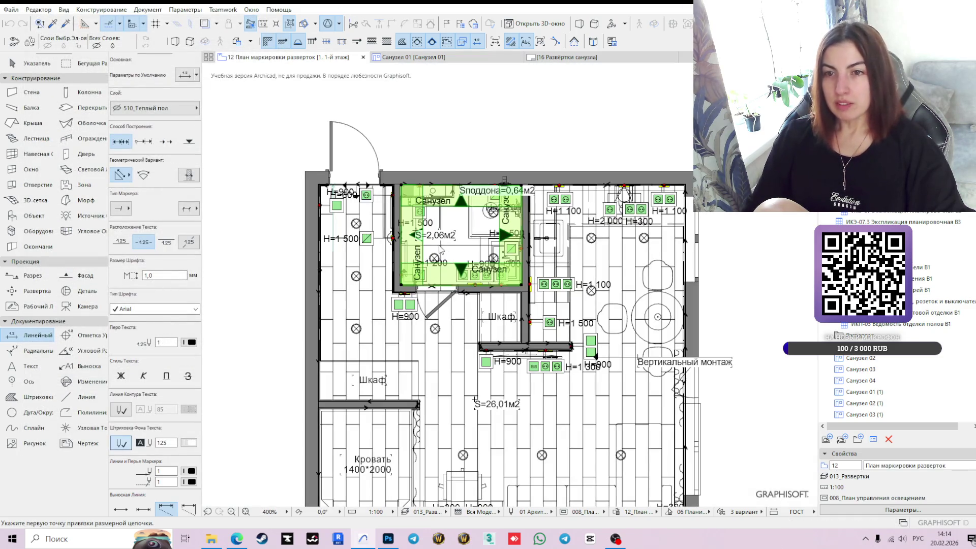
# - Pull the Санузел 01 elevation marker's left boundary inward on the plan
pyautogui.keyDown('shift'); pyautogui.click(430, 236); pyautogui.keyUp('shift')
pyautogui.scroll(-3, 430, 237)
pyautogui.scroll(8, 430, 237)
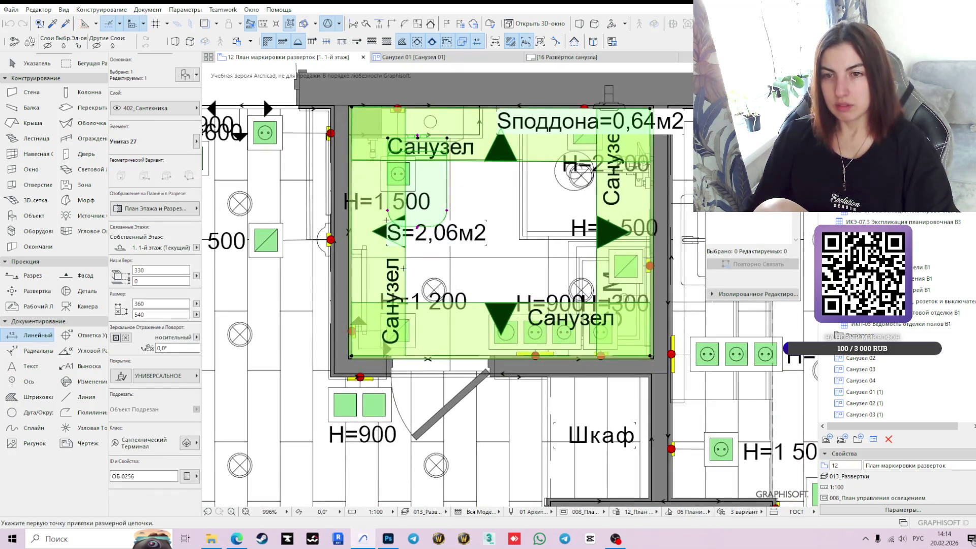
pyautogui.press('Escape')
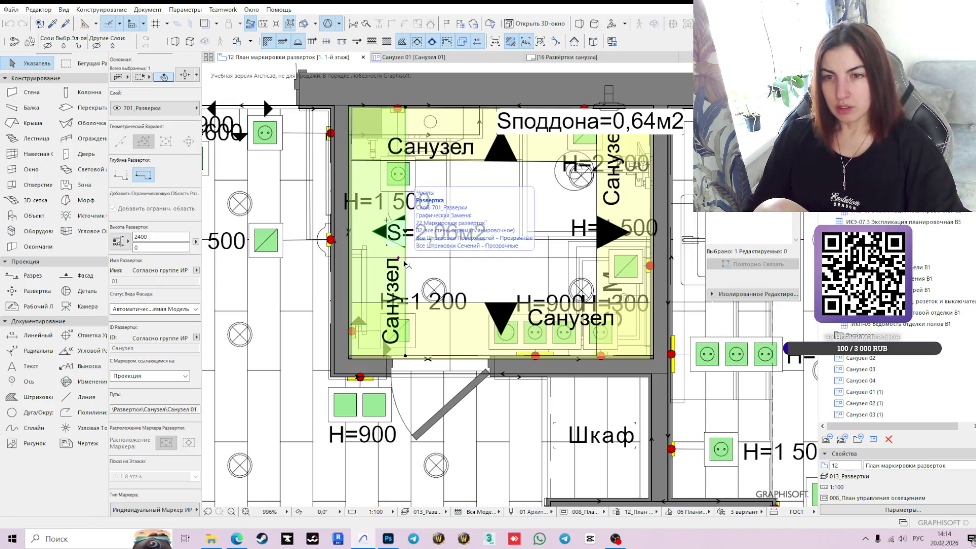
pyautogui.scroll(2, 408, 264)
pyautogui.click(406, 261)
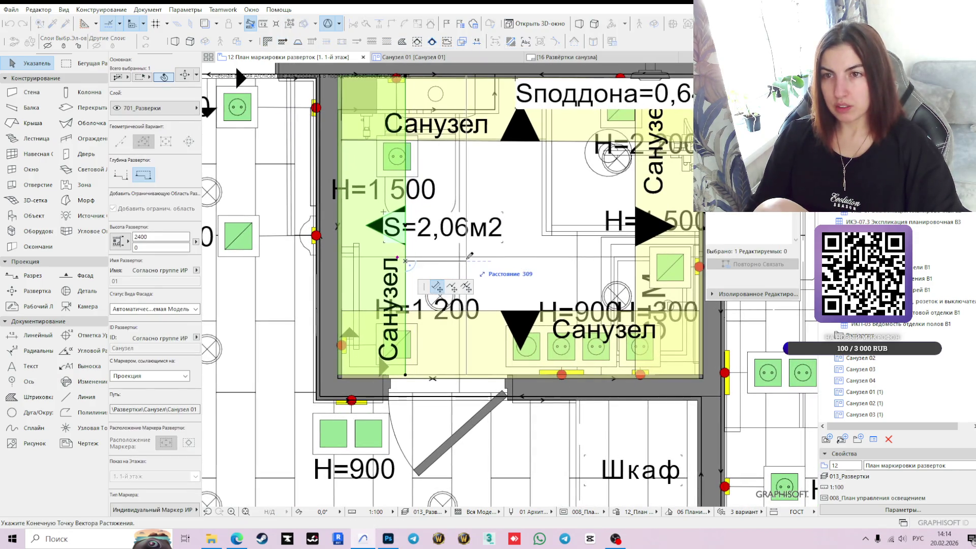
pyautogui.click(465, 259)
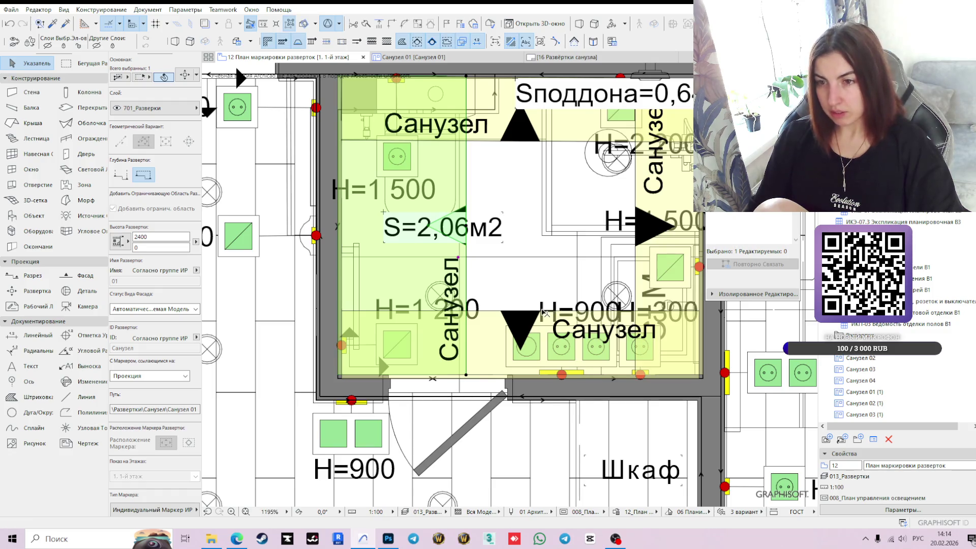
# - Raise the Санузел 04 marker's lower boundary and widen Санузел 03's leftward, then return to the layout
pyautogui.click(553, 309)
pyautogui.click(552, 311)
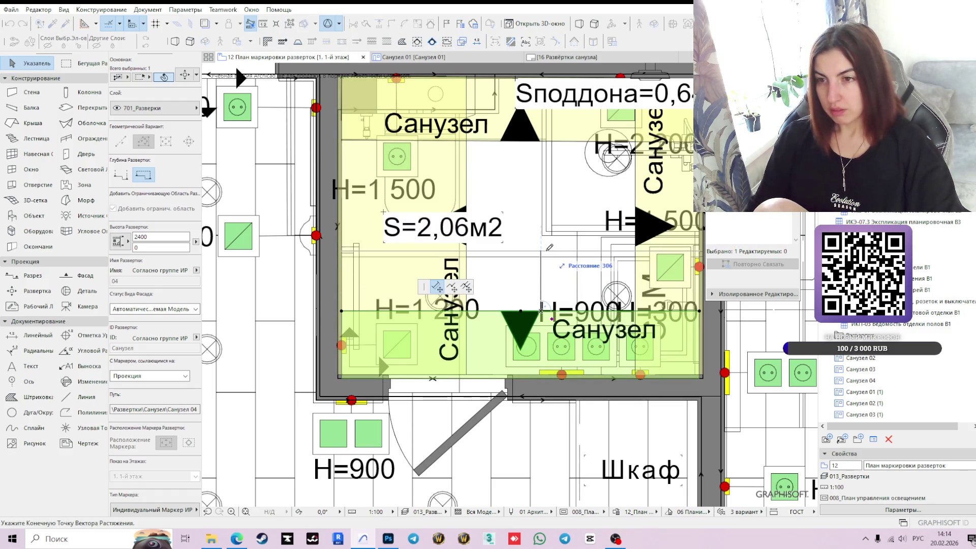
pyautogui.click(549, 268)
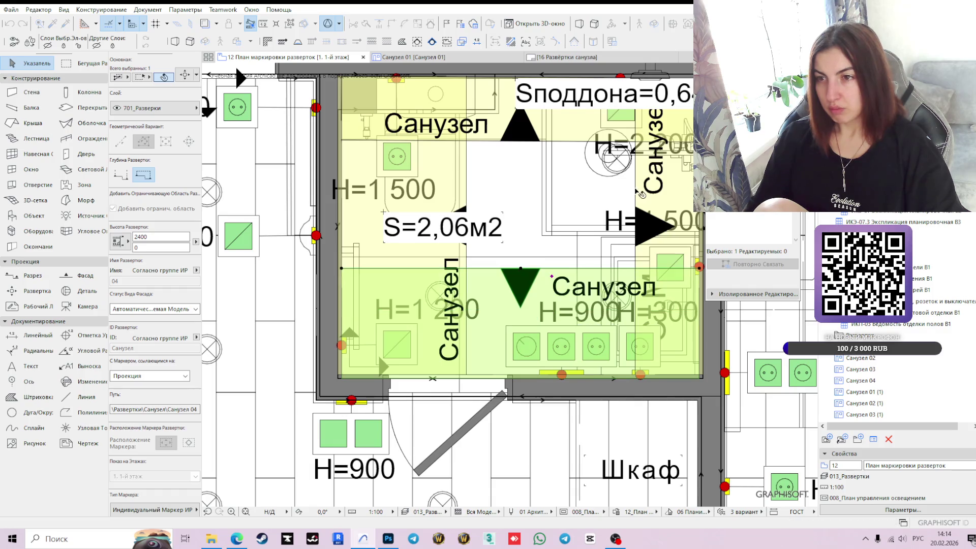
pyautogui.click(637, 193)
pyautogui.click(636, 192)
pyautogui.click(551, 193)
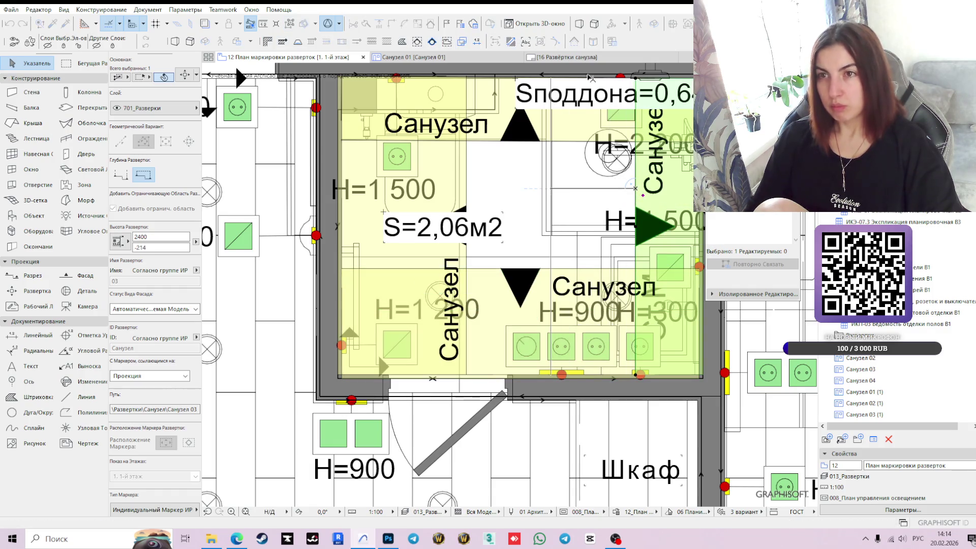
pyautogui.click(492, 58)
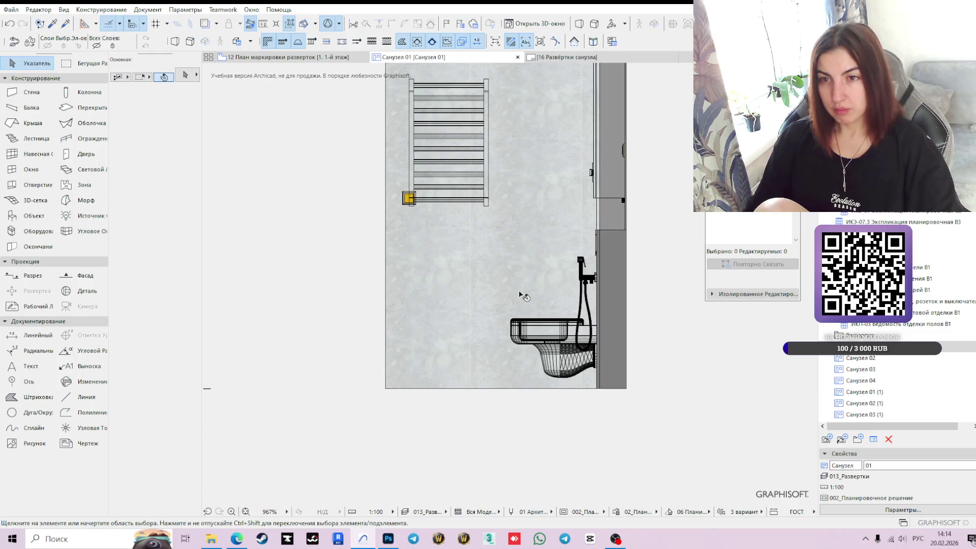
pyautogui.click(572, 57)
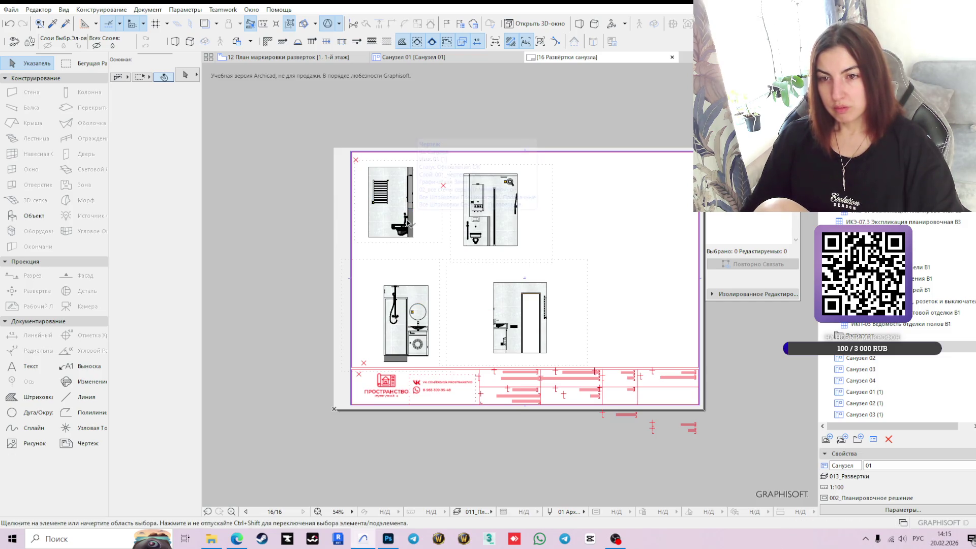
# - Zoom in to review the four elevations on the A3 layout, then return to the Санузел 01 elevation
pyautogui.scroll(3, 407, 222)
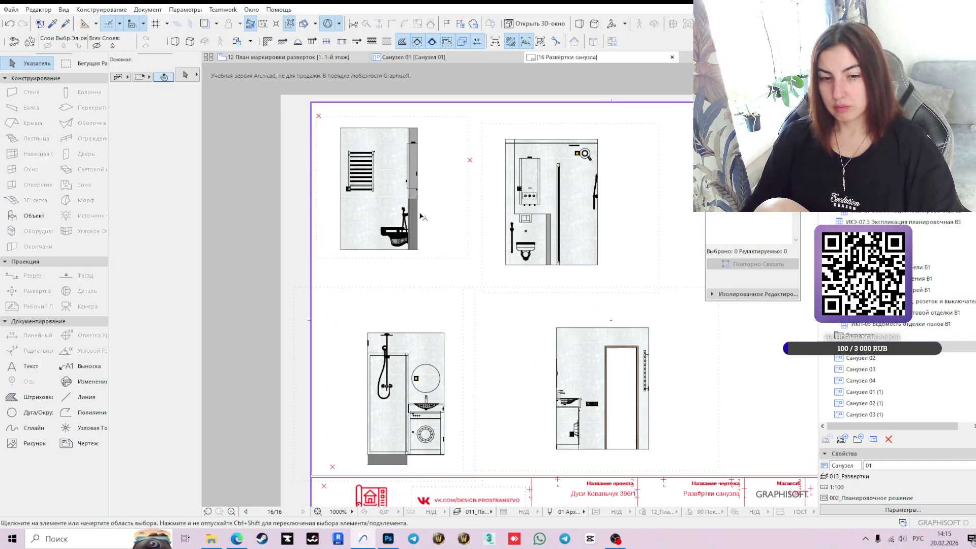
pyautogui.click(436, 56)
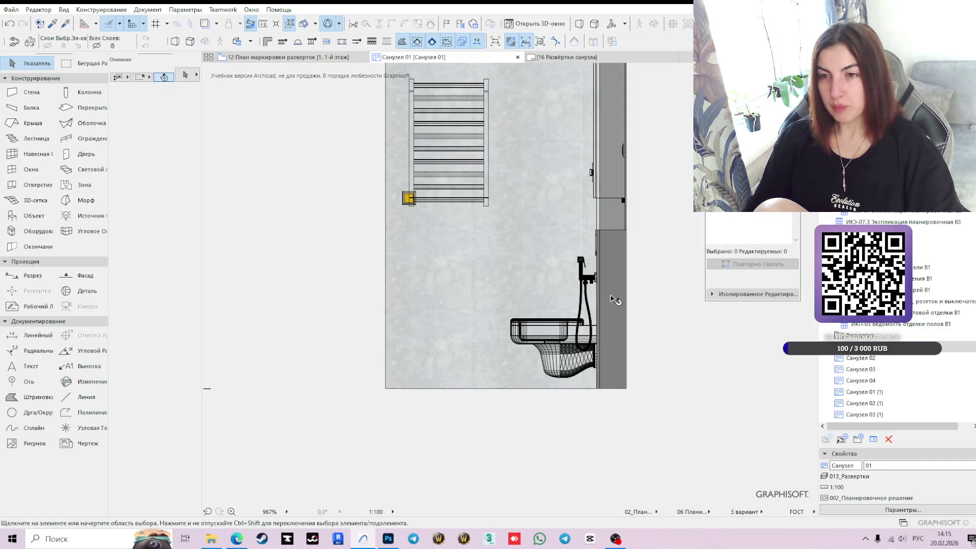
pyautogui.scroll(-2, 642, 238)
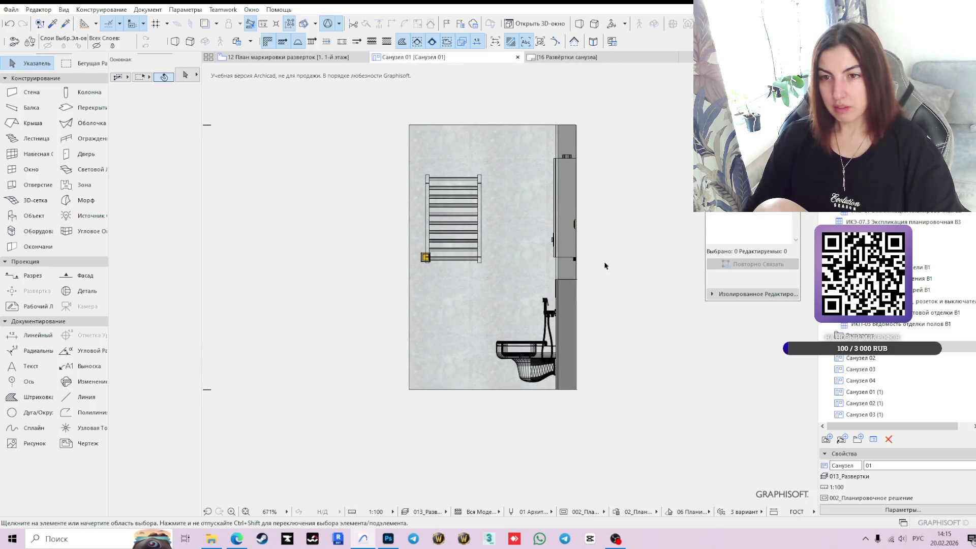
pyautogui.click(33, 336)
# - Put dimensions on layer 701_Развертки and place a vertical 1 200 dimension under the yellow socket box
pyautogui.click(171, 109)
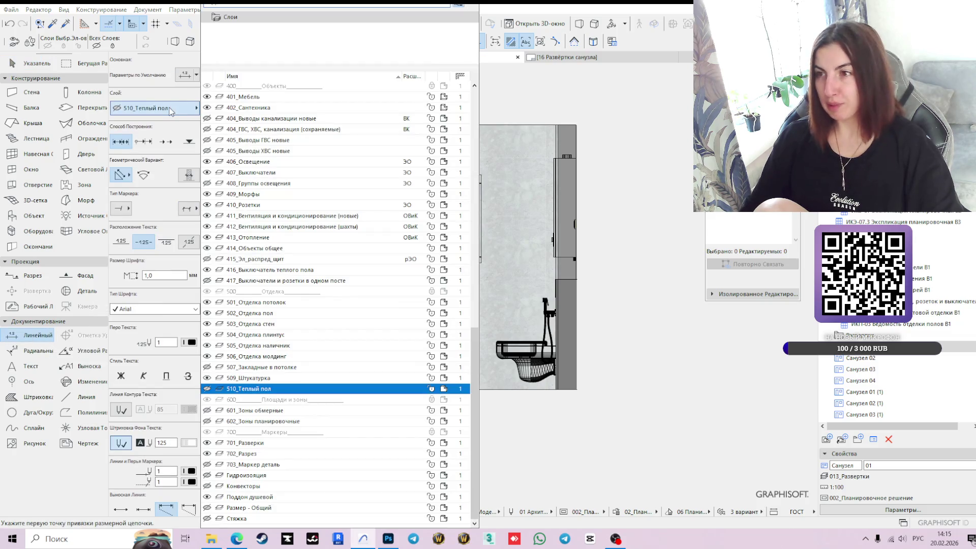
pyautogui.write('ра')
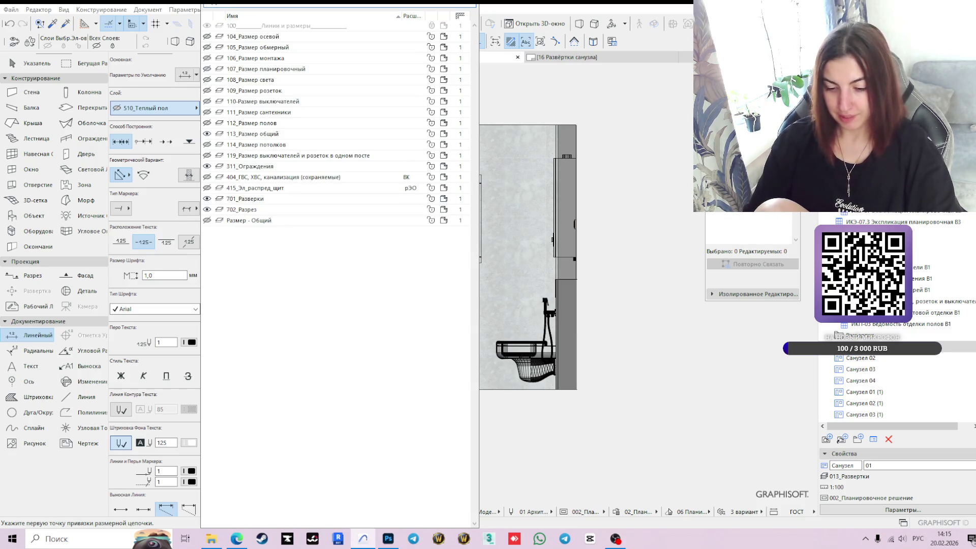
pyautogui.write('зв')
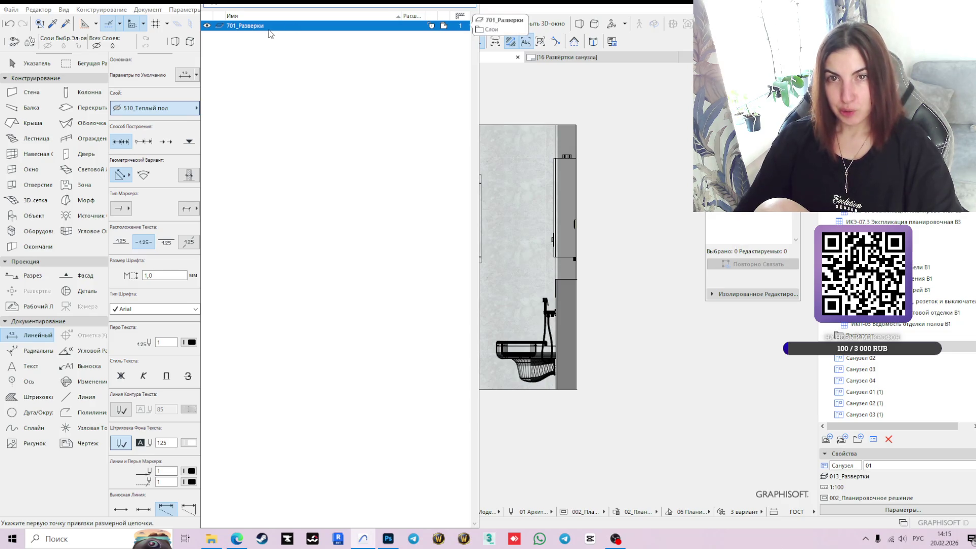
pyautogui.press('Return')
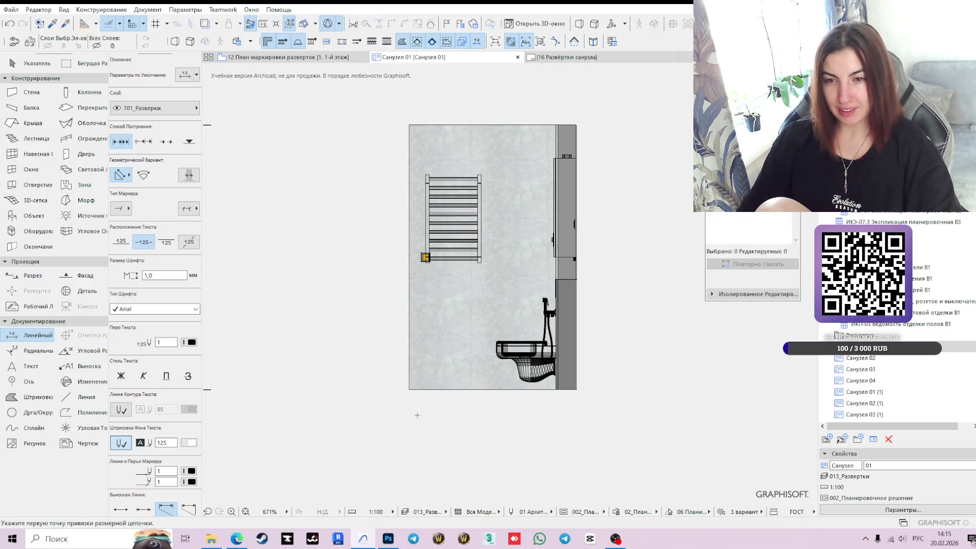
pyautogui.scroll(3, 410, 395)
pyautogui.click(411, 383)
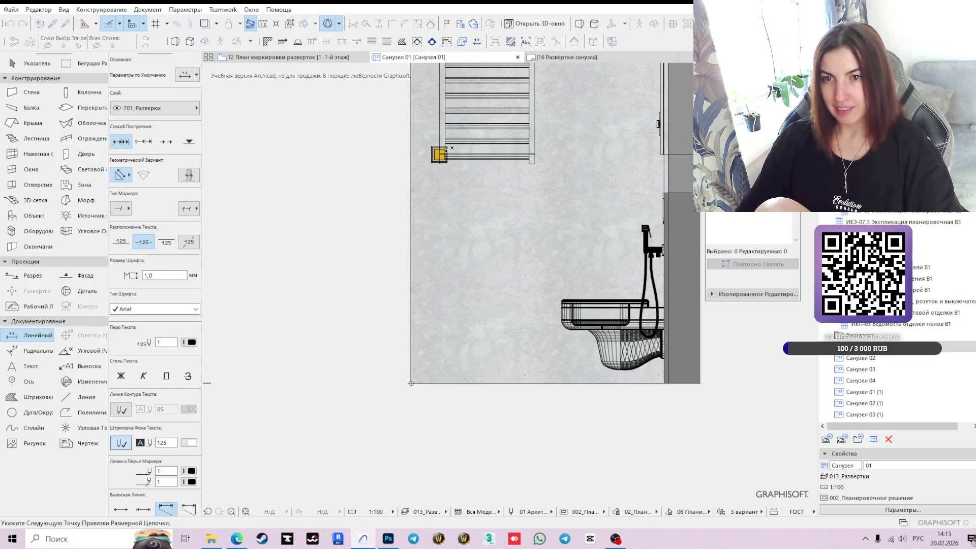
pyautogui.doubleClick(325, 239)
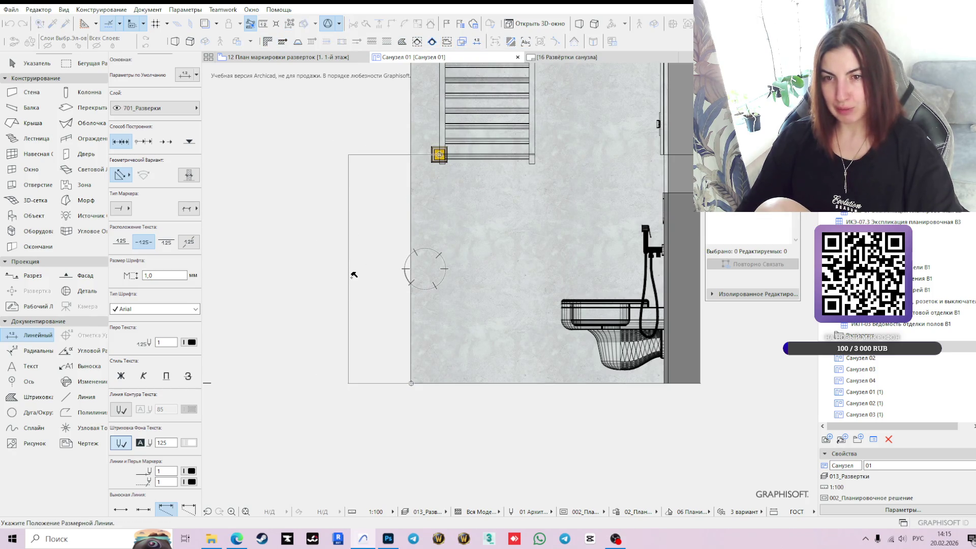
pyautogui.click(374, 281)
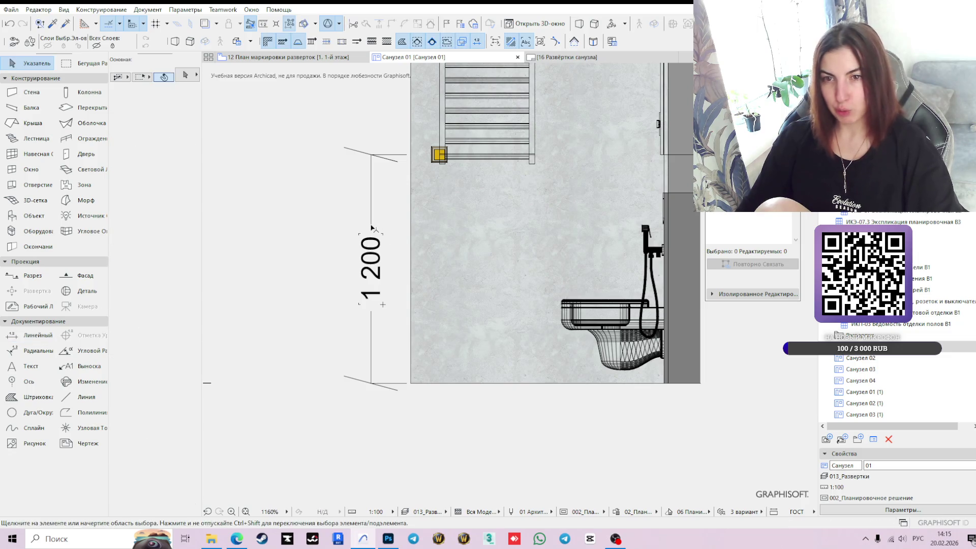
pyautogui.click(441, 235)
# - After cancelling an unfinished chain, pick points for a second height dimension by the towel rail
pyautogui.click(30, 335)
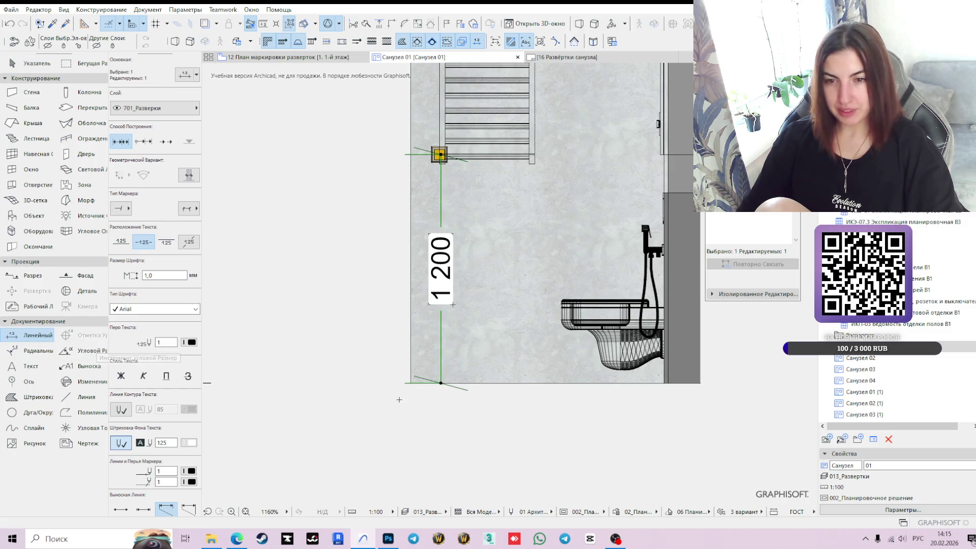
pyautogui.scroll(3, 399, 399)
pyautogui.press('Escape')
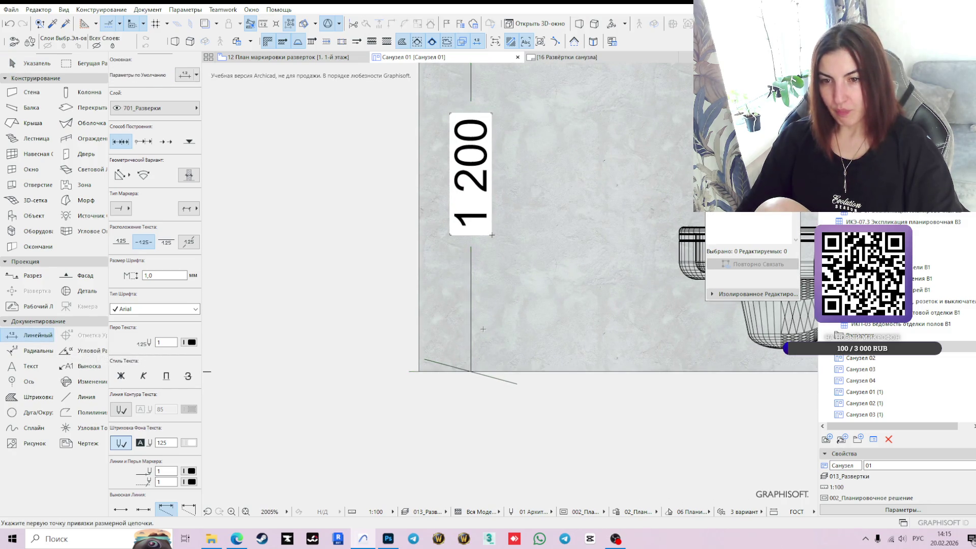
pyautogui.click(419, 372)
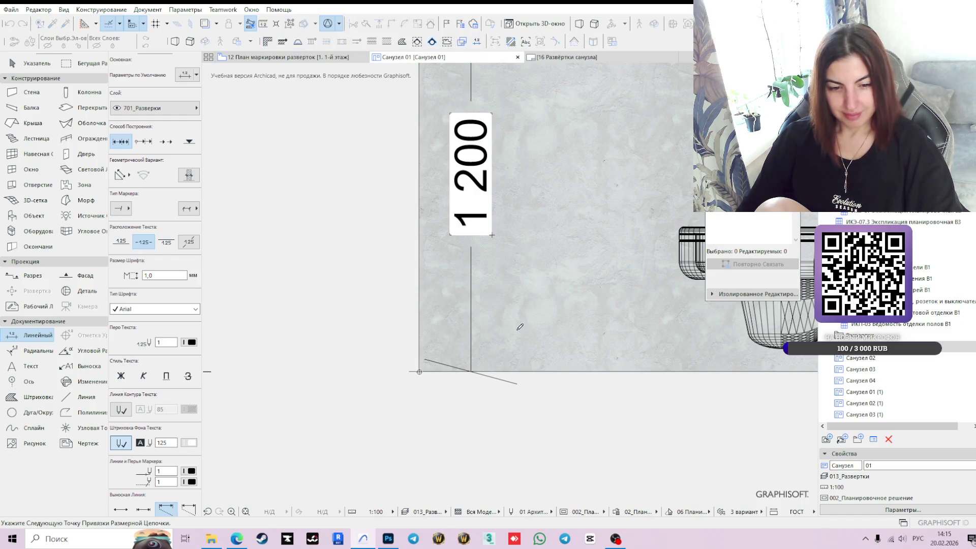
pyautogui.scroll(-3, 520, 327)
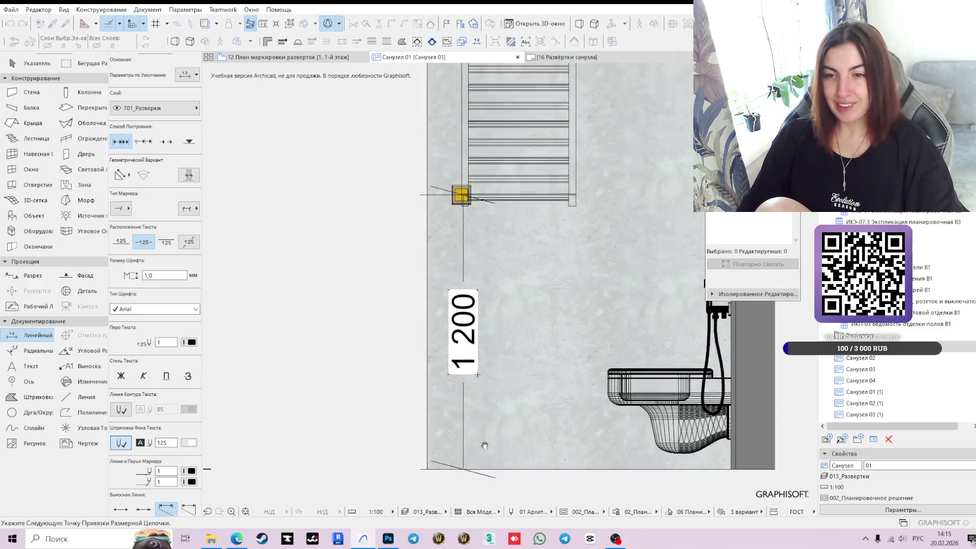
pyautogui.press('Escape')
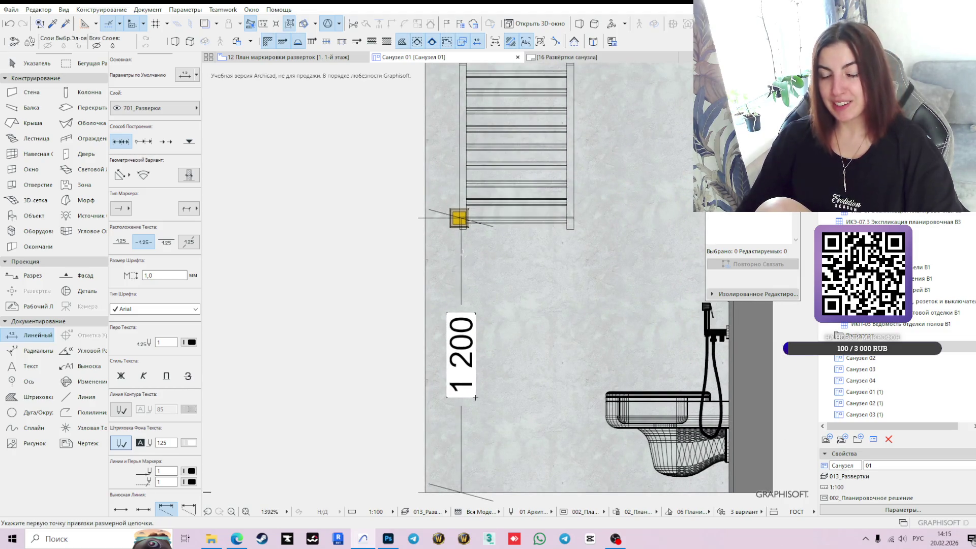
pyautogui.press('Escape')
pyautogui.scroll(-1, 481, 260)
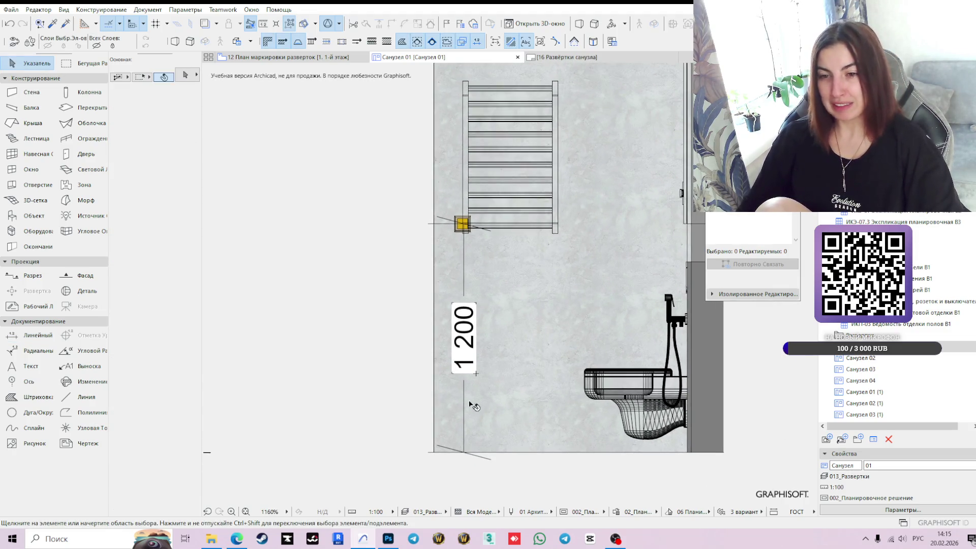
pyautogui.click(29, 336)
pyautogui.click(435, 453)
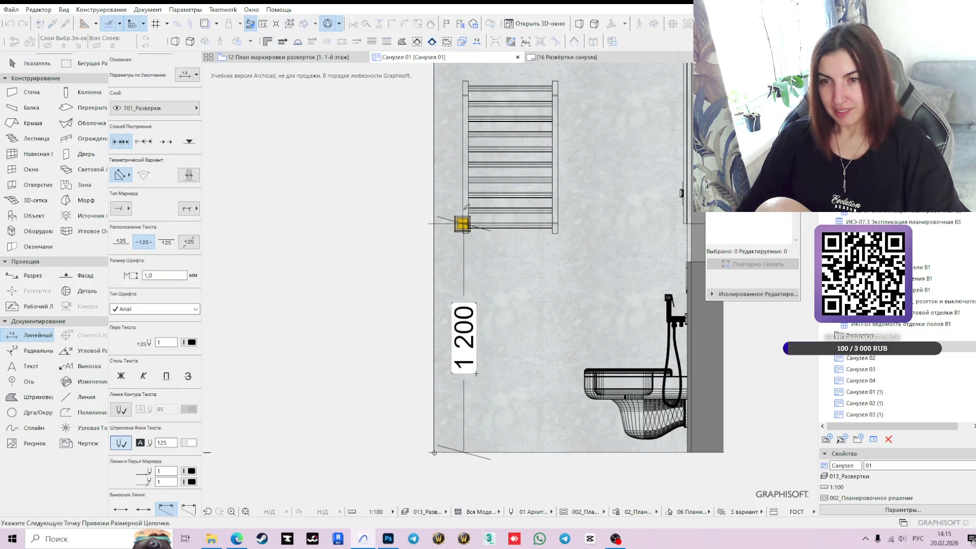
pyautogui.doubleClick(449, 193)
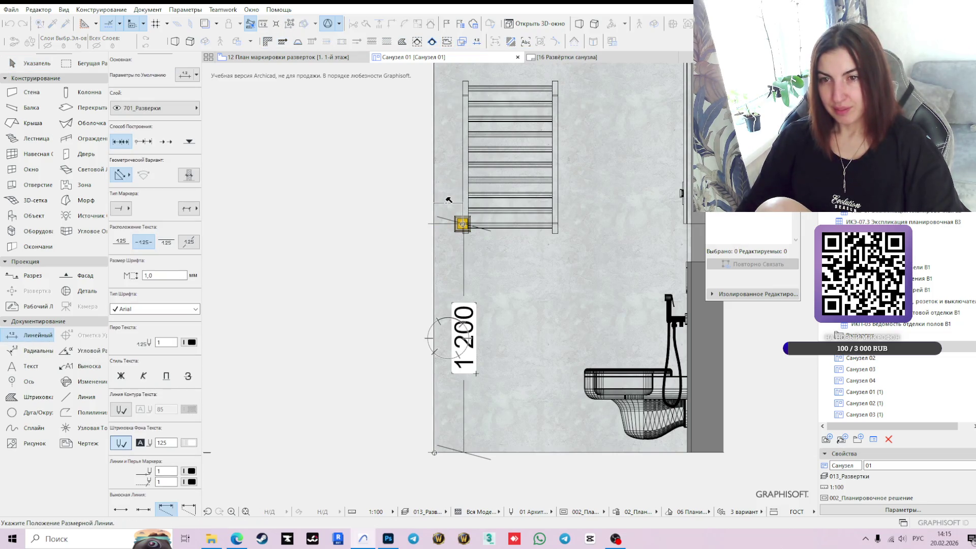
# - Place the 150 dimension above the towel rail and add a 400 height dimension beside the toilet
pyautogui.click(442, 186)
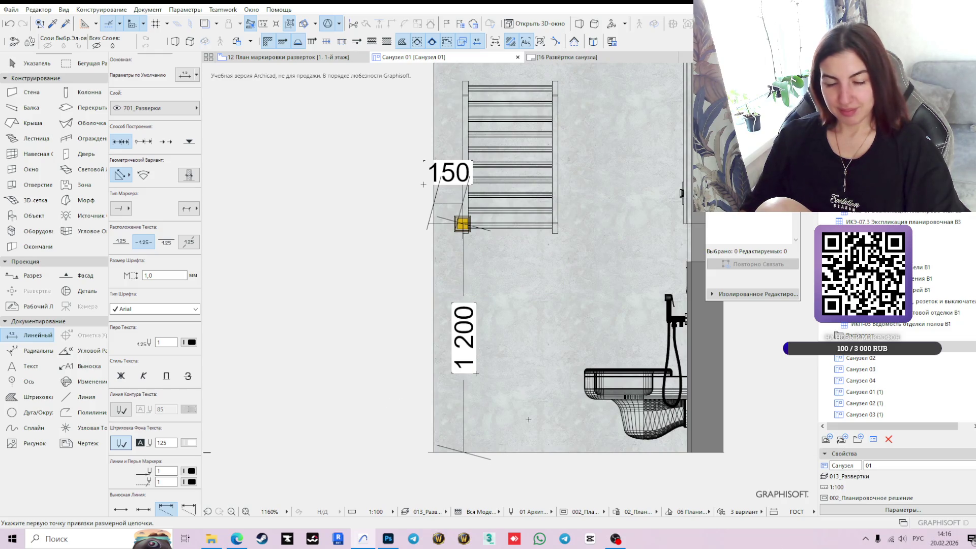
pyautogui.moveTo(564, 358)
pyautogui.mouseDown(button='middle')
pyautogui.moveTo(525, 334)
pyautogui.moveTo(465, 326)
pyautogui.mouseUp(button='middle')
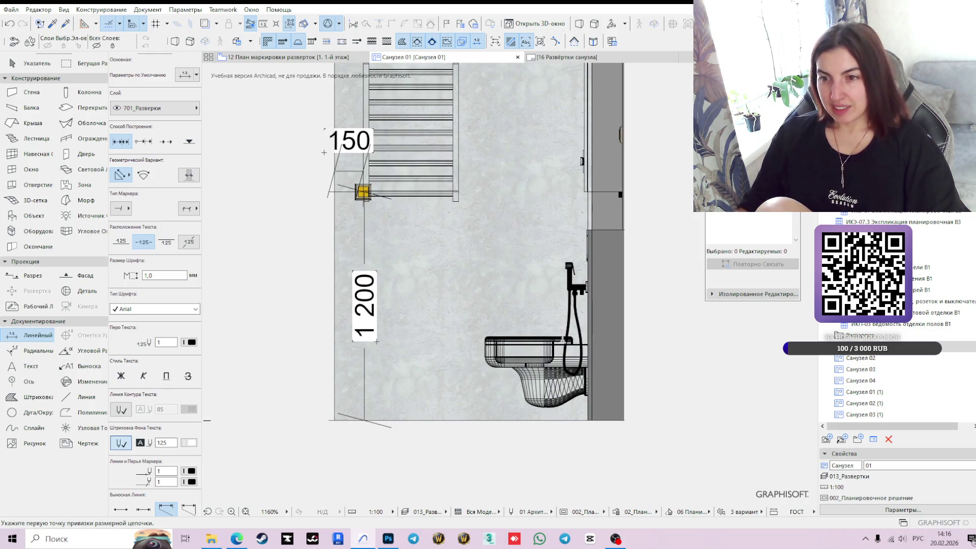
pyautogui.scroll(3, 566, 340)
pyautogui.click(600, 478)
pyautogui.click(600, 347)
pyautogui.doubleClick(345, 384)
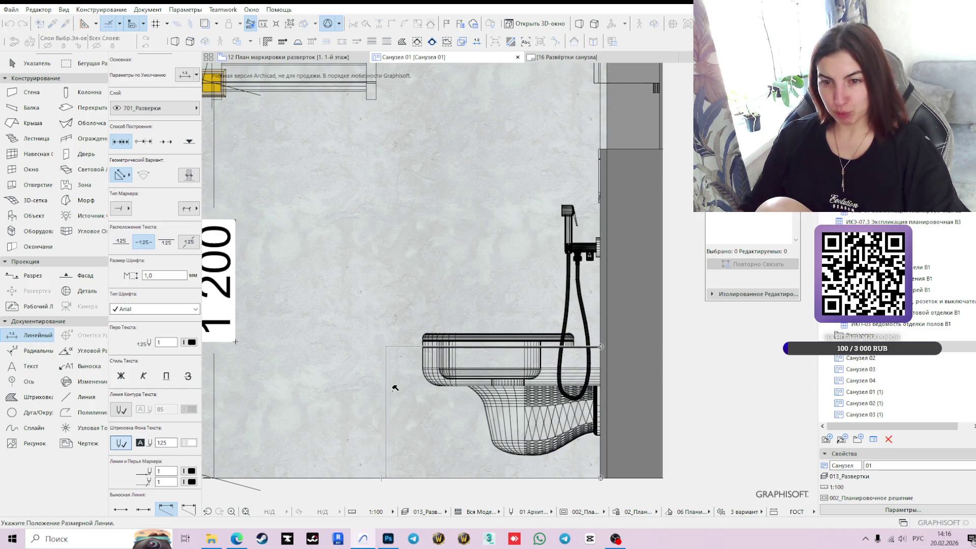
pyautogui.click(393, 388)
# - Add a vertical 700 height dimension and move it against the wall
pyautogui.click(601, 248)
pyautogui.doubleClick(604, 475)
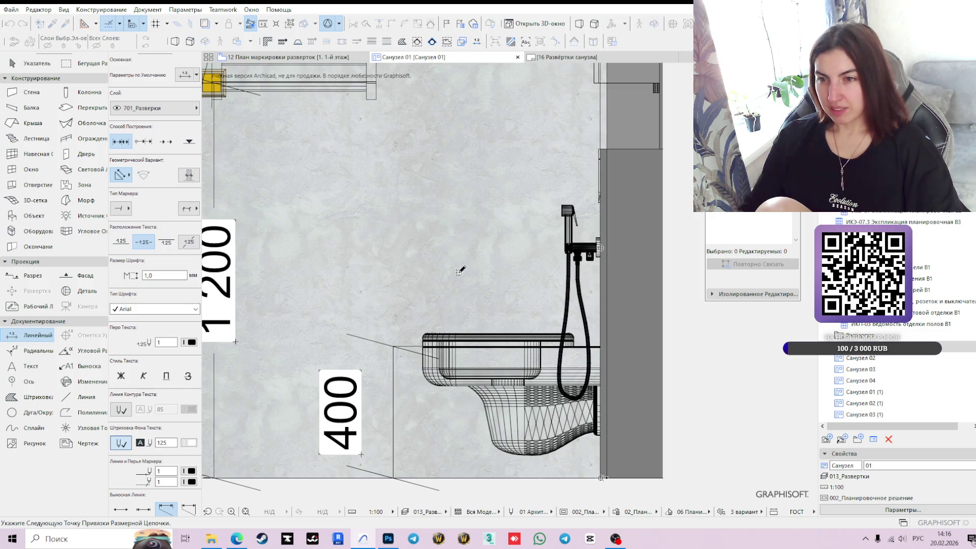
pyautogui.click(521, 287)
pyautogui.press('Escape')
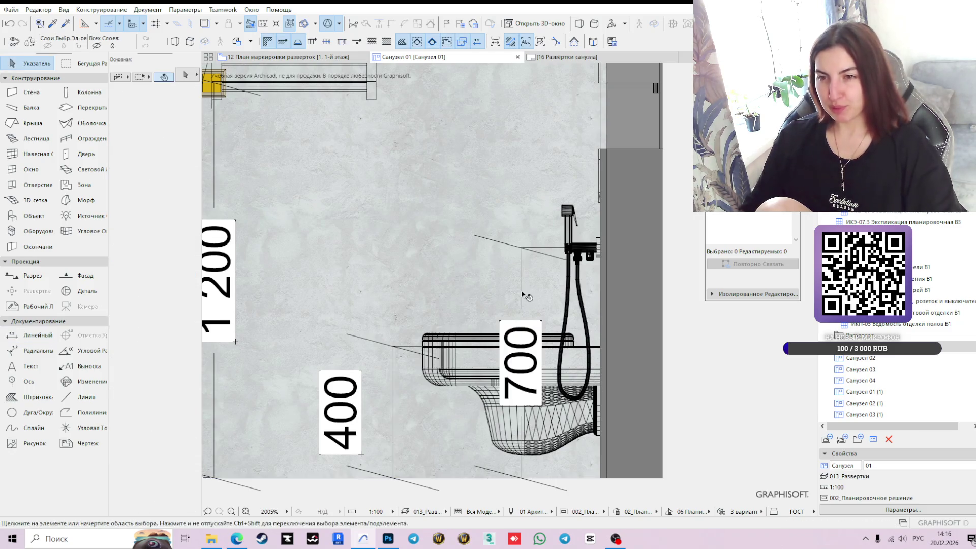
pyautogui.click(521, 294)
pyautogui.click(521, 294)
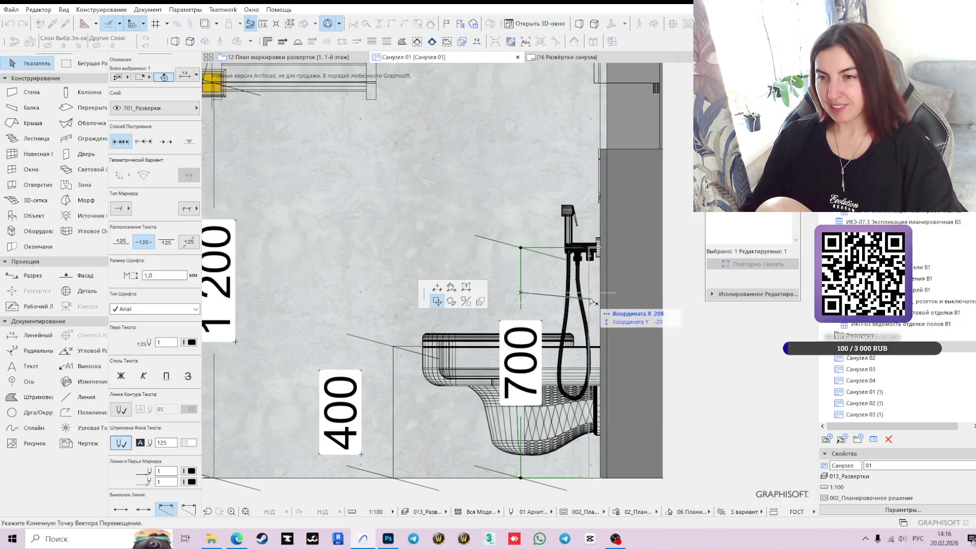
pyautogui.click(623, 304)
pyautogui.scroll(-3, 627, 346)
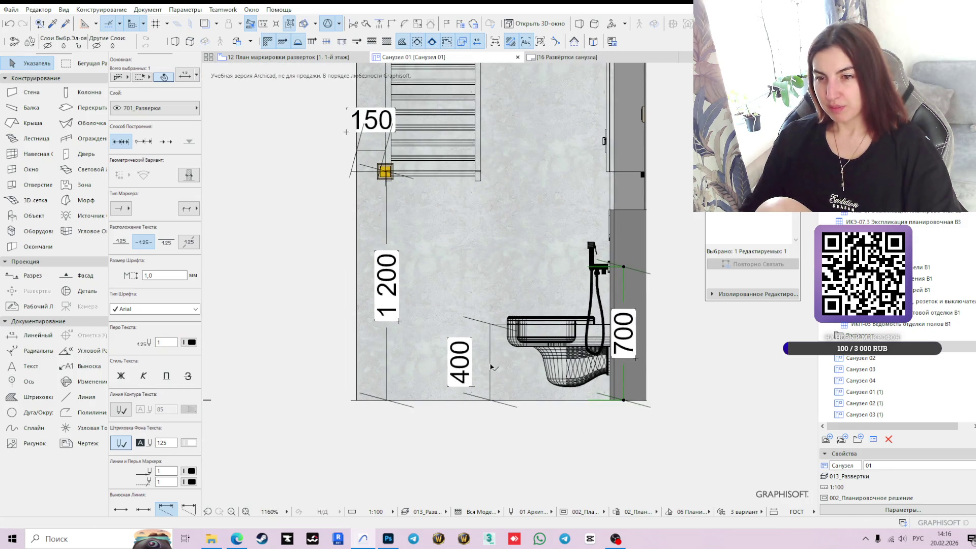
pyautogui.press('Escape')
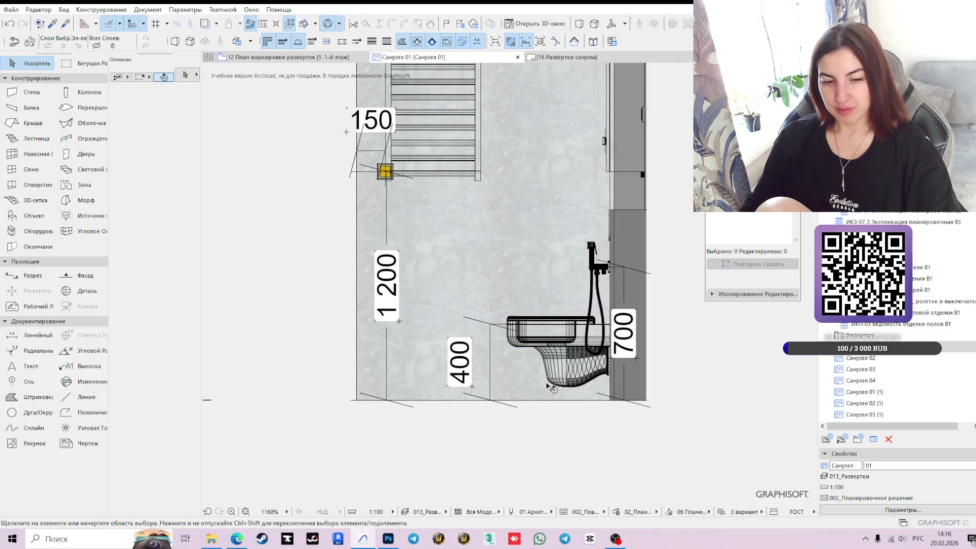
pyautogui.scroll(-2, 665, 270)
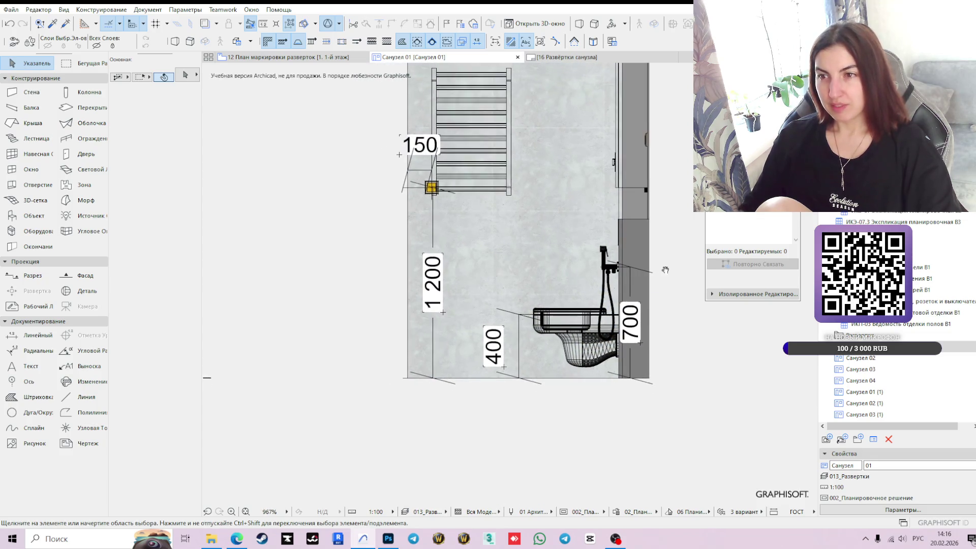
# - Draw a height dimension by the right wall, which measures 1 494, and undo it
pyautogui.moveTo(666, 270); pyautogui.dragTo(551, 330, button='middle')
pyautogui.click(37, 335)
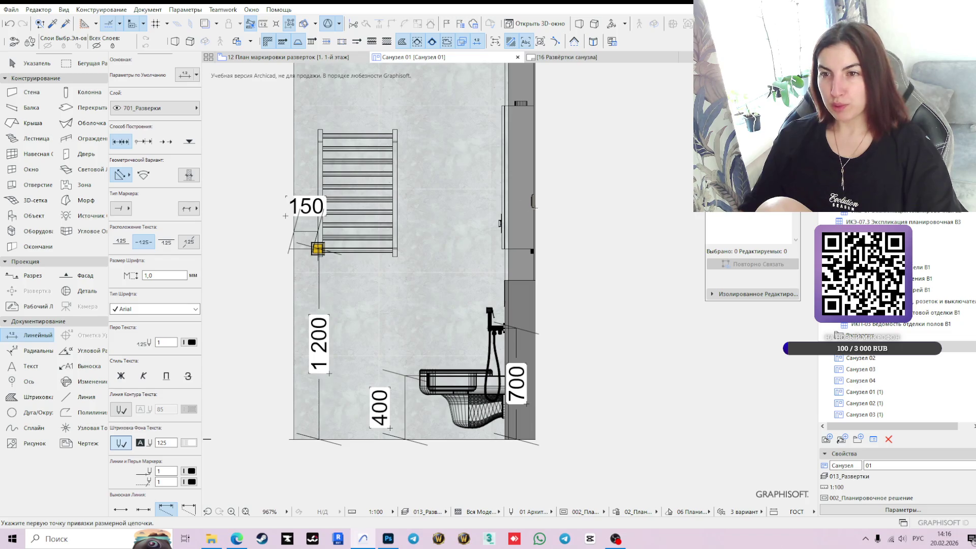
pyautogui.scroll(3, 543, 202)
pyautogui.click(536, 191)
pyautogui.moveTo(577, 322); pyautogui.dragTo(585, 31, button='middle')
pyautogui.scroll(-5, 567, 283)
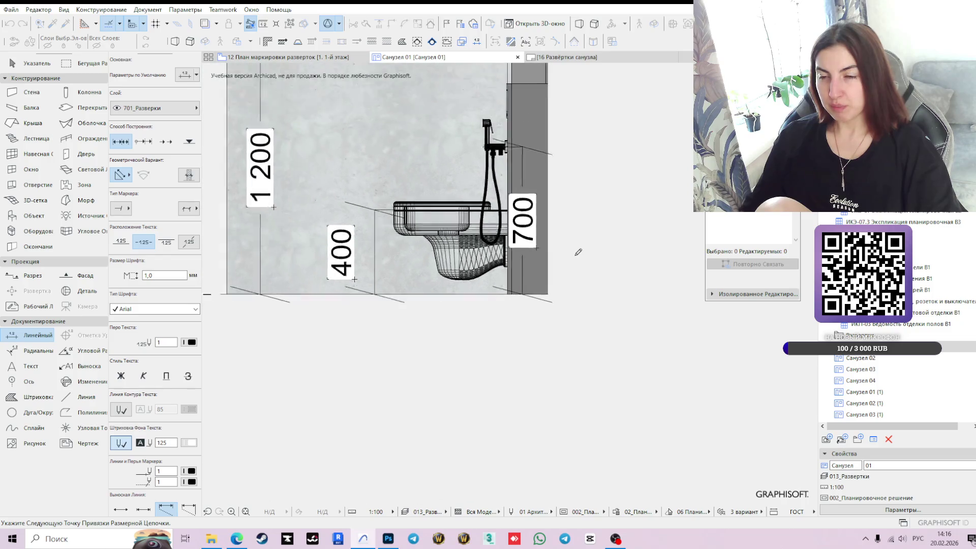
pyautogui.doubleClick(575, 259)
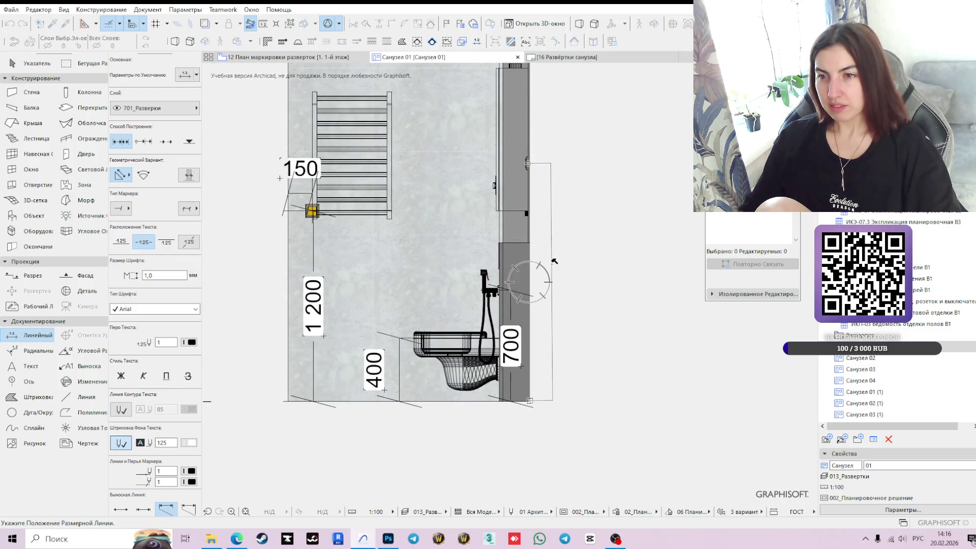
pyautogui.click(553, 269)
pyautogui.hotkey('ctrl', 'z')
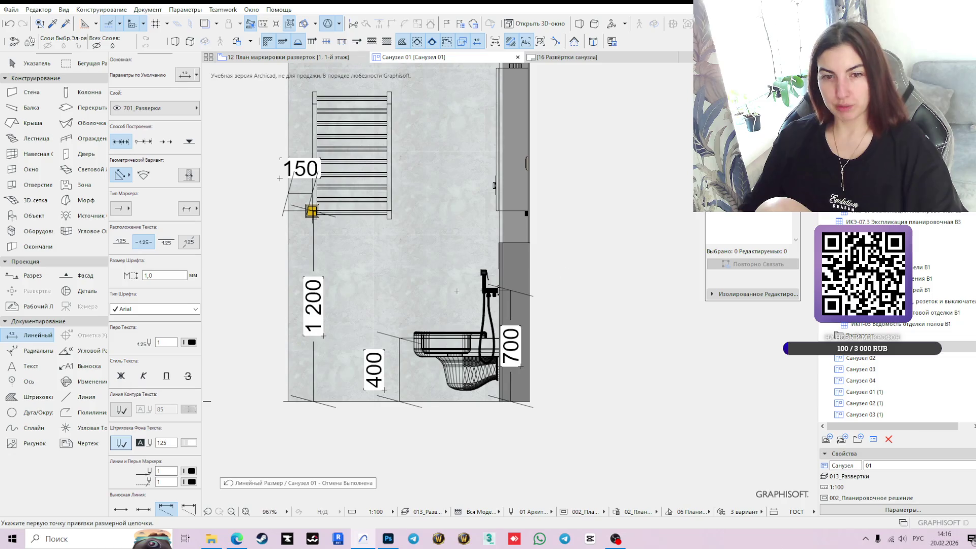
# - Redraw the height as a vertical 1 500 dimension and move it next to the right wall
pyautogui.click(528, 162)
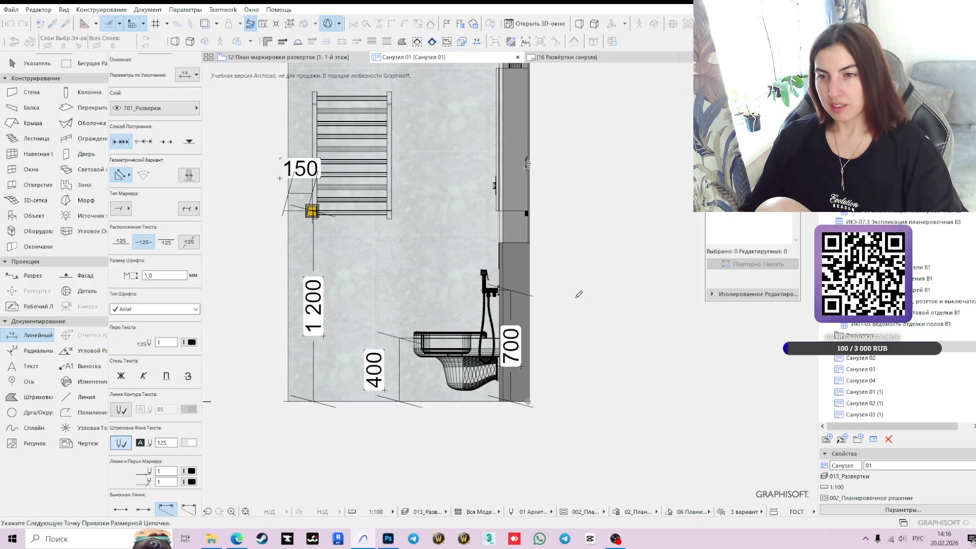
pyautogui.doubleClick(410, 283)
pyautogui.click(413, 243)
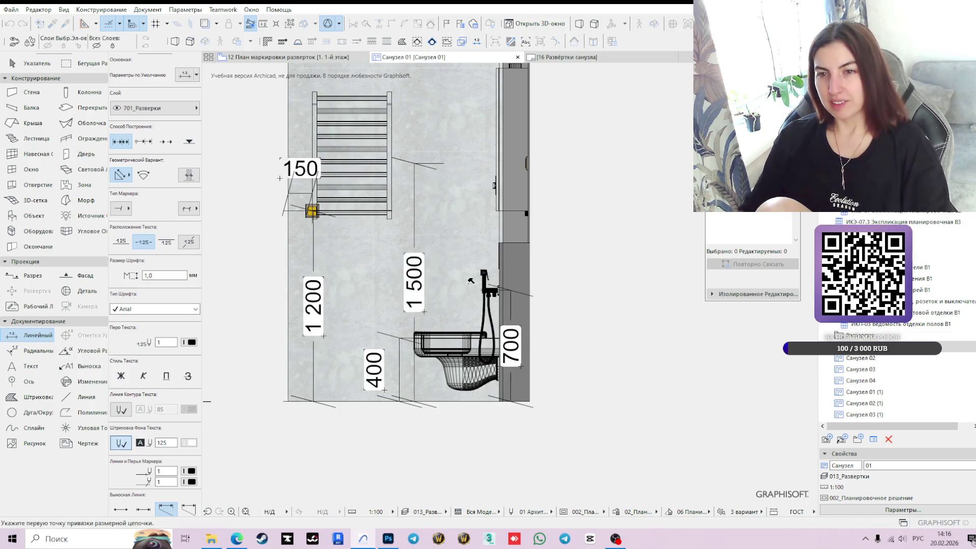
pyautogui.press('Escape')
pyautogui.click(416, 244)
pyautogui.click(414, 281)
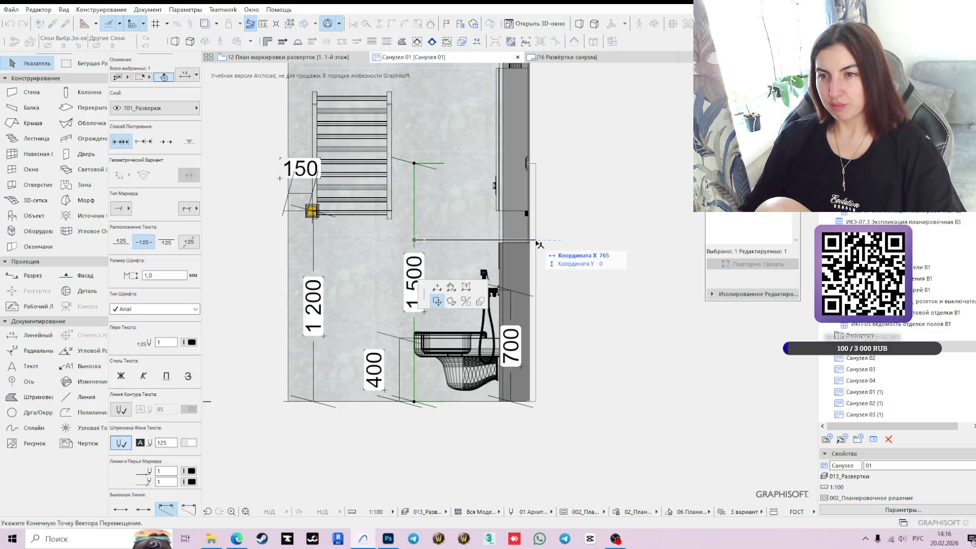
pyautogui.click(543, 281)
pyautogui.moveTo(366, 120)
pyautogui.mouseDown(button='middle')
pyautogui.moveTo(390, 273)
pyautogui.moveTo(394, 220)
pyautogui.mouseUp(button='middle')
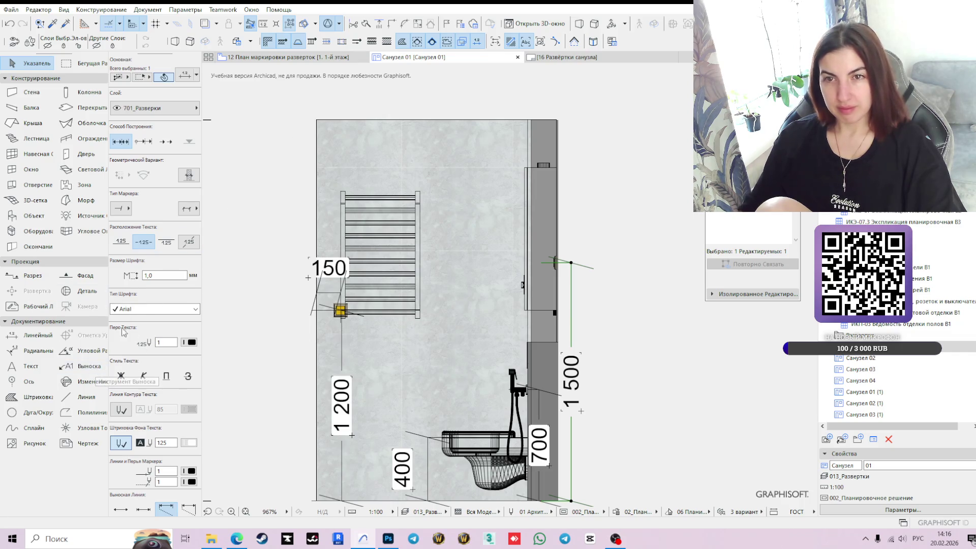
# - Check the elevation marker floor plan, then return to the Санузел 01 elevation
pyautogui.click(37, 335)
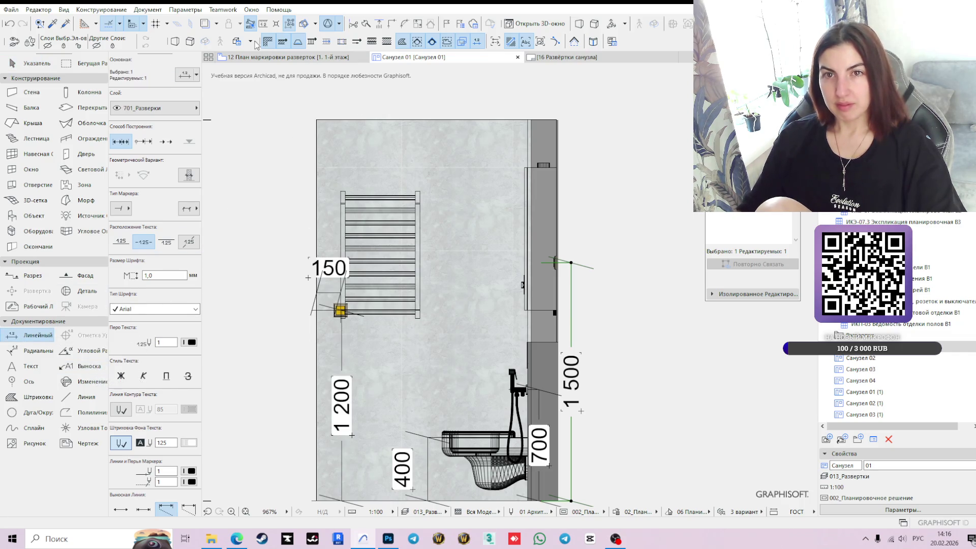
pyautogui.click(275, 57)
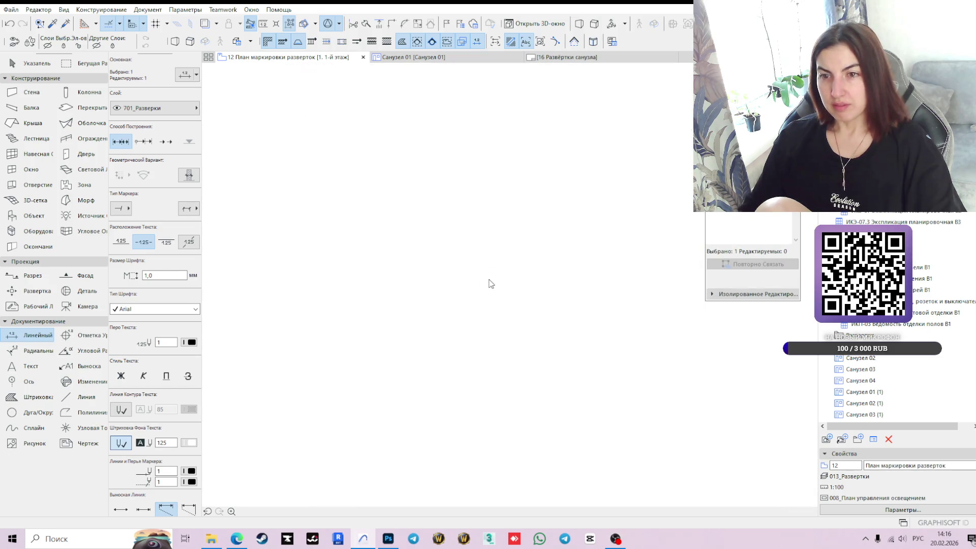
pyautogui.click(465, 61)
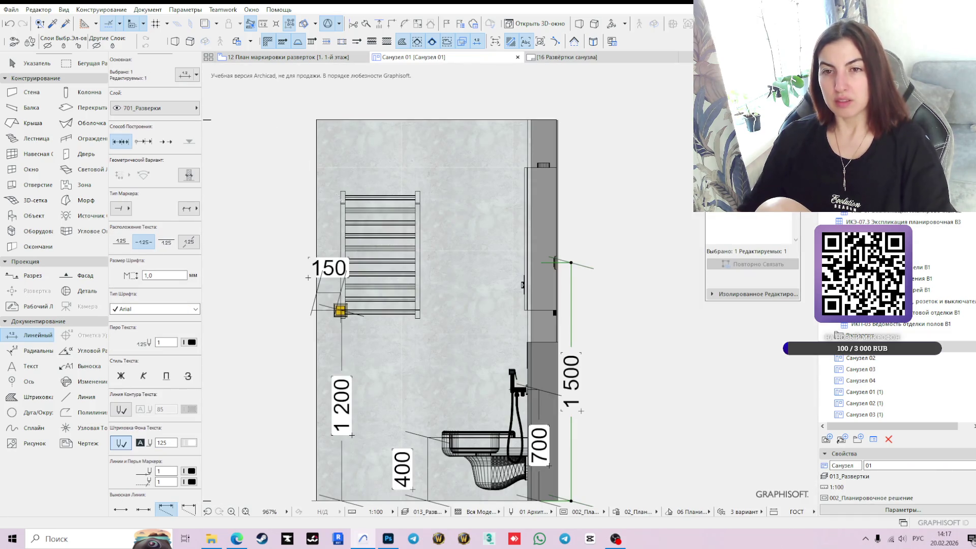
# - Move the recessed ceiling spotlight down so it sits at 2385 instead of 2400
pyautogui.press('Escape')
pyautogui.moveTo(320, 118); pyautogui.dragTo(348, 268, button='middle')
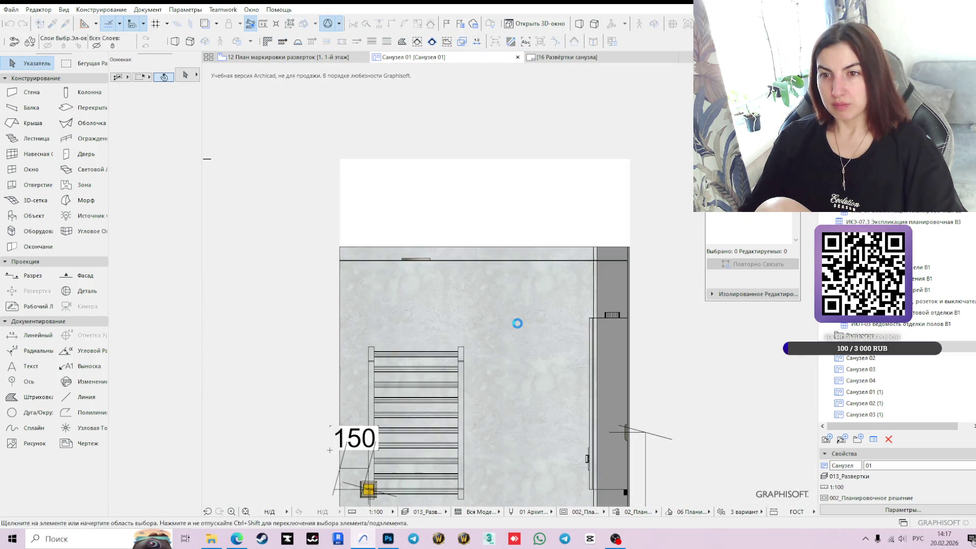
pyautogui.click(414, 262)
pyautogui.scroll(5, 415, 261)
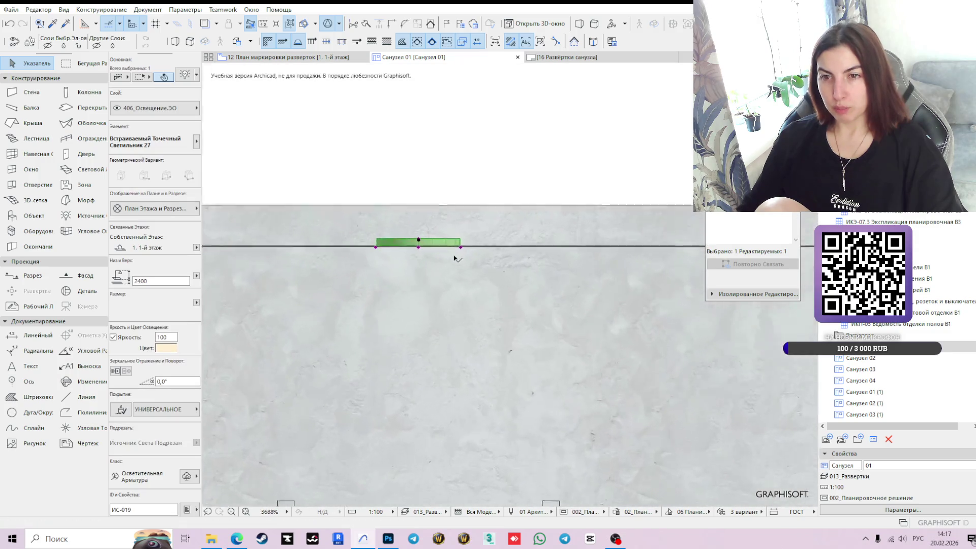
pyautogui.click(404, 230)
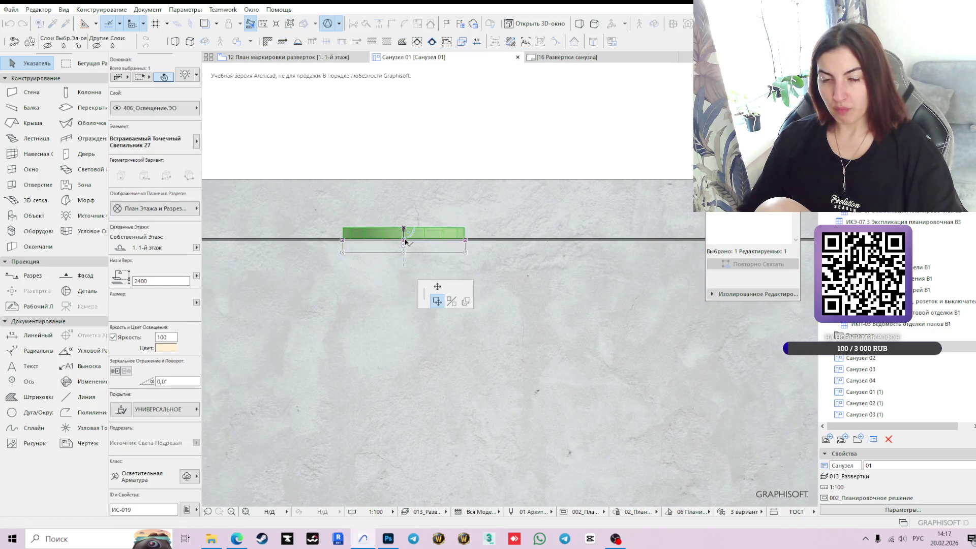
pyautogui.click(405, 243)
pyautogui.scroll(-4, 405, 243)
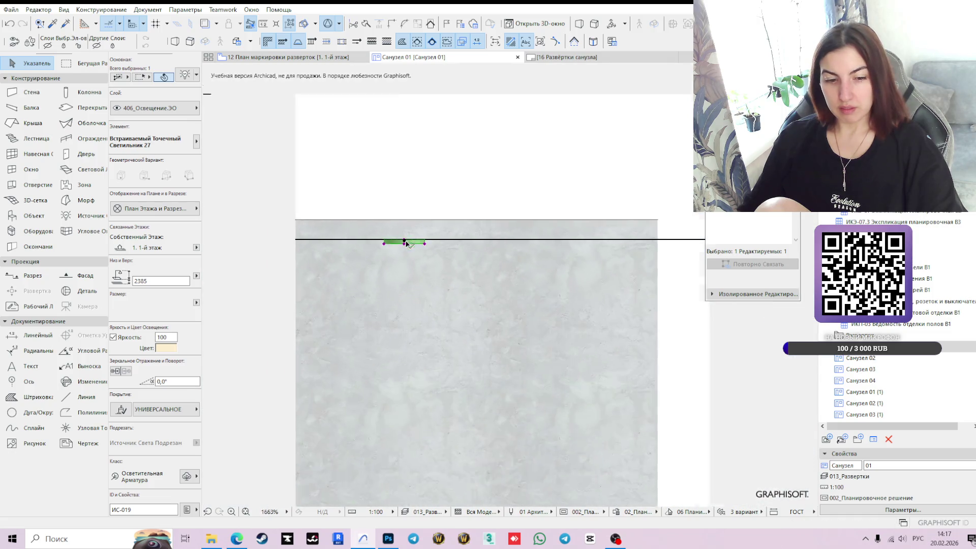
pyautogui.moveTo(423, 269); pyautogui.dragTo(495, 253, button='middle')
pyautogui.scroll(-3, 496, 253)
pyautogui.scroll(4, 414, 234)
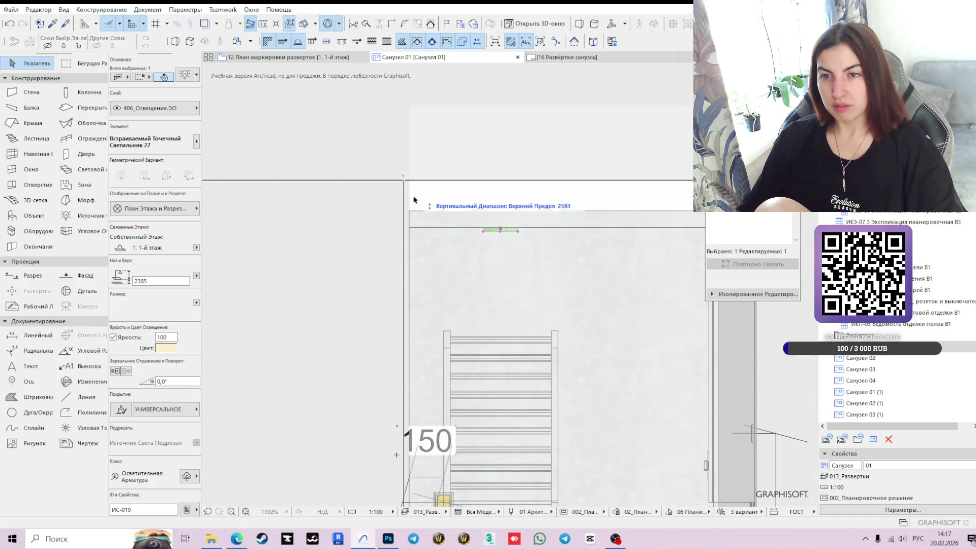